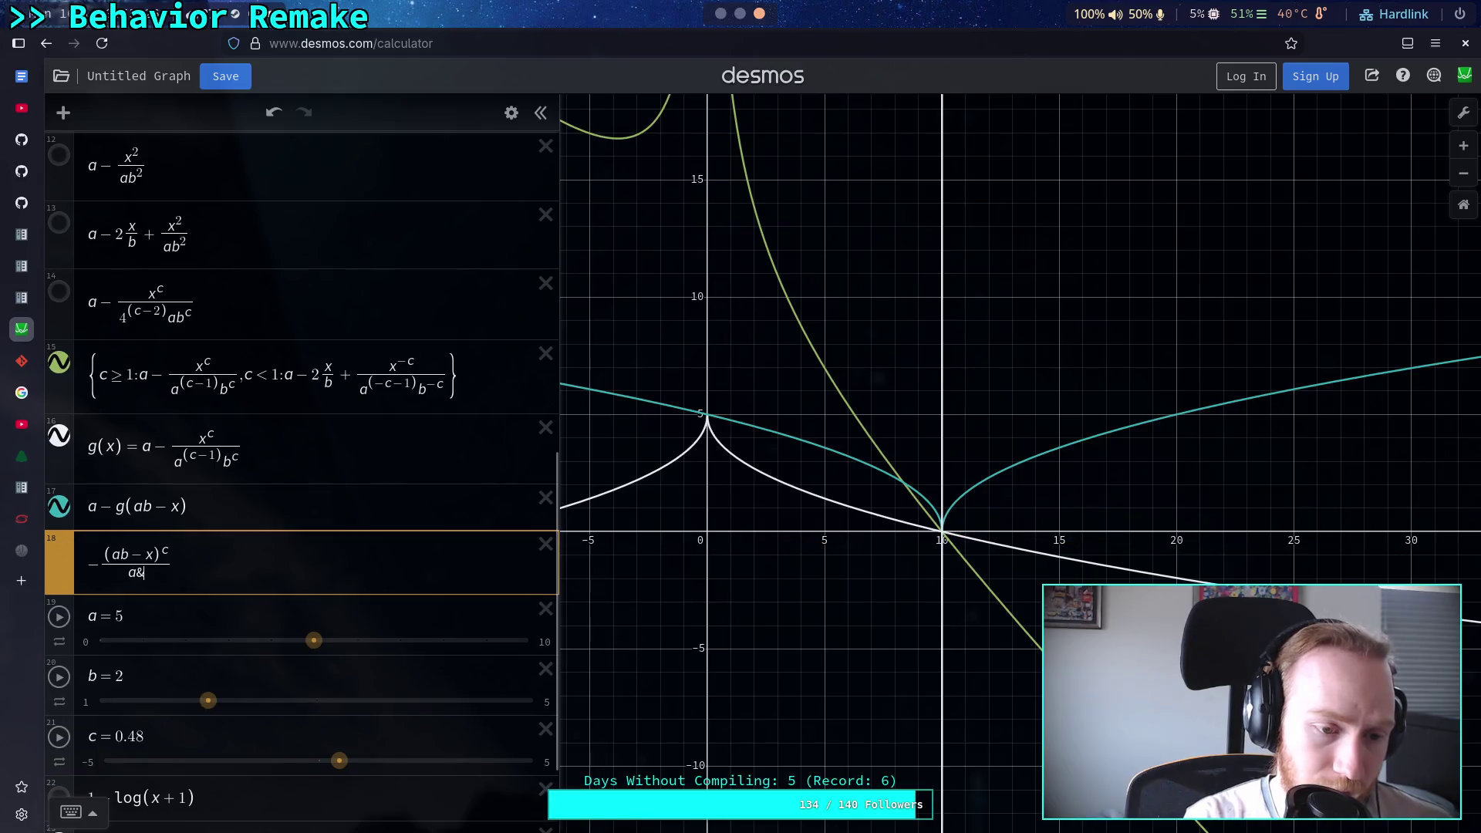
{"action": "key", "text": "BackSpace"}
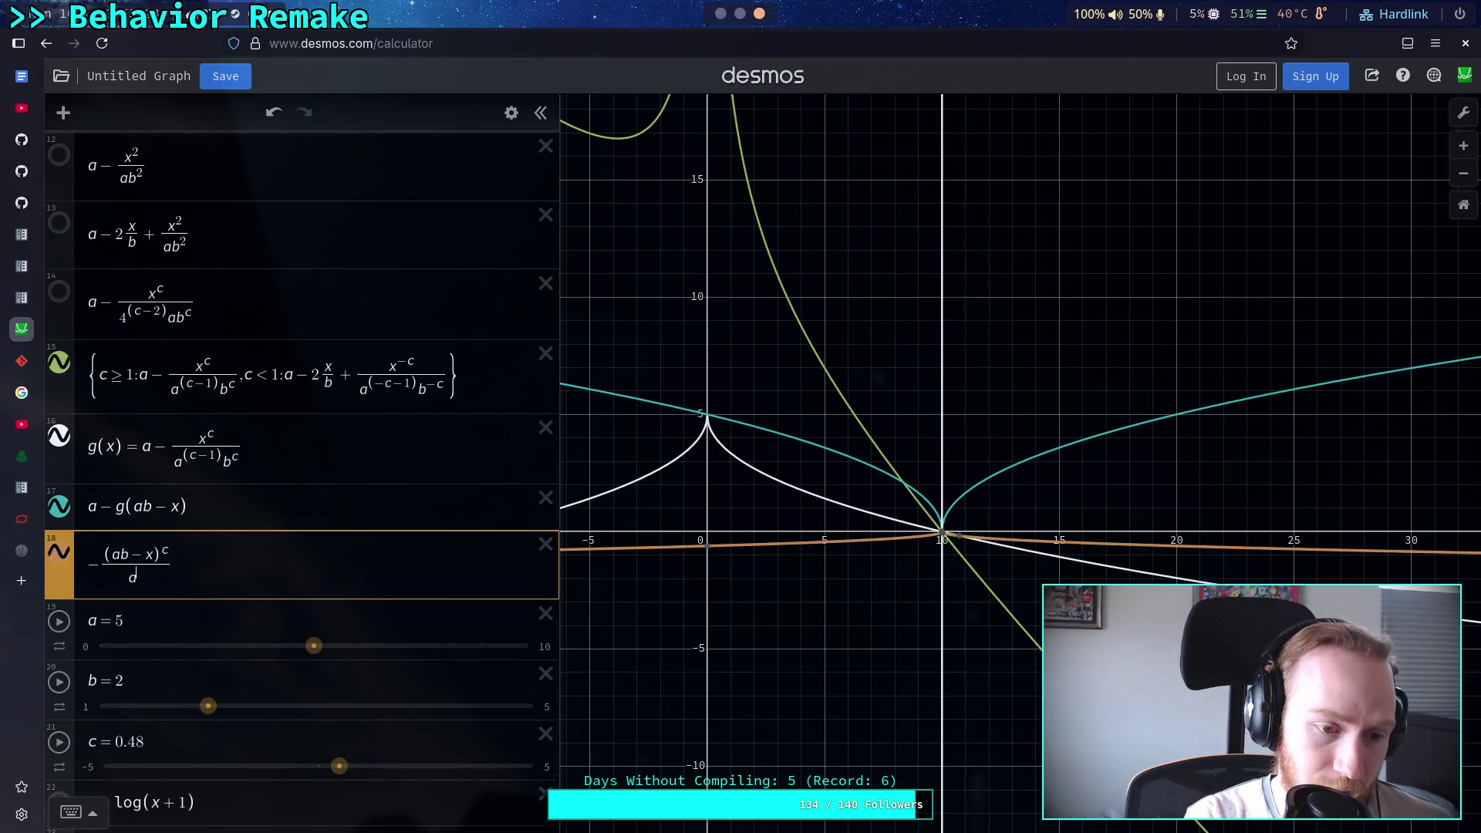
Step: Change expression 18's denominator to a^(c−1)b^c and raise c to about 2.56
{"action": "type", "text": "^(c-1)"}
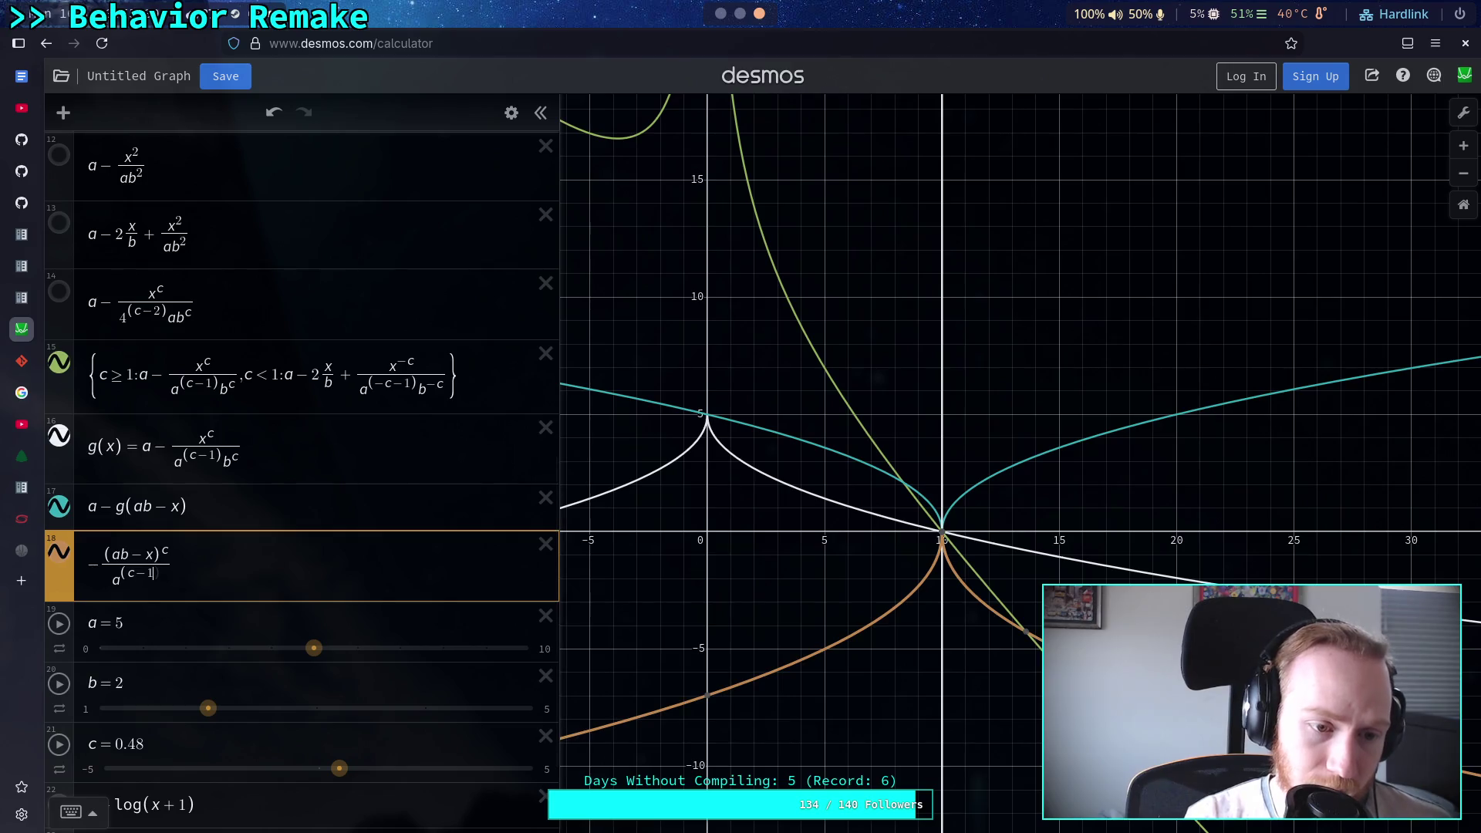
{"action": "type", "text": "b"}
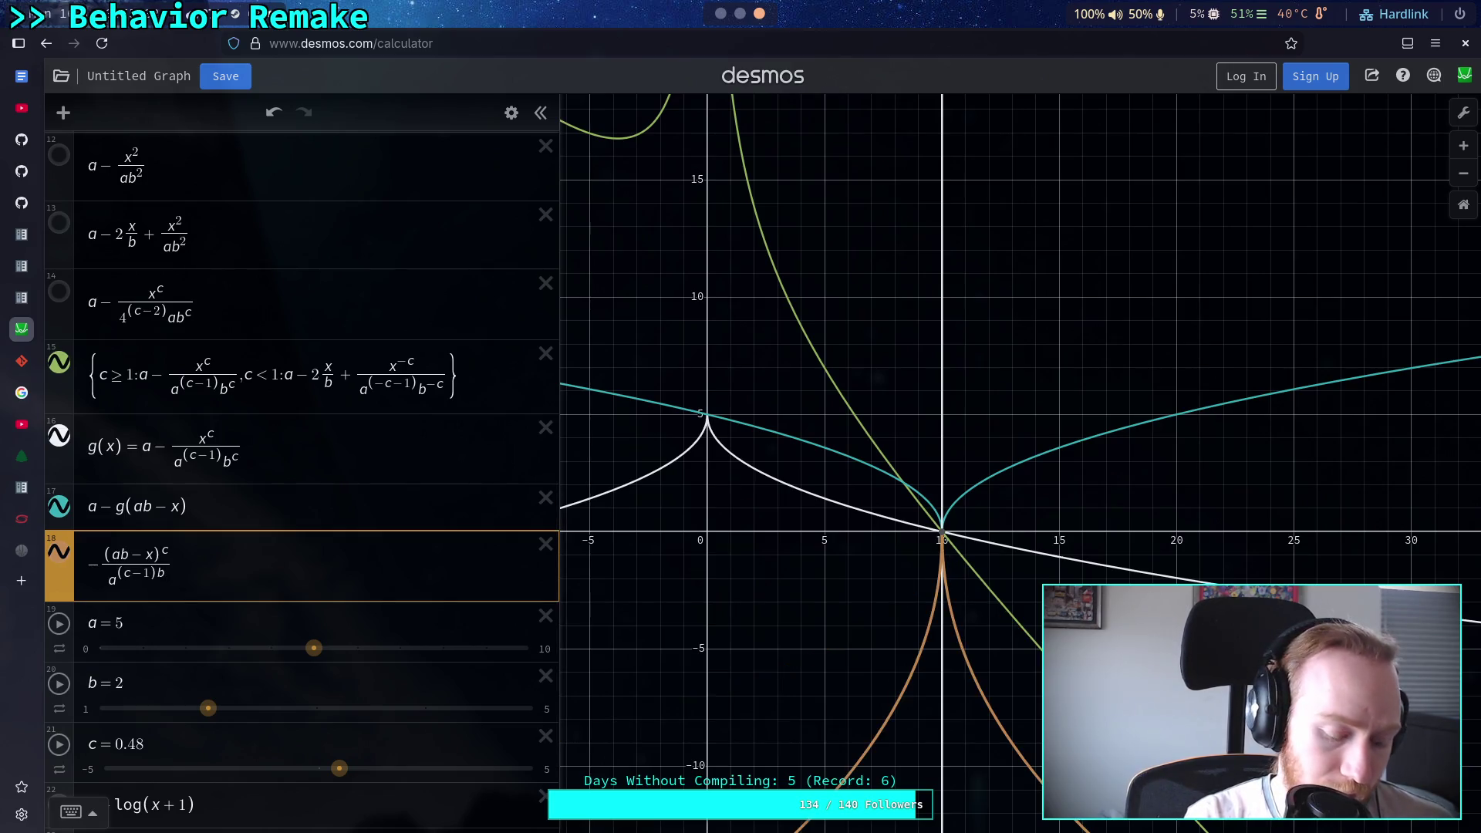
{"action": "key", "text": "BackSpace"}
{"action": "type", "text": "b^{"}
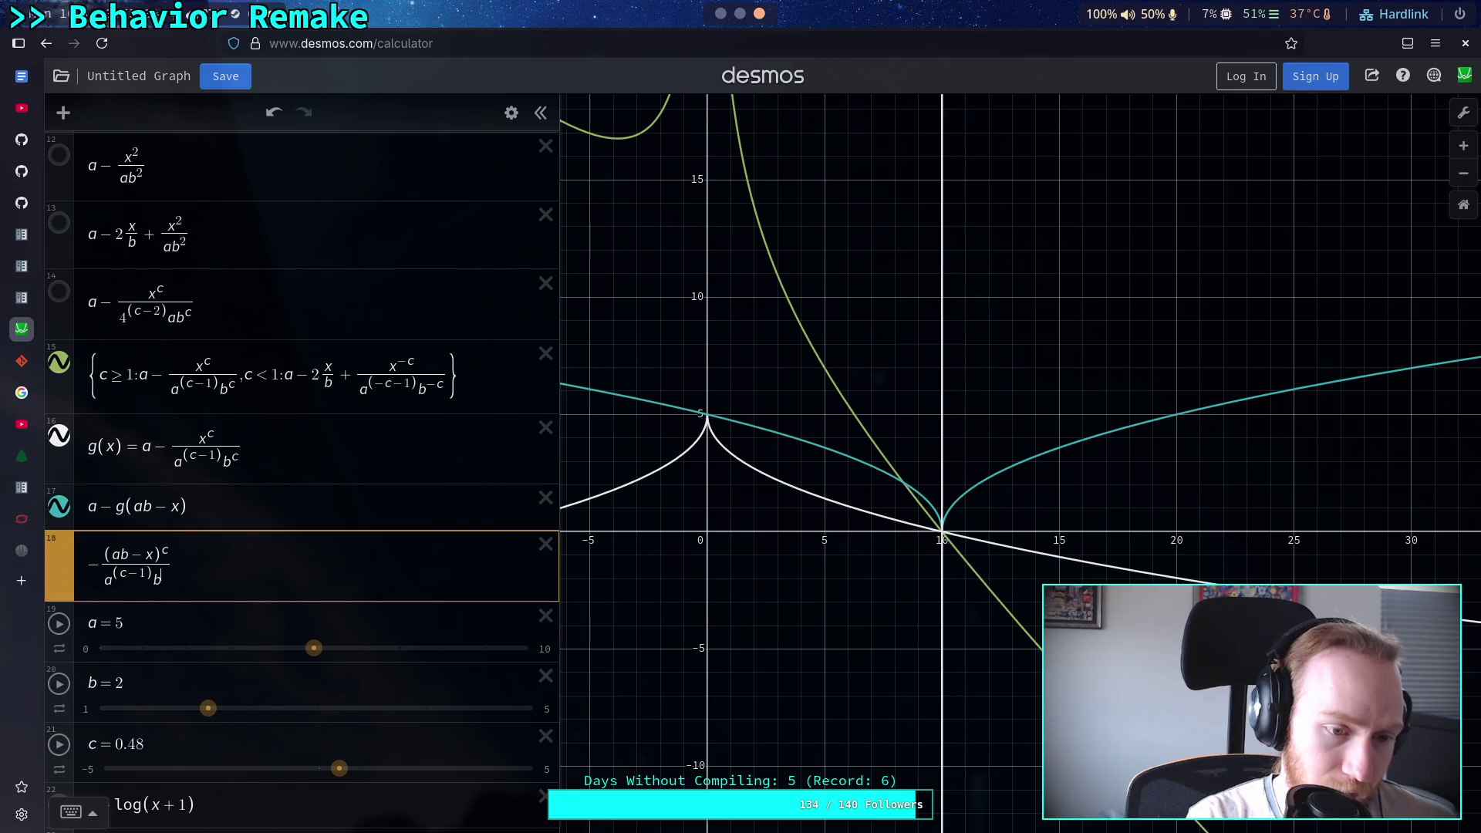
{"action": "type", "text": "c"}
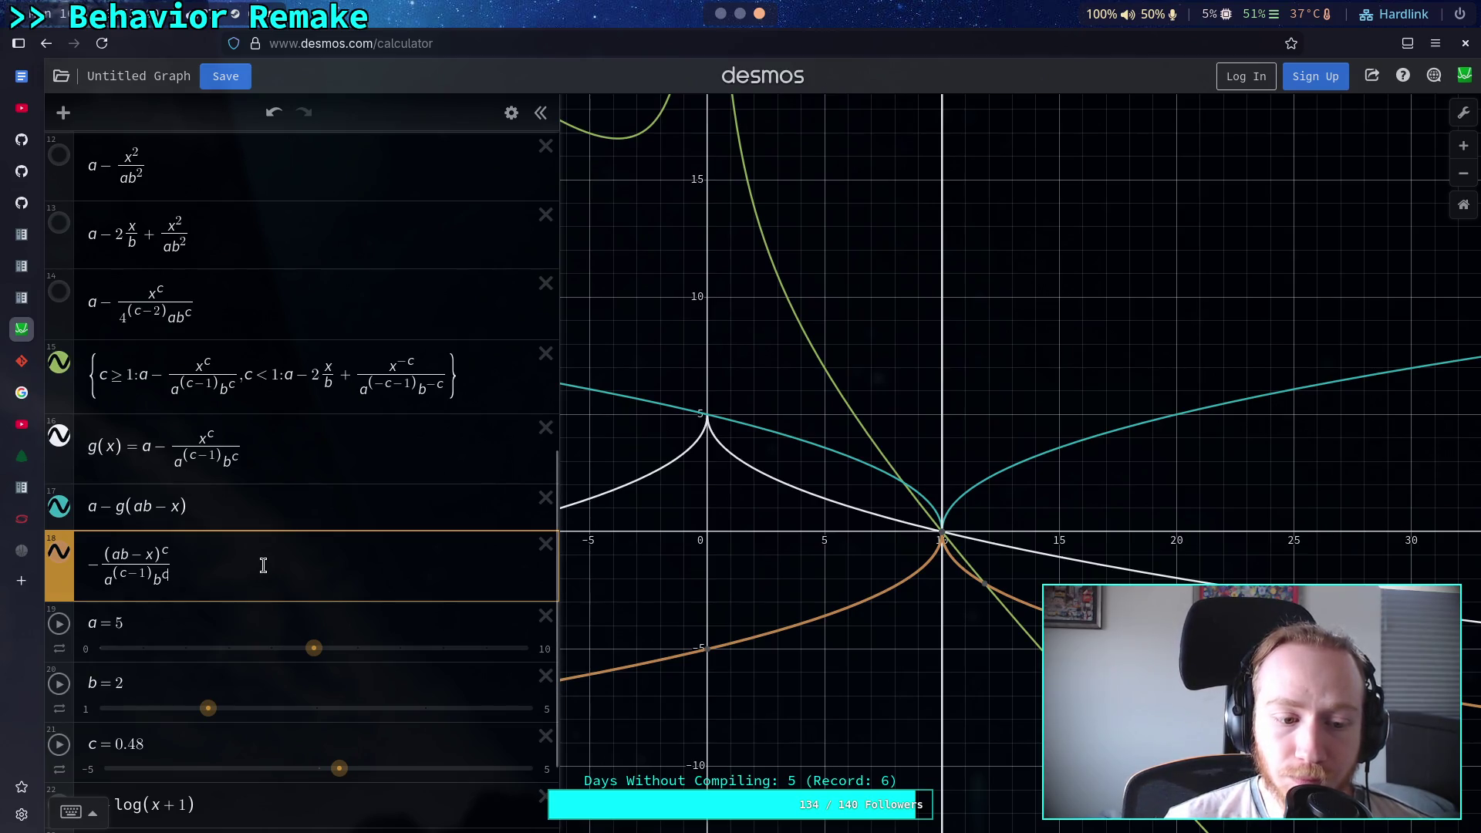
{"action": "left_click_drag", "start_coordinate": [339, 768], "coordinate": [428, 749]}
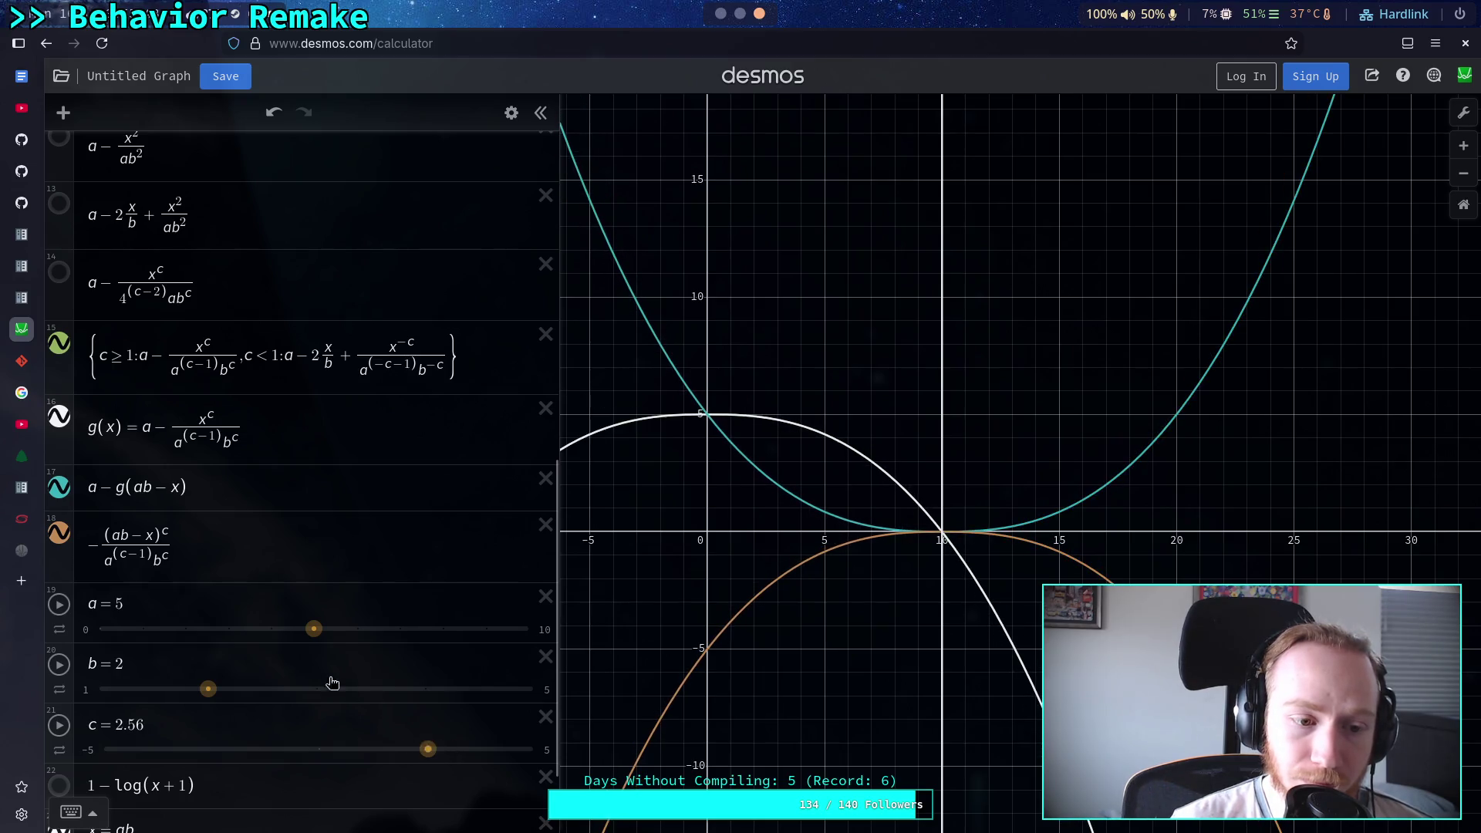
{"action": "left_click", "coordinate": [97, 549]}
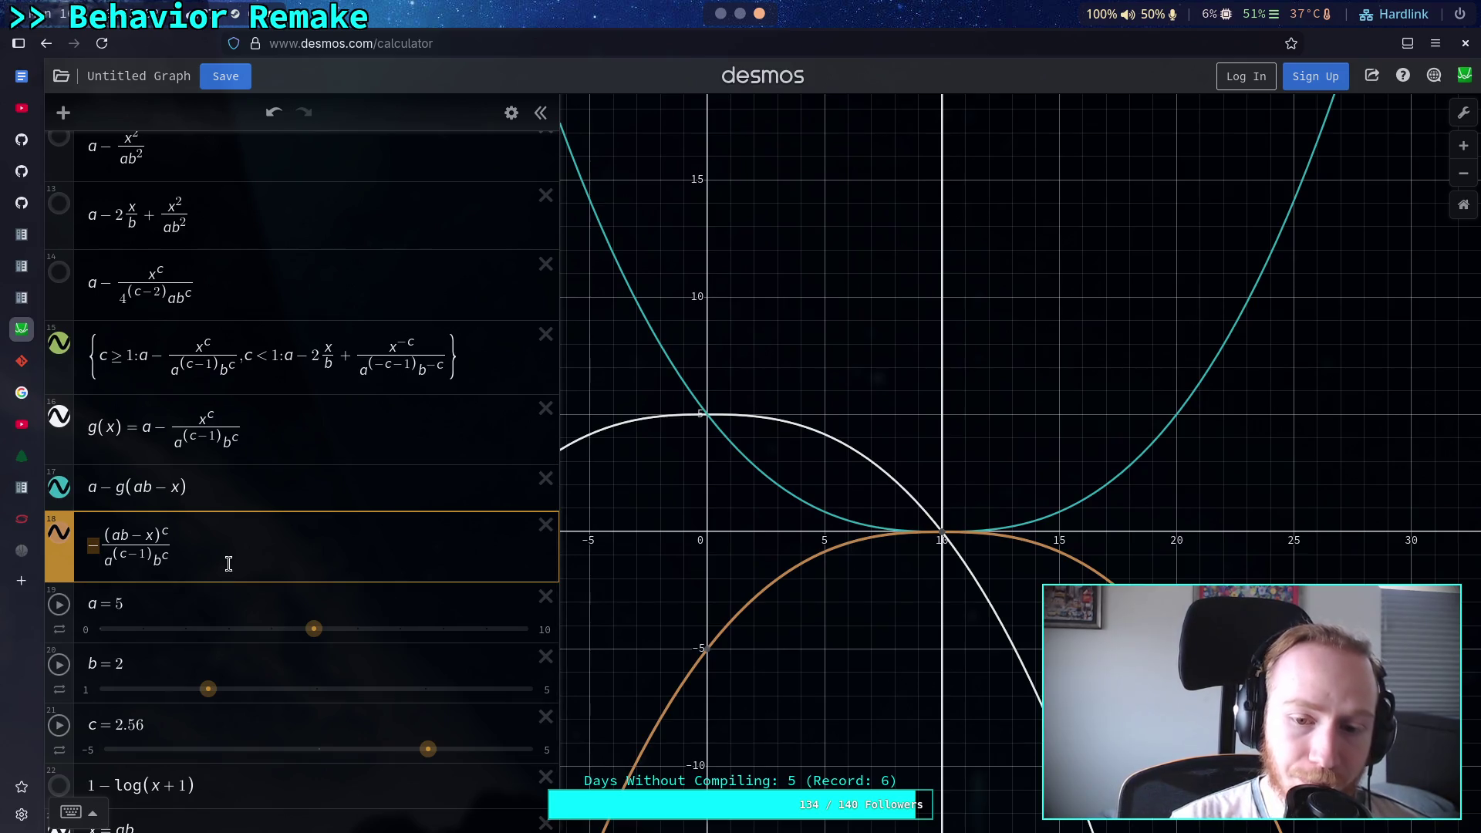
Step: Delete expression 18's leading minus and lower c to about 1.05
{"action": "key", "text": "Delete"}
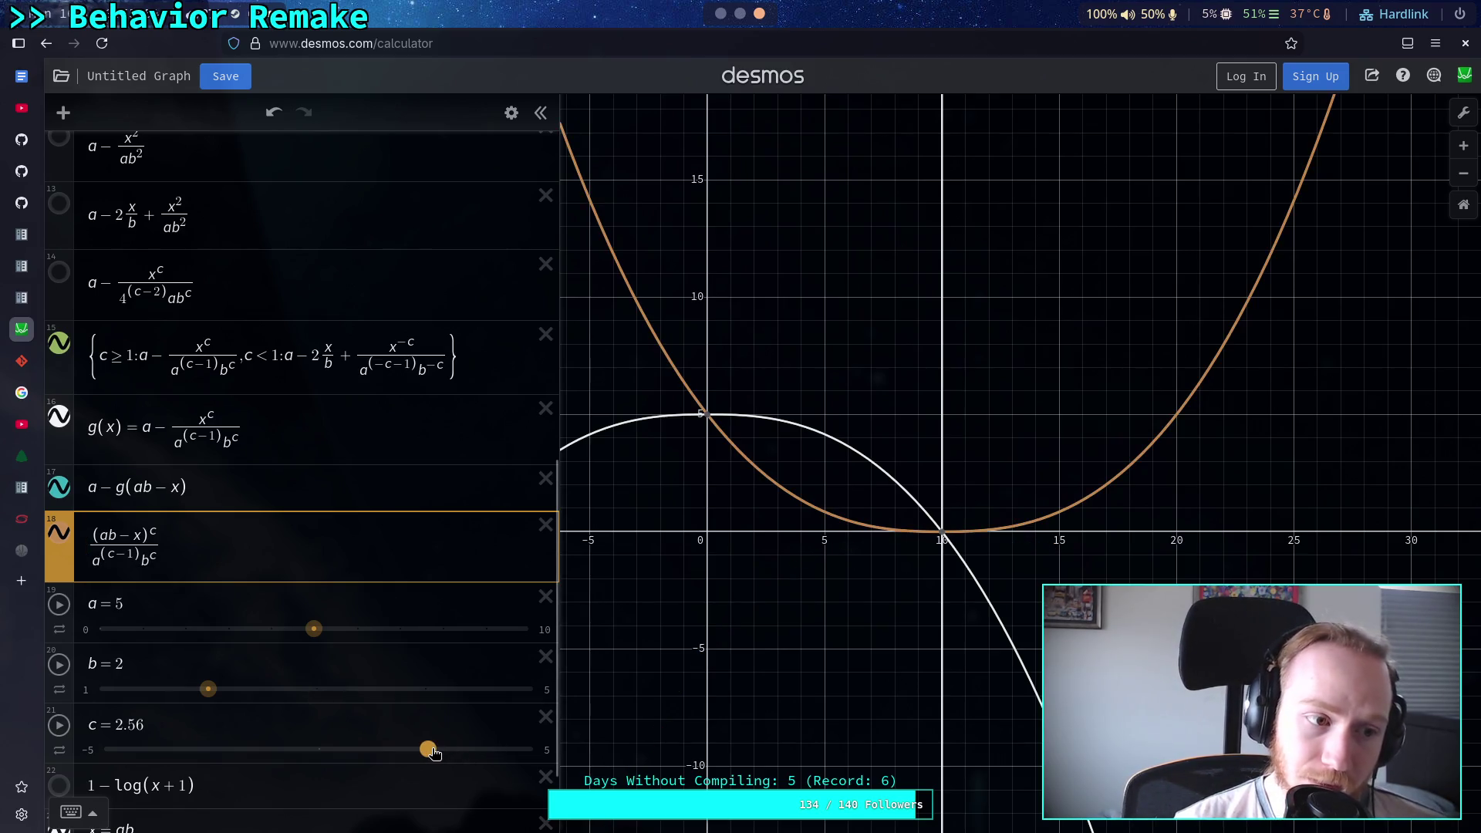
{"action": "mouse_move", "coordinate": [432, 752]}
{"action": "left_mouse_down"}
{"action": "mouse_move", "coordinate": [468, 753]}
{"action": "mouse_move", "coordinate": [362, 762]}
{"action": "left_mouse_up"}
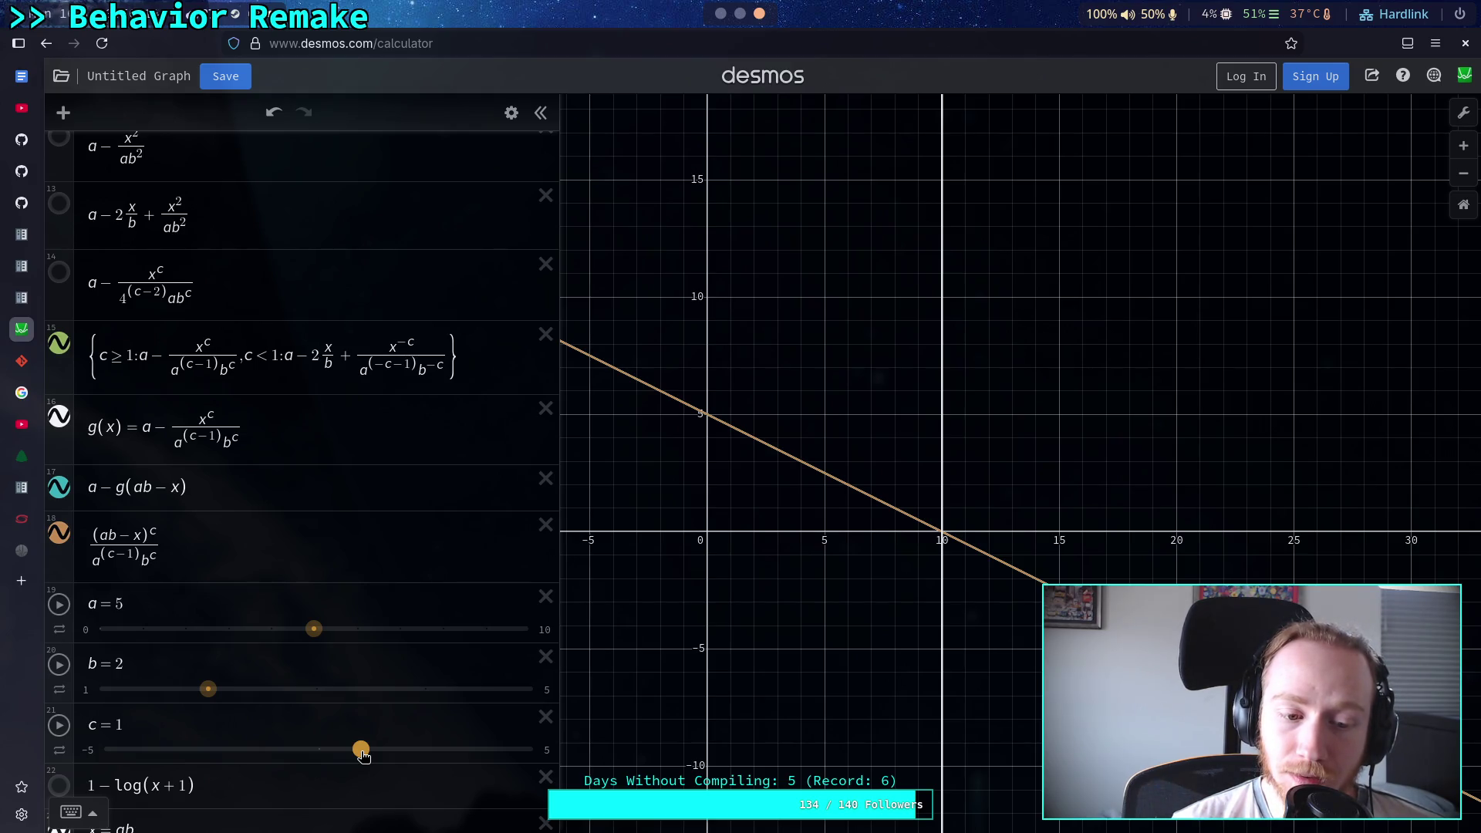
{"action": "left_click_drag", "start_coordinate": [363, 755], "coordinate": [365, 759]}
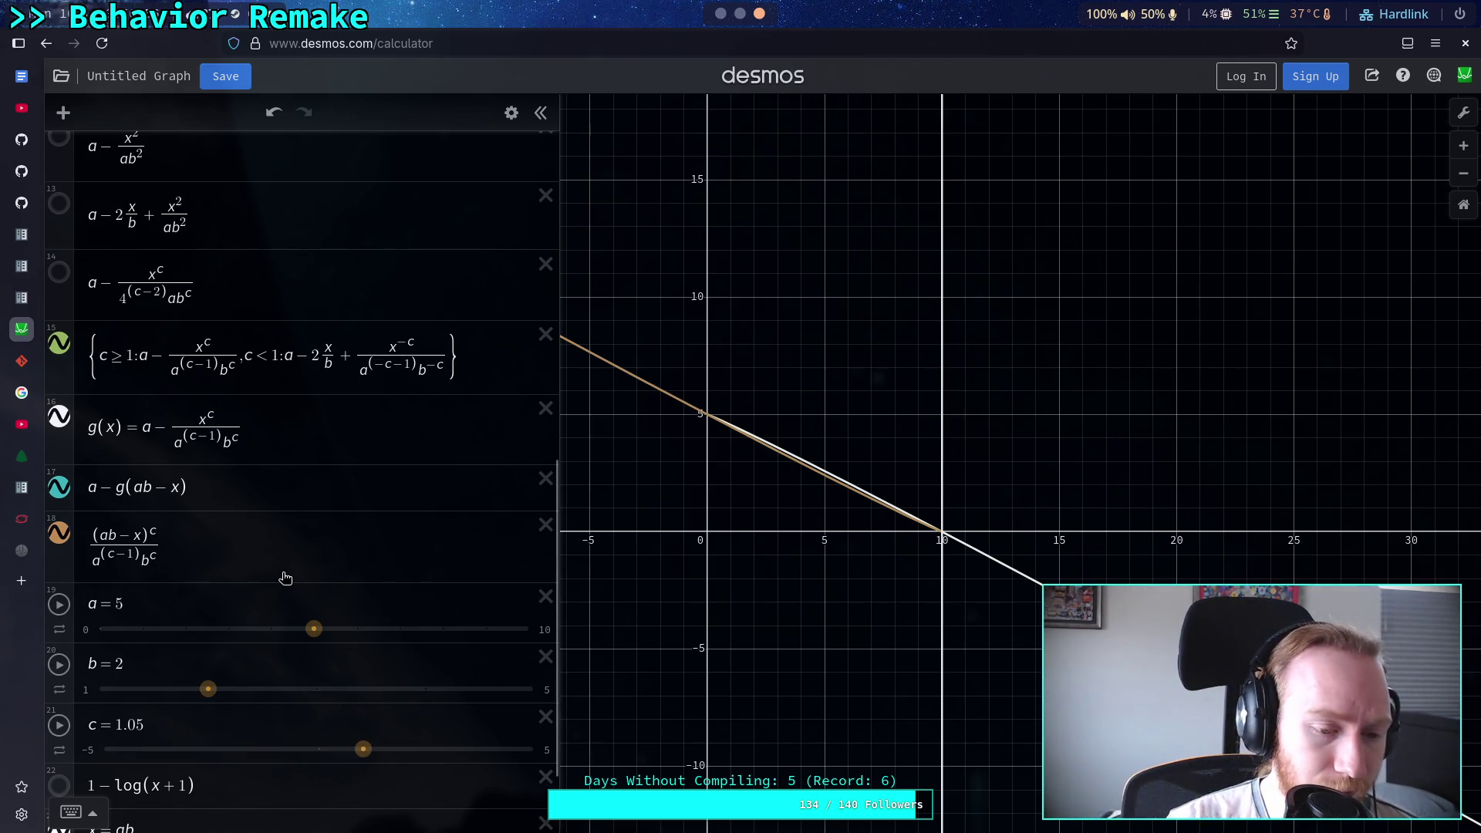
{"action": "scroll", "coordinate": [282, 594], "scroll_direction": "down", "scroll_amount": 3}
{"action": "left_click", "coordinate": [232, 612]}
Step: Insert a 2 − c row under the c slider and move c to 1.7
{"action": "key", "text": "Return"}
{"action": "type", "text": "2-c"}
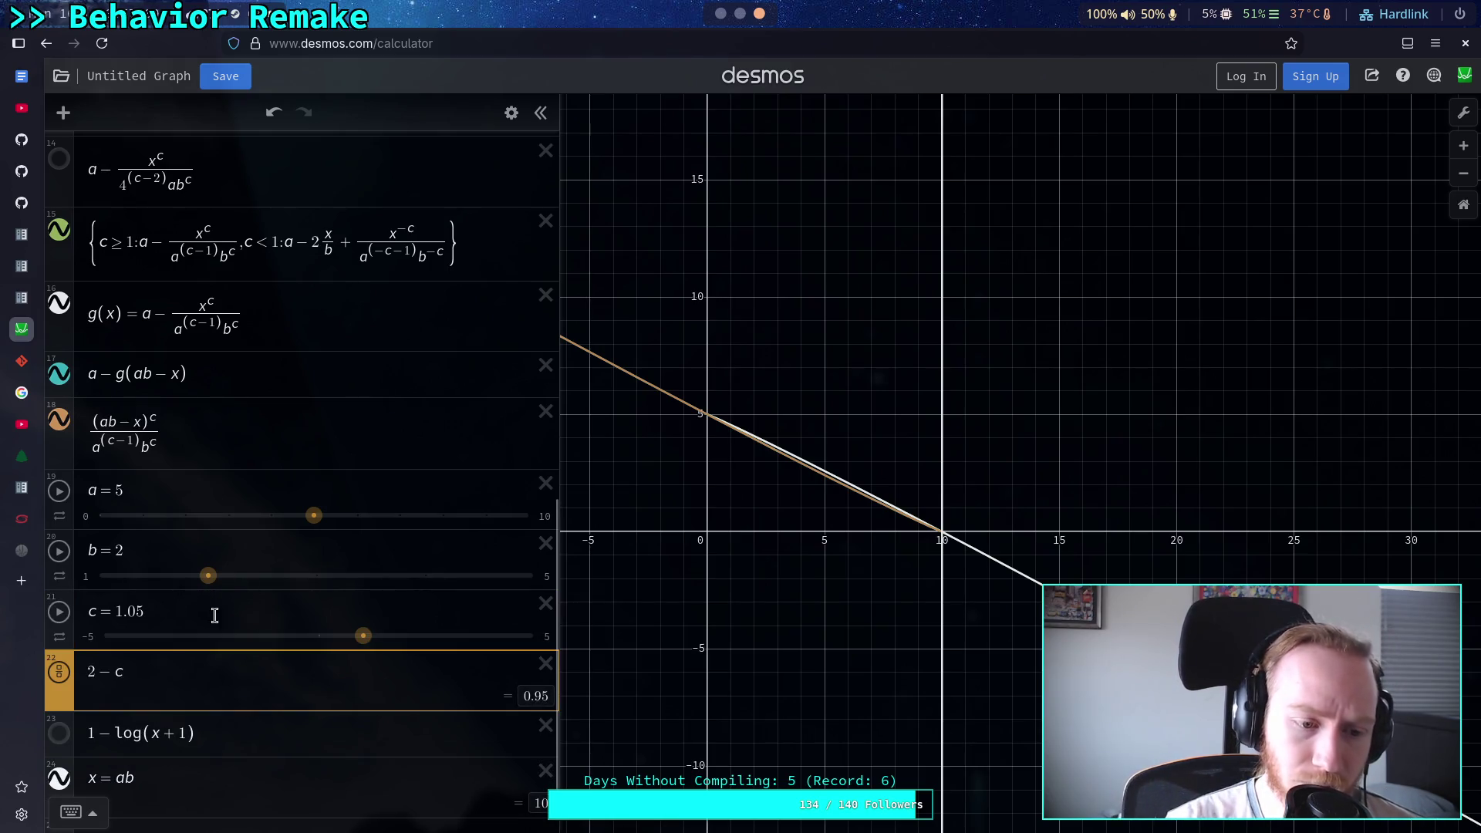
{"action": "mouse_move", "coordinate": [364, 636]}
{"action": "left_mouse_down"}
{"action": "mouse_move", "coordinate": [292, 645]}
{"action": "mouse_move", "coordinate": [390, 636]}
{"action": "left_mouse_up"}
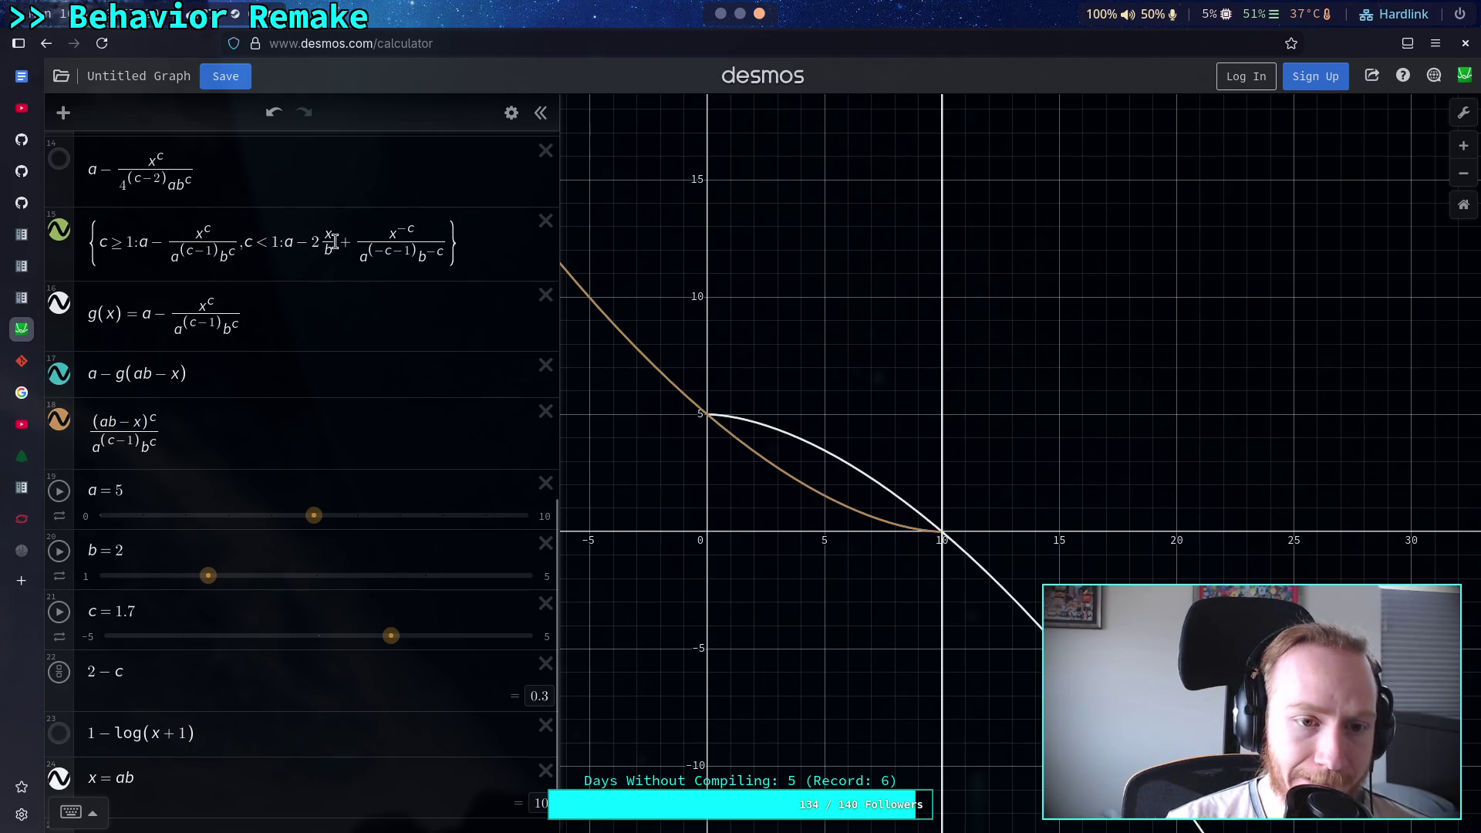
{"action": "left_click_drag", "start_coordinate": [285, 244], "coordinate": [433, 245]}
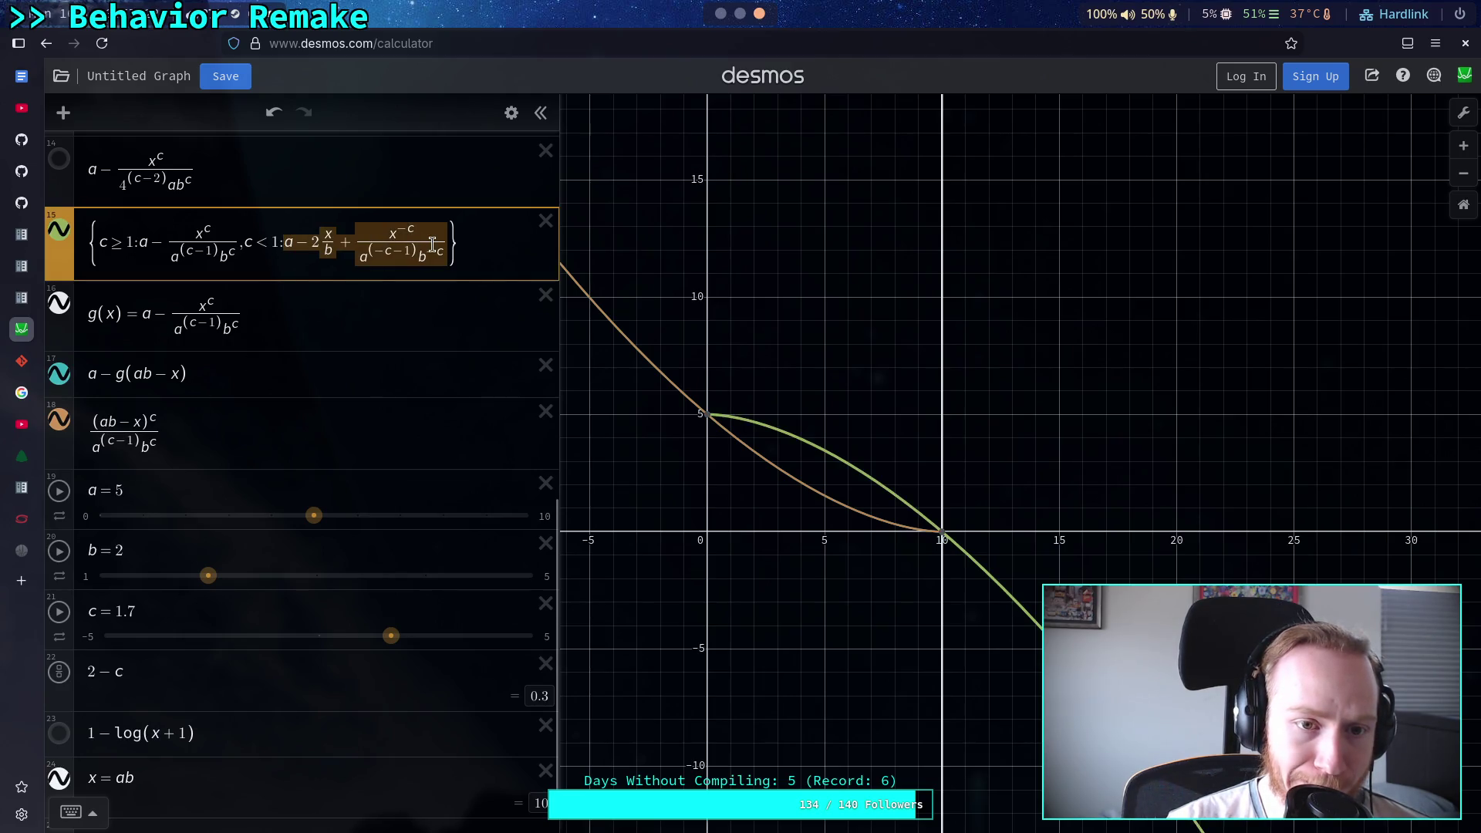
{"action": "left_click", "coordinate": [433, 245]}
Step: Delete the 'a − 2x/b +' terms from expression 15's c<1 branch
{"action": "type", "text": "-"}
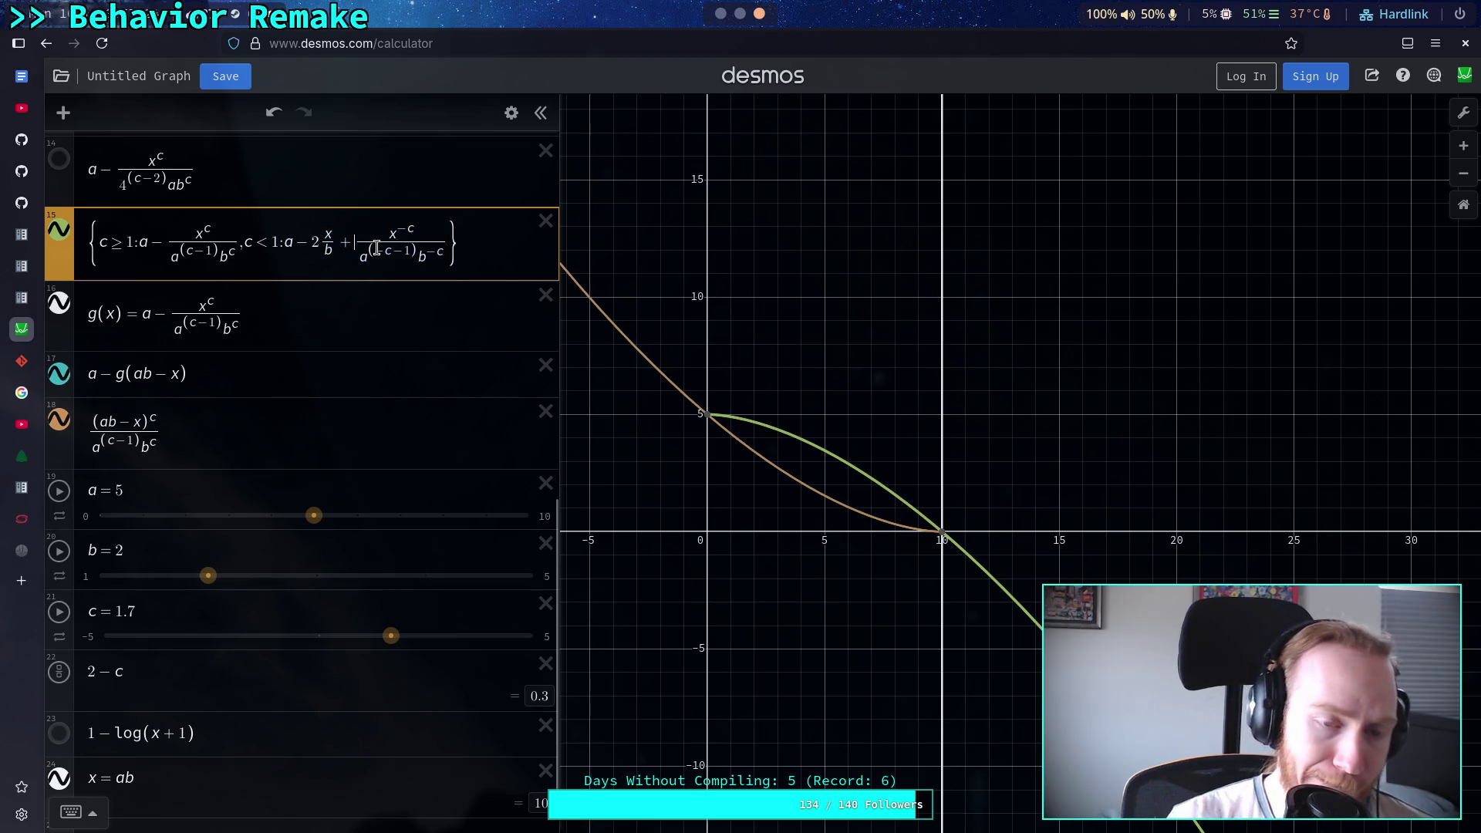
{"action": "left_click", "coordinate": [375, 249]}
{"action": "type", "text": "-"}
{"action": "left_click", "coordinate": [283, 242]}
{"action": "key", "text": "Delete"}
{"action": "key", "text": "Delete"}
{"action": "key", "text": "Delete"}
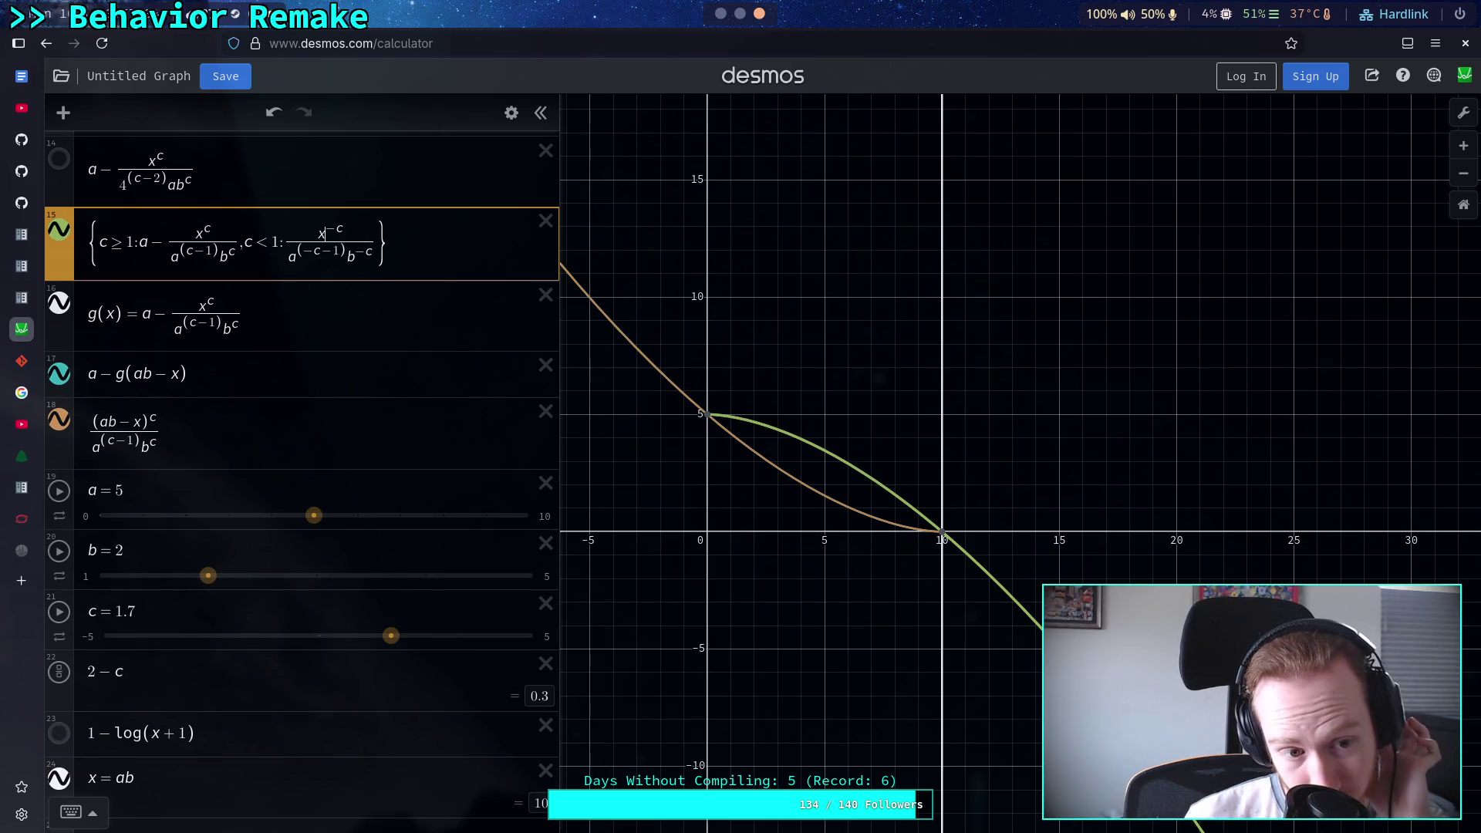
{"action": "type", "text": "(x"}
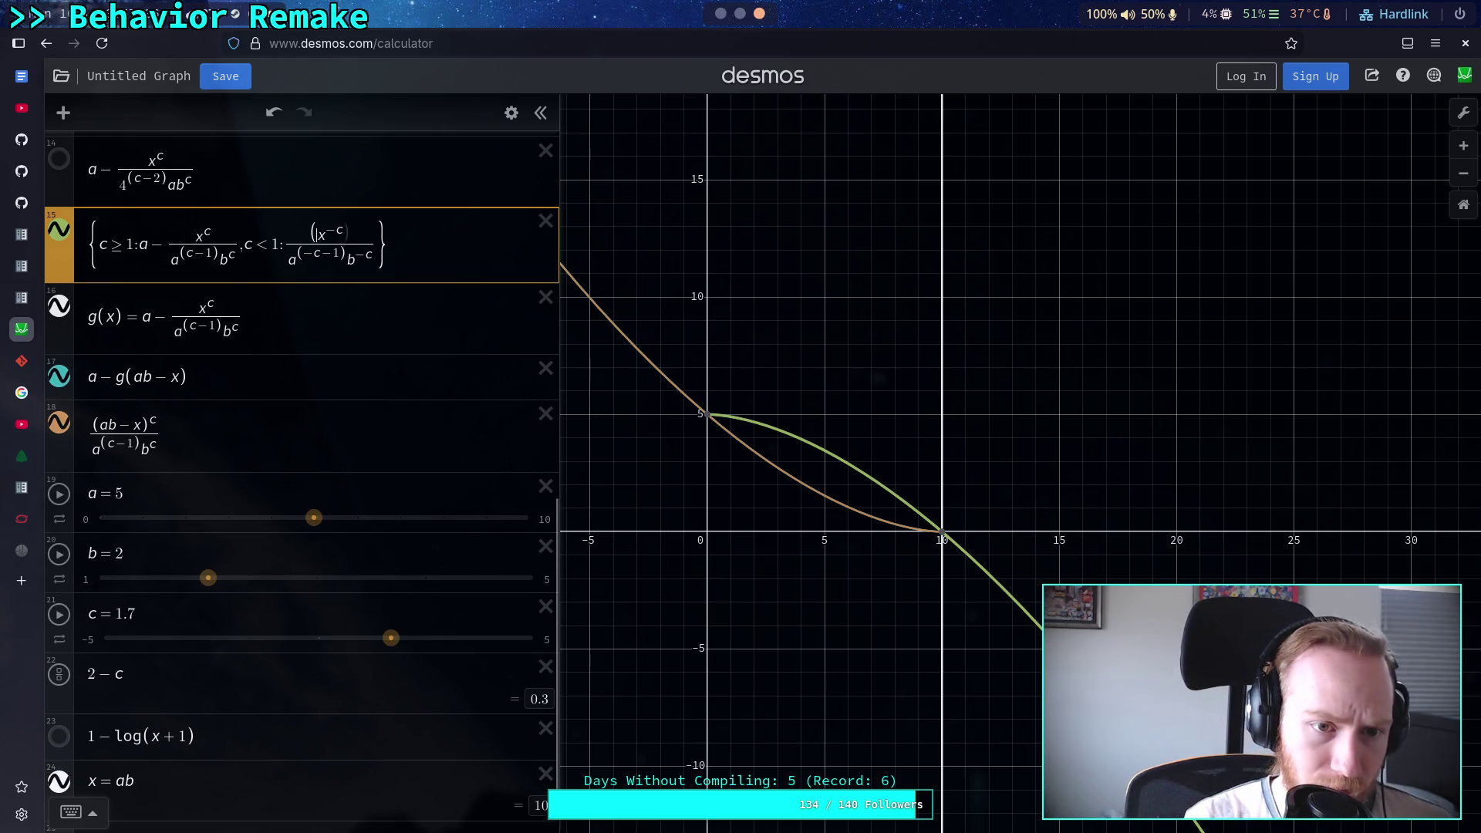
{"action": "type", "text": ")"}
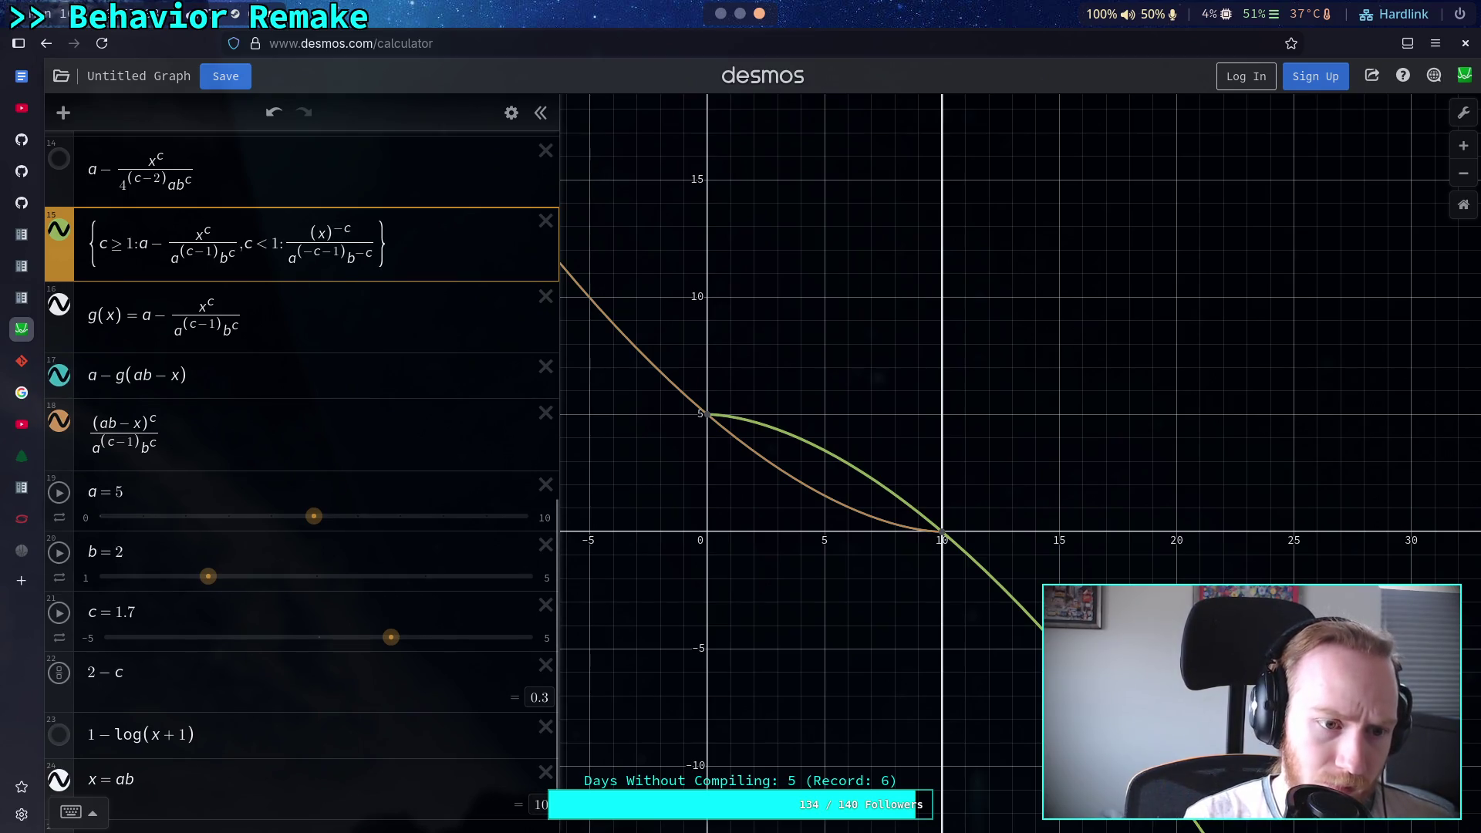
Step: Rewrite the branch as (ab−x)^(2−c) over a^(3−c)b^(2−c) and raise c to 3
{"action": "left_click", "coordinate": [316, 233]}
{"action": "type", "text": "ab-"}
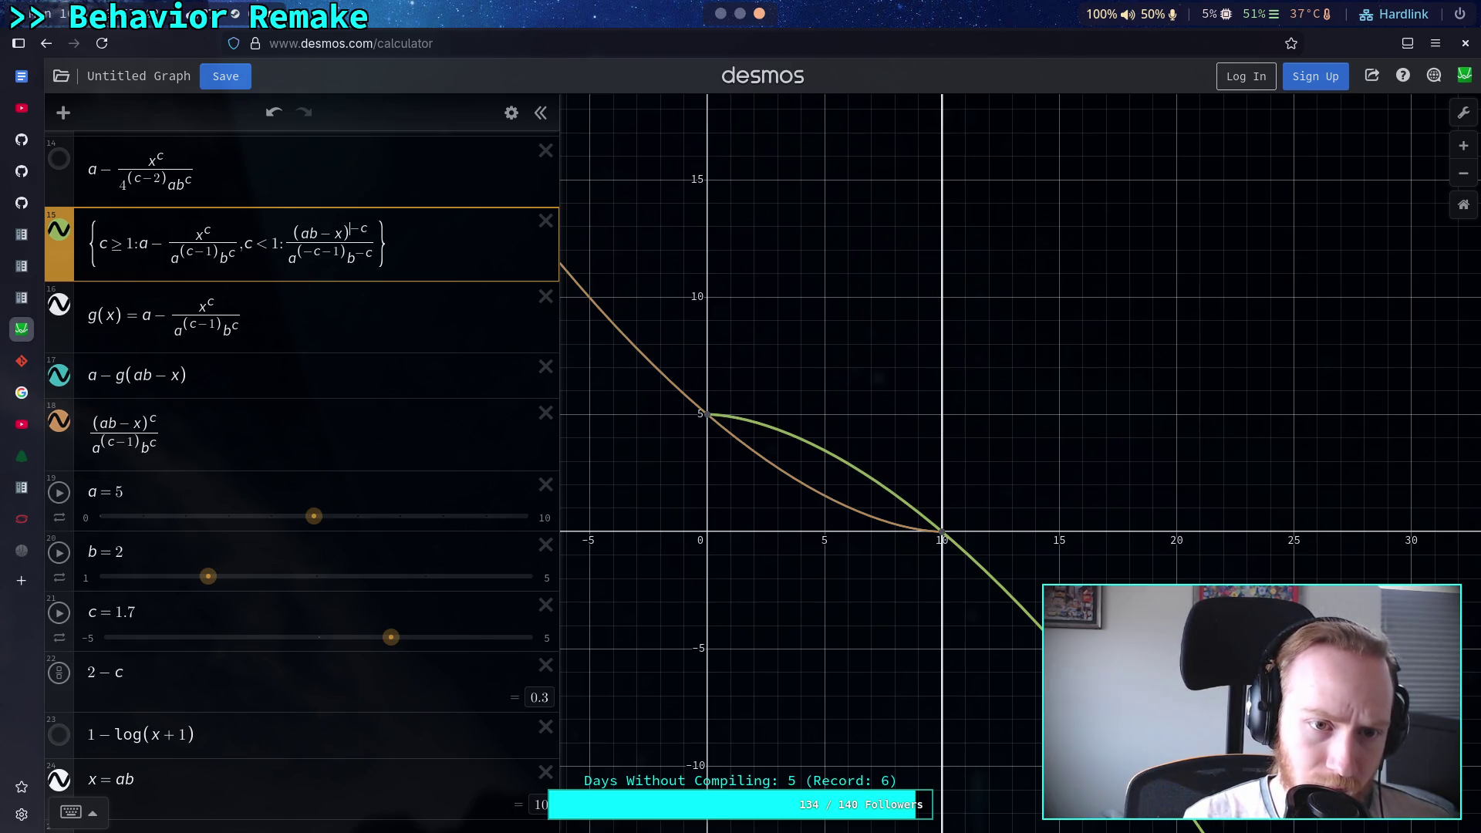
{"action": "type", "text": "(2"}
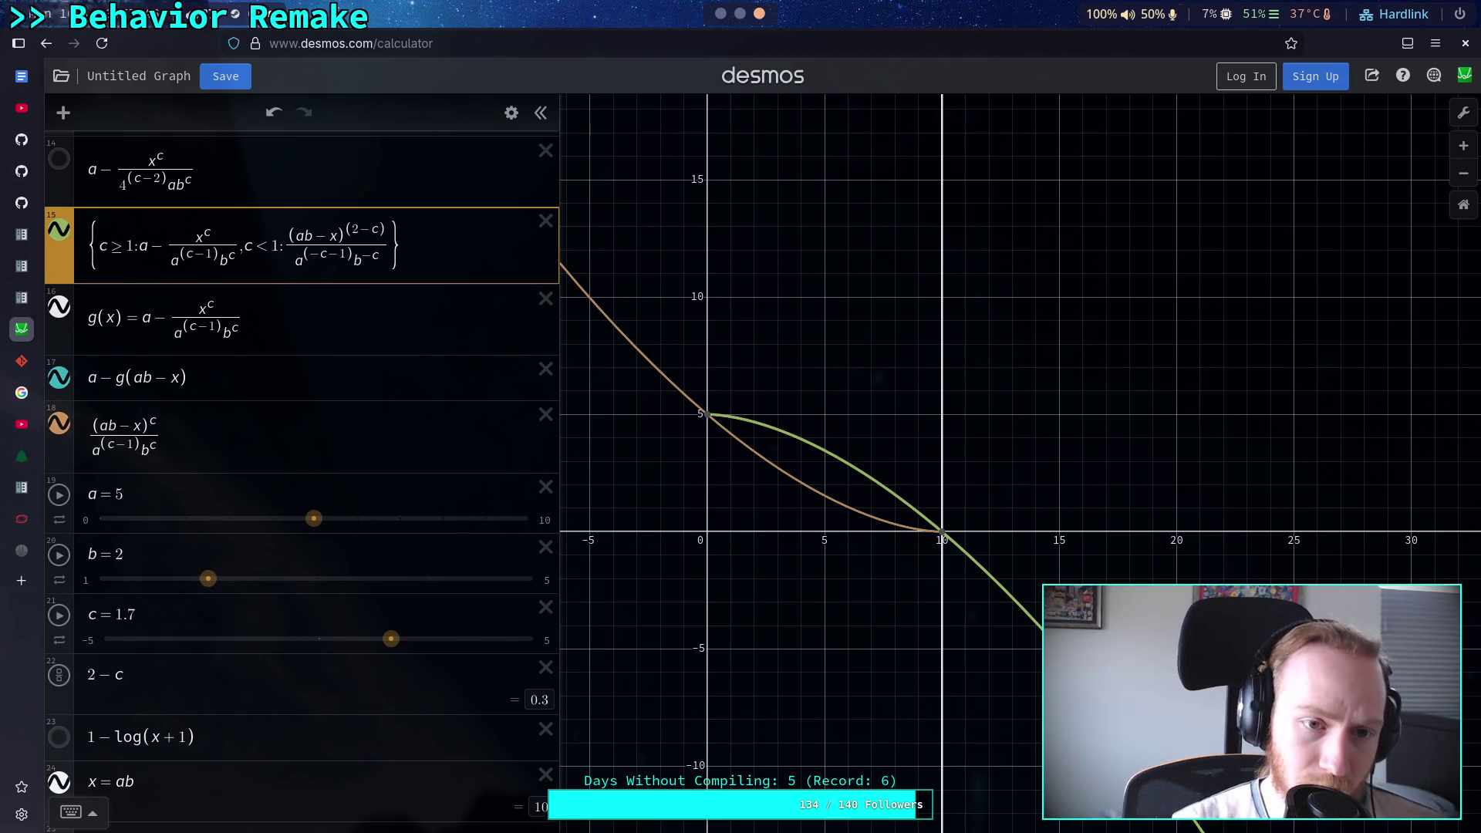
{"action": "left_click", "coordinate": [319, 256]}
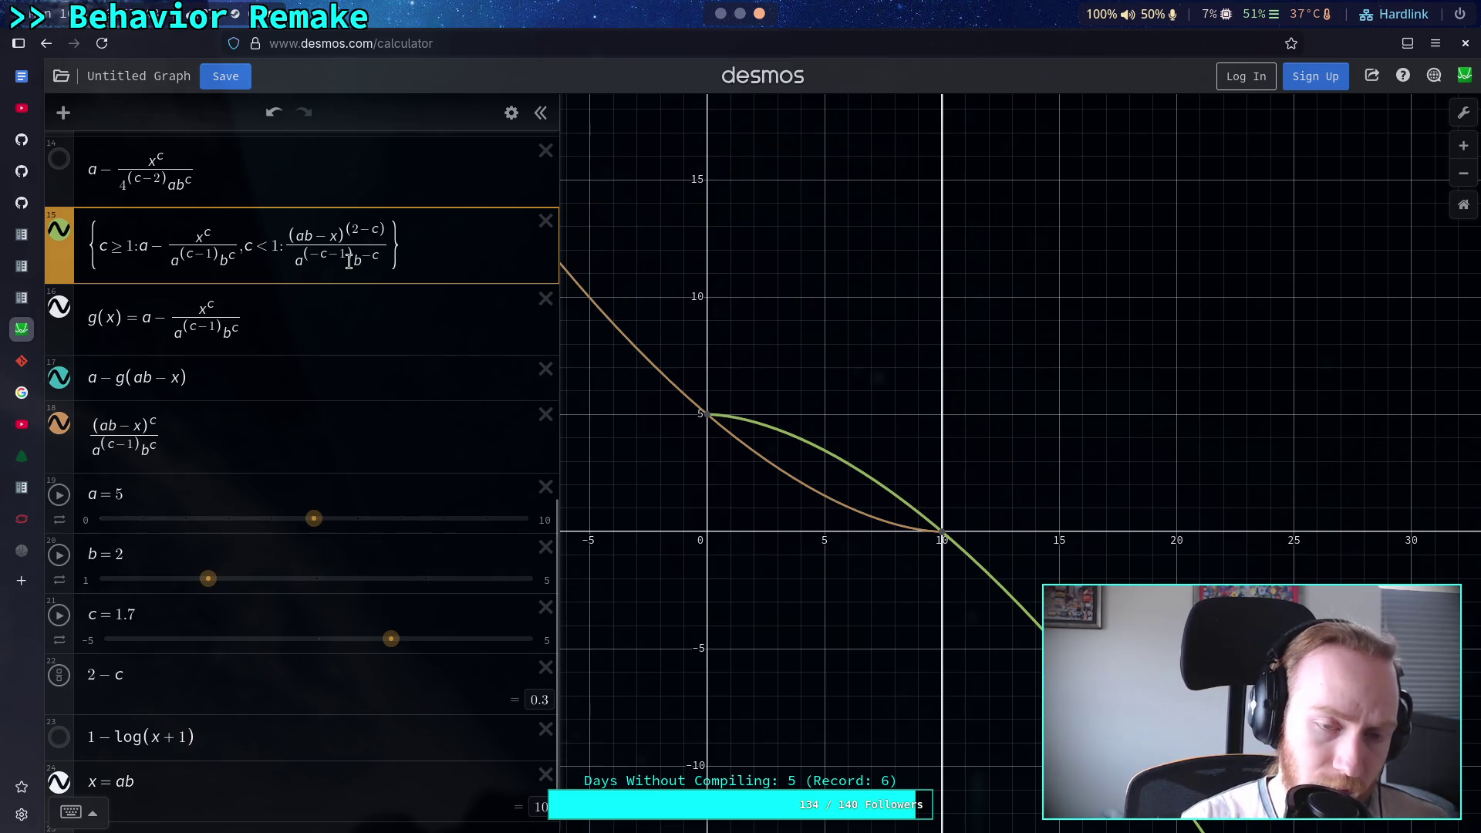
{"action": "key", "text": "BackSpace"}
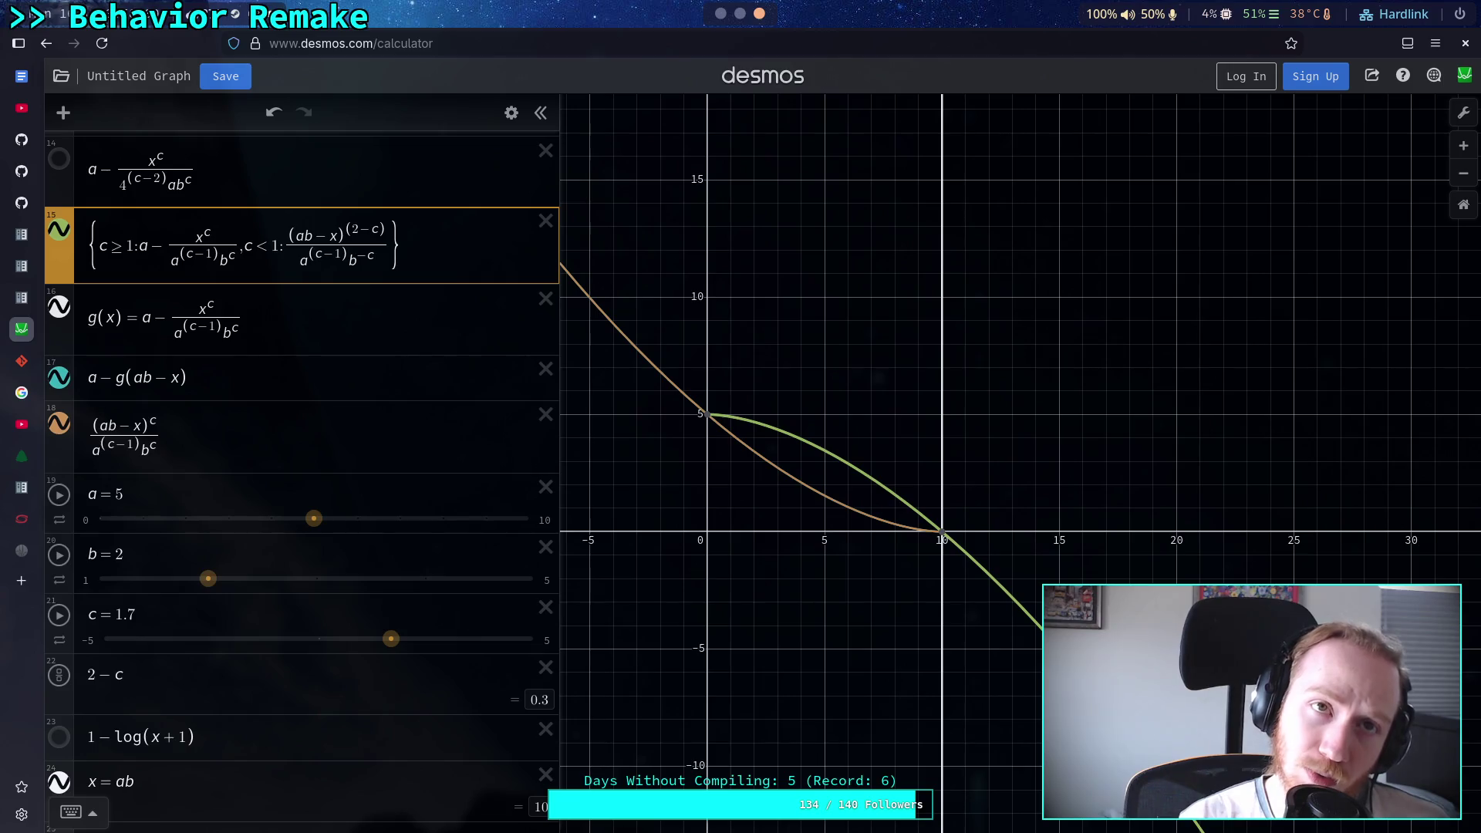
{"action": "key", "text": "BackSpace"}
{"action": "key", "text": "BackSpace"}
{"action": "type", "text": "3-c"}
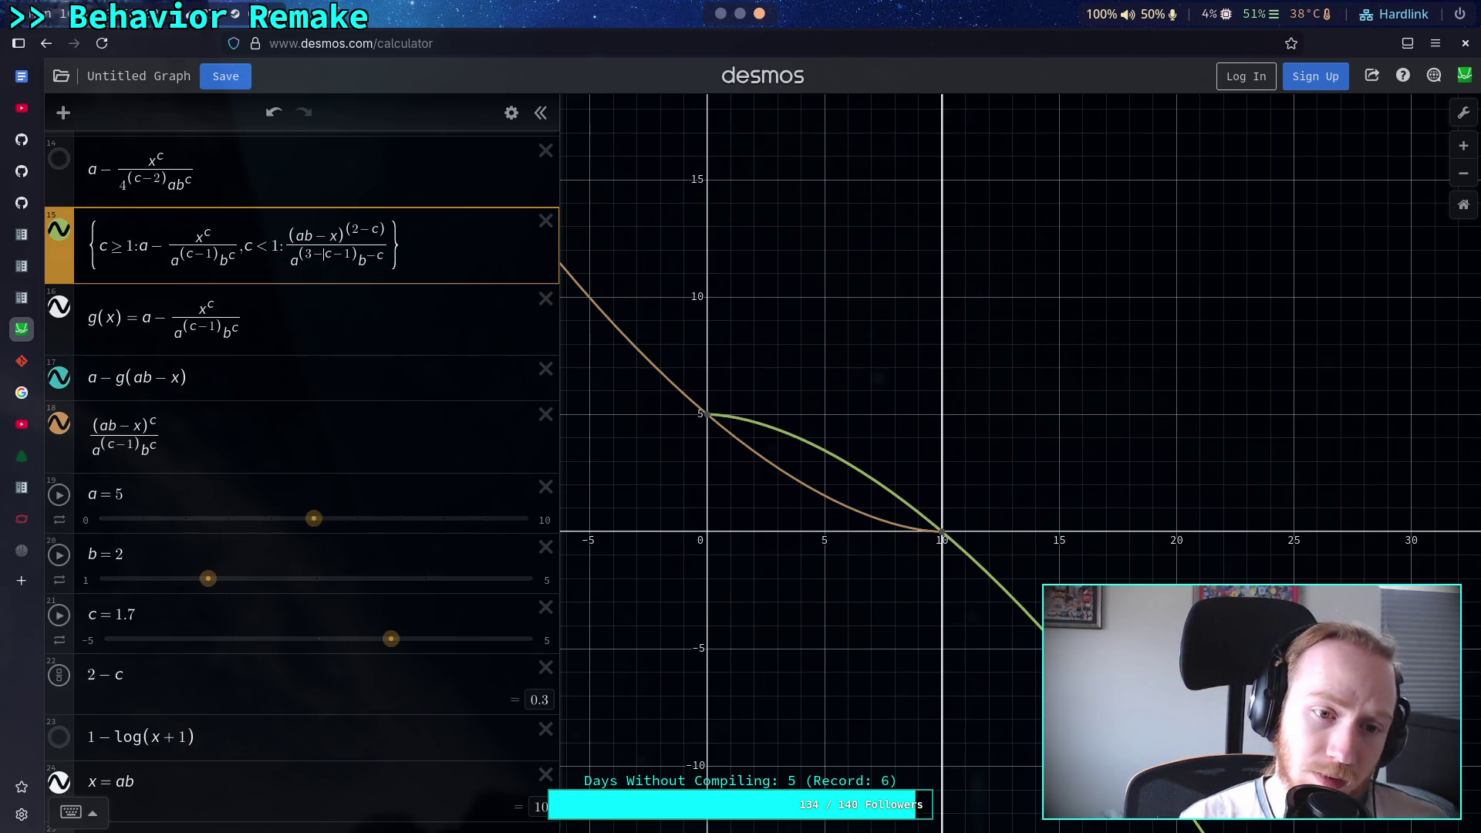
{"action": "key", "text": "Delete"}
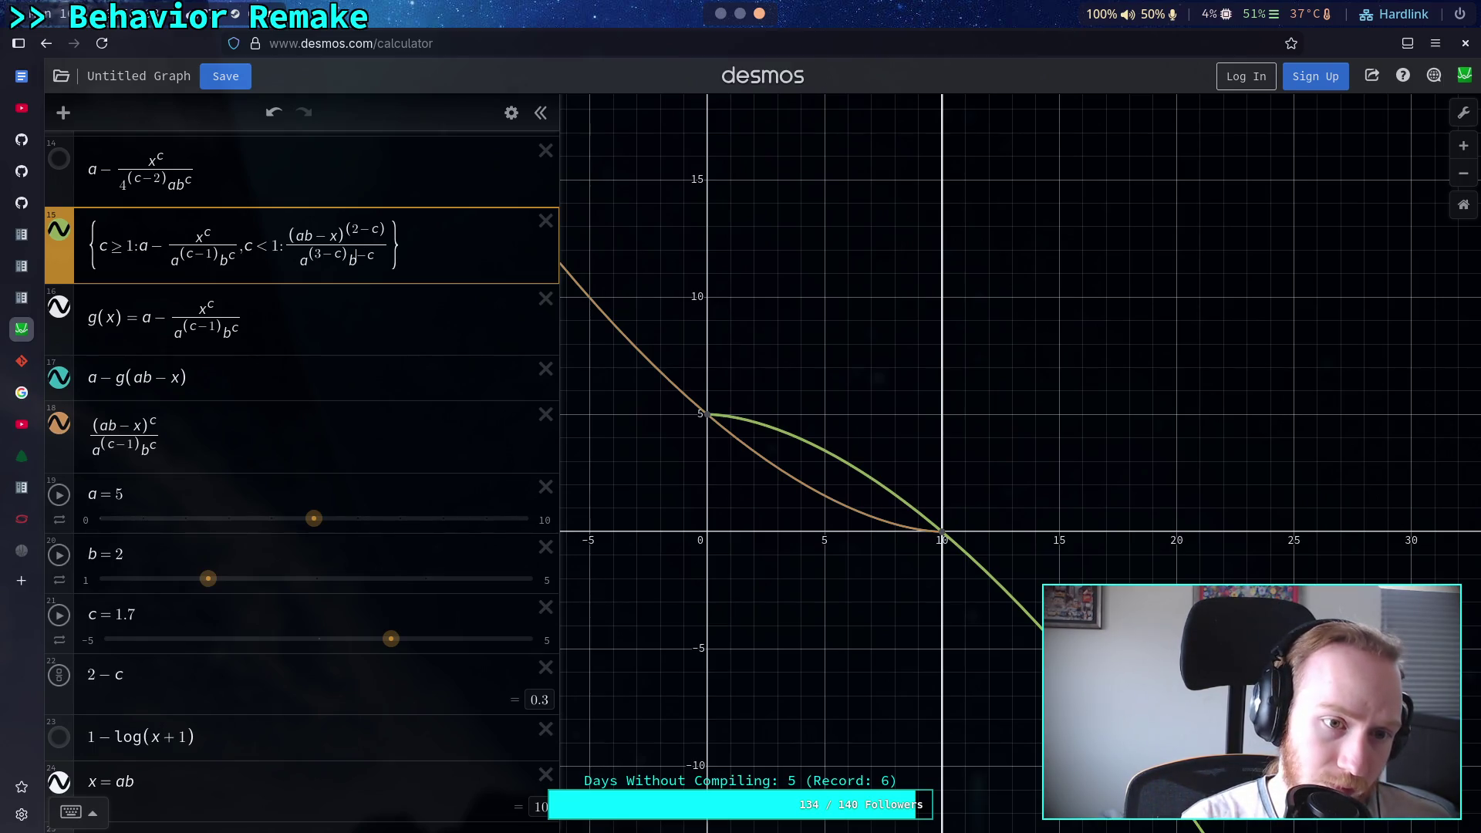
{"action": "type", "text": "(2"}
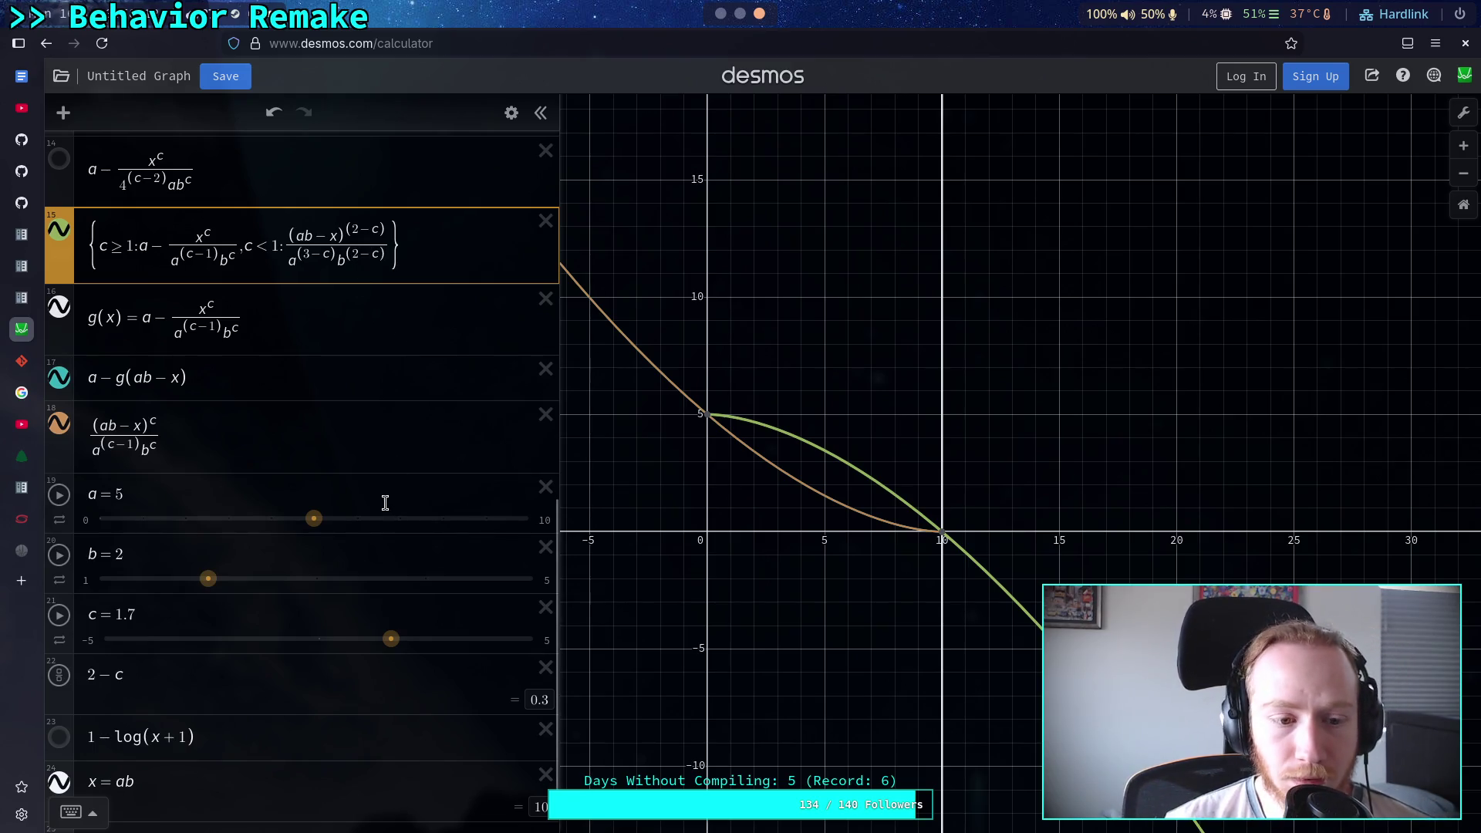
{"action": "mouse_move", "coordinate": [391, 639]}
{"action": "left_mouse_down"}
{"action": "mouse_move", "coordinate": [319, 640]}
{"action": "mouse_move", "coordinate": [449, 649]}
{"action": "left_mouse_up"}
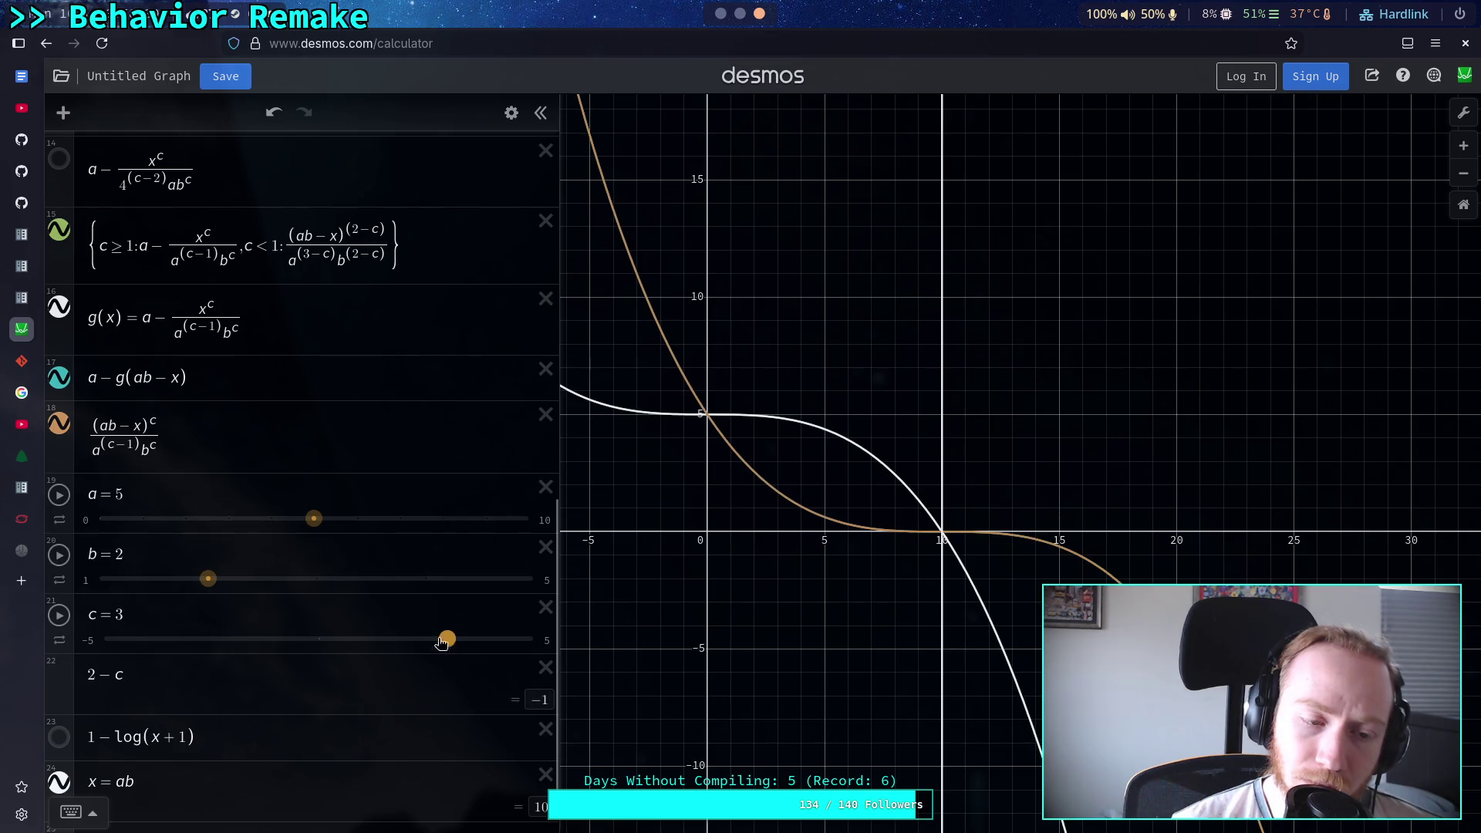
Step: Start reworking the a exponent in expression 15's c<1 branch and drag c down to −2
{"action": "left_click", "coordinate": [167, 444]}
{"action": "key", "text": "ctrl+a"}
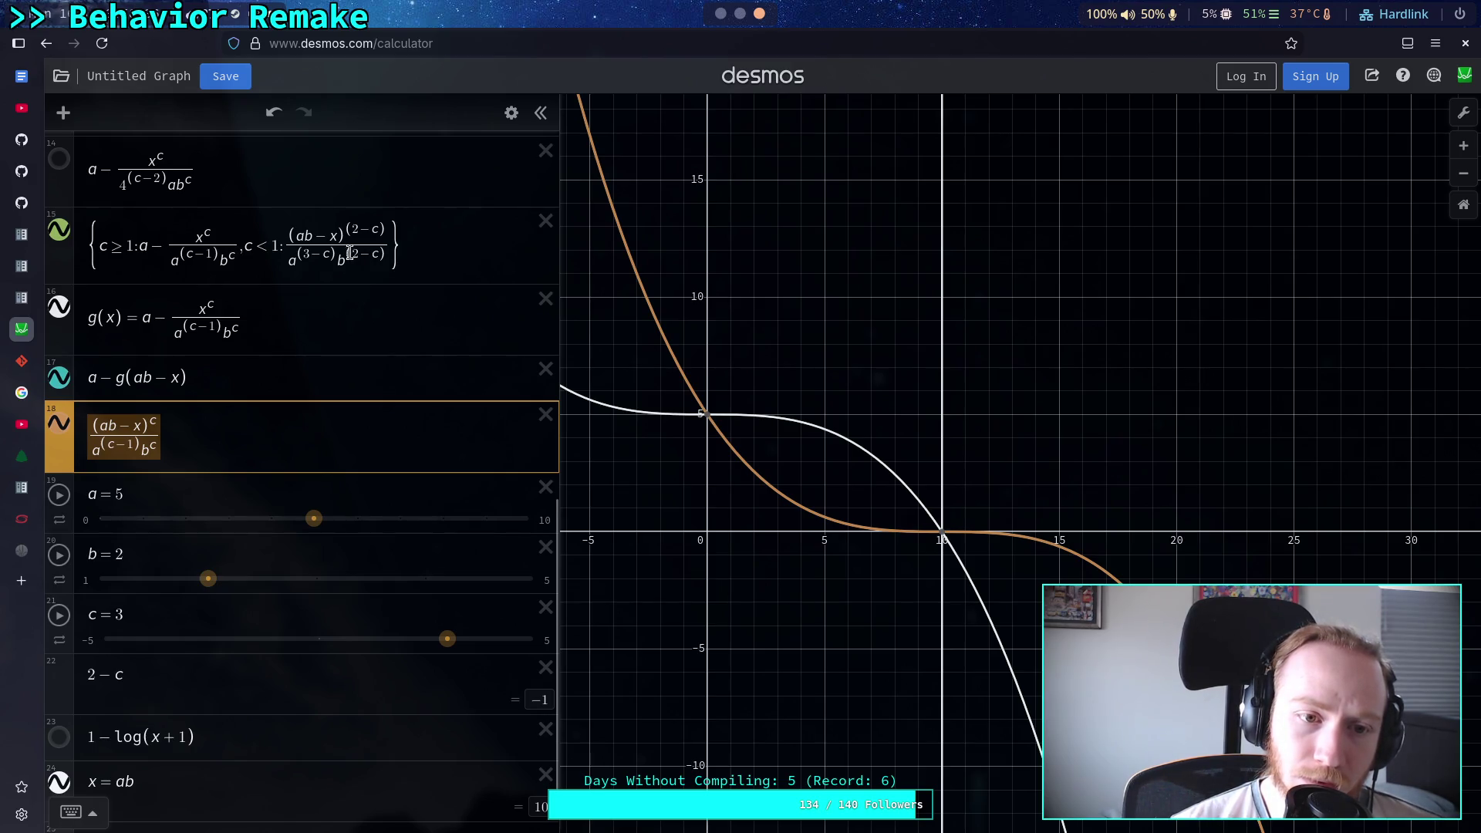
{"action": "left_click", "coordinate": [319, 255]}
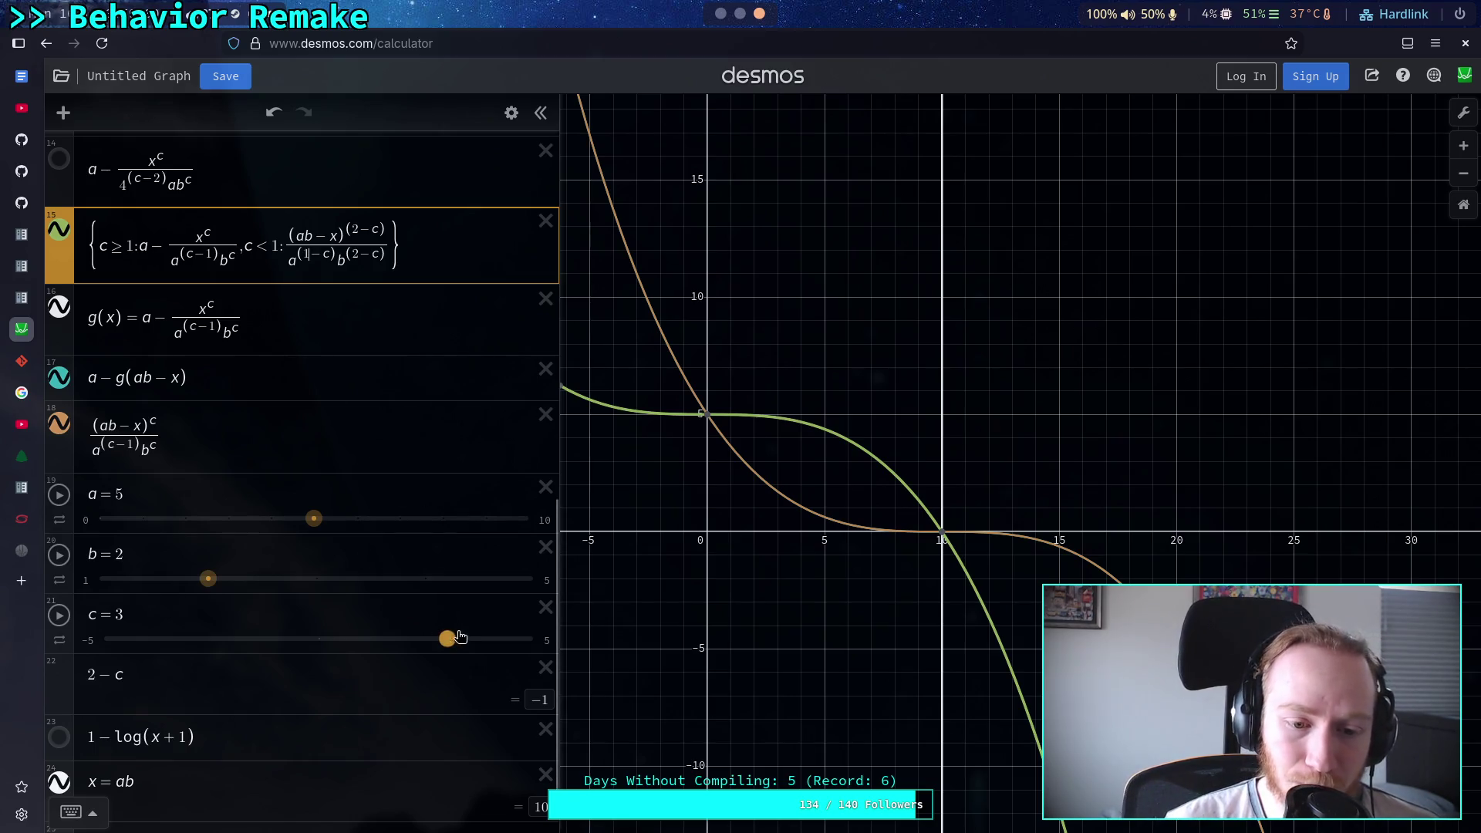
{"action": "mouse_move", "coordinate": [447, 639]}
{"action": "left_mouse_down"}
{"action": "mouse_move", "coordinate": [177, 660]}
{"action": "mouse_move", "coordinate": [235, 652]}
{"action": "left_mouse_up"}
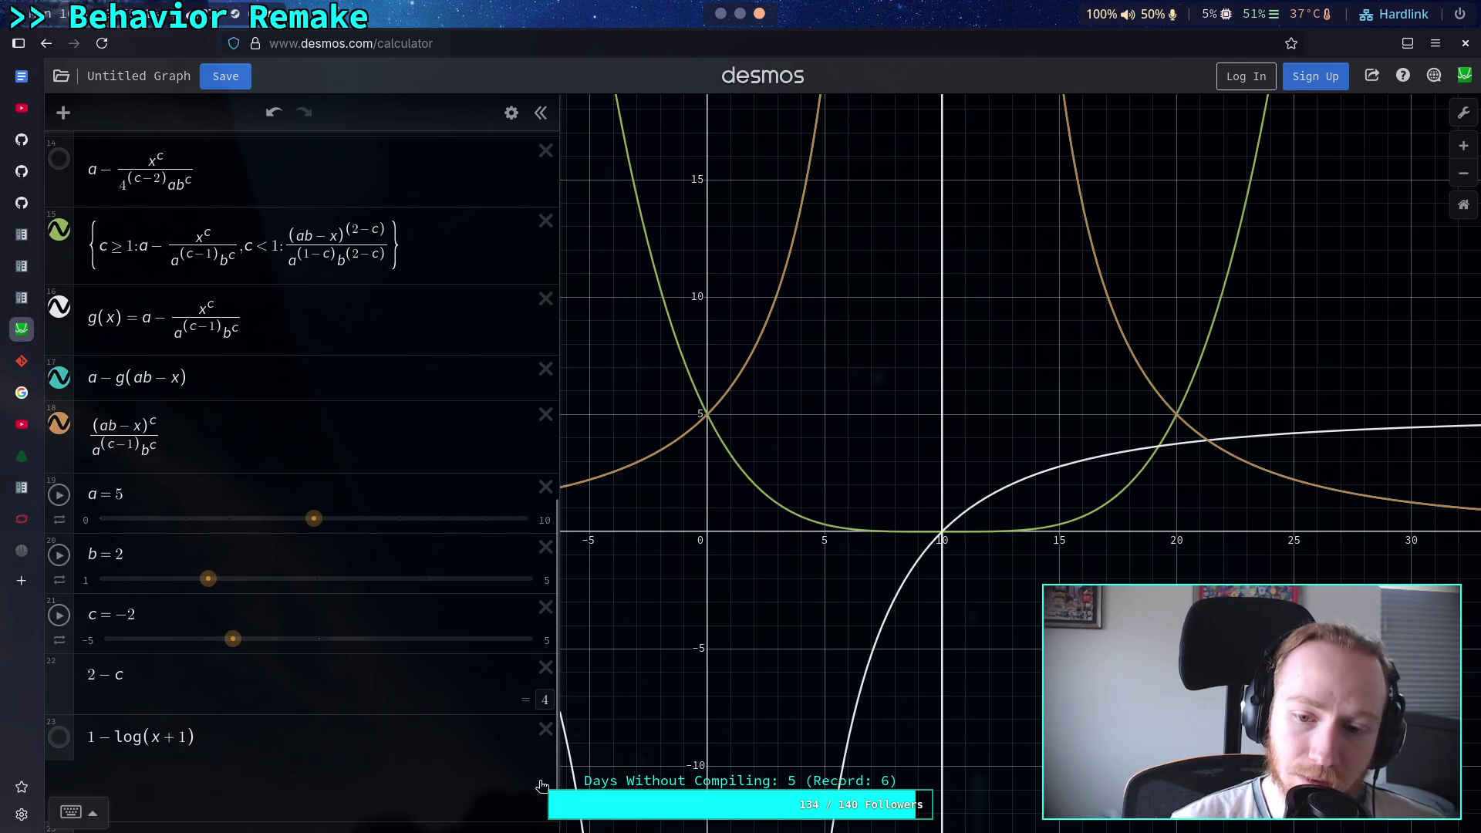
Step: Re-enter the x = ab line and hide the g(x), a − g(ab − x) and expression 18 curves
{"action": "left_click", "coordinate": [545, 774]}
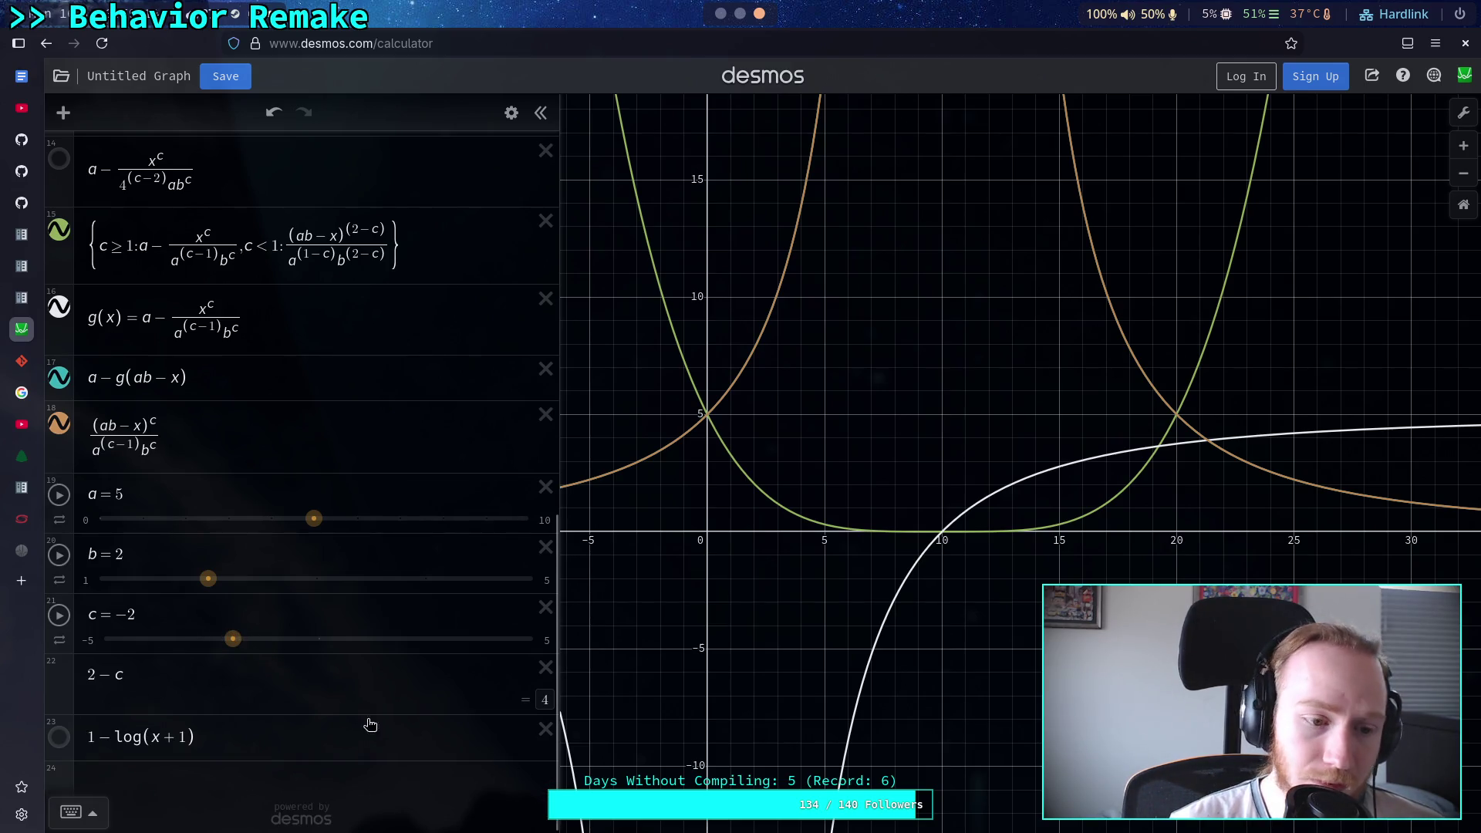
{"action": "left_click", "coordinate": [280, 769]}
{"action": "type", "text": "x = ab"}
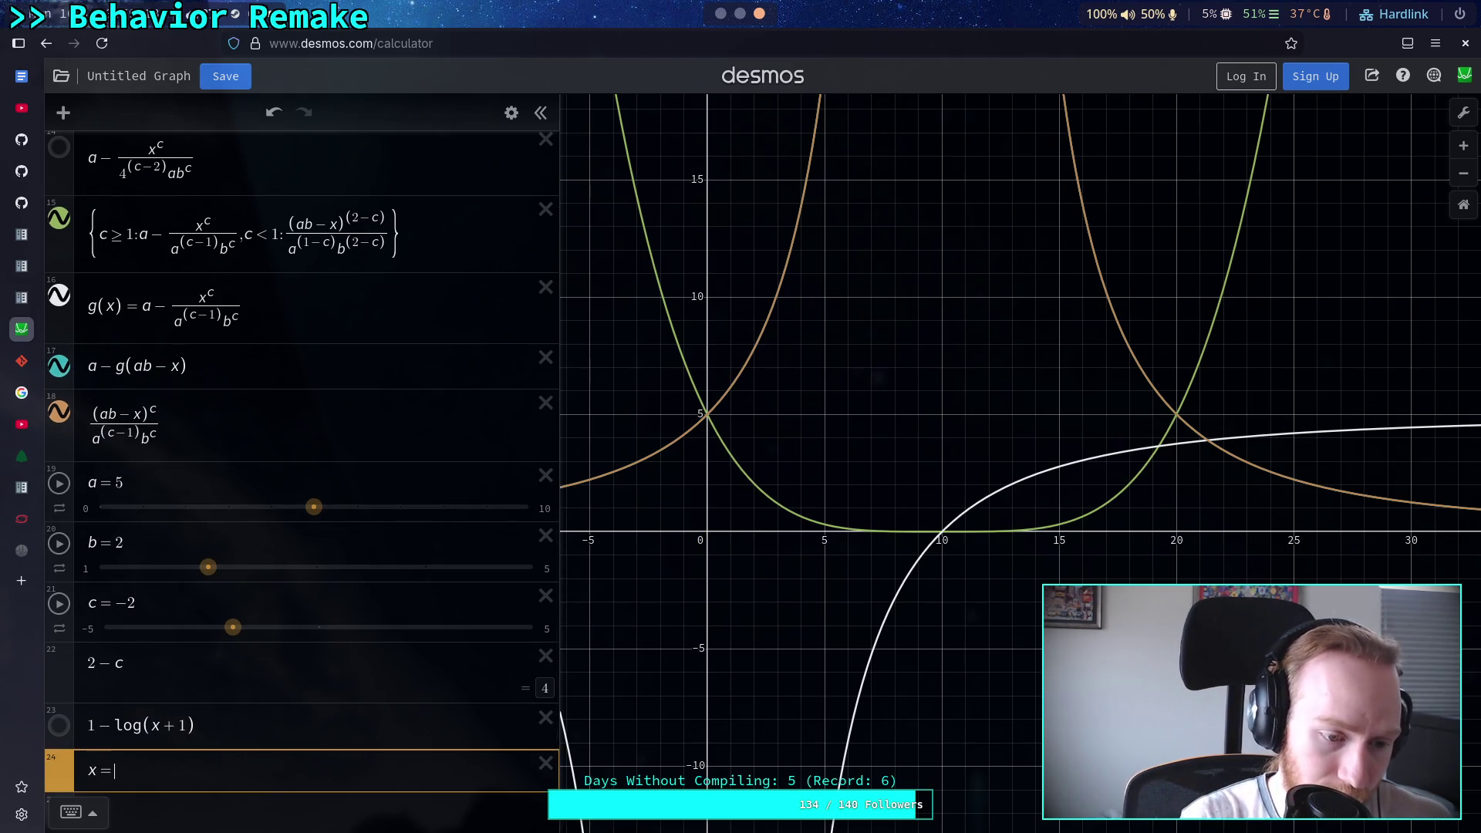
{"action": "left_click", "coordinate": [60, 295]}
{"action": "left_click", "coordinate": [60, 365]}
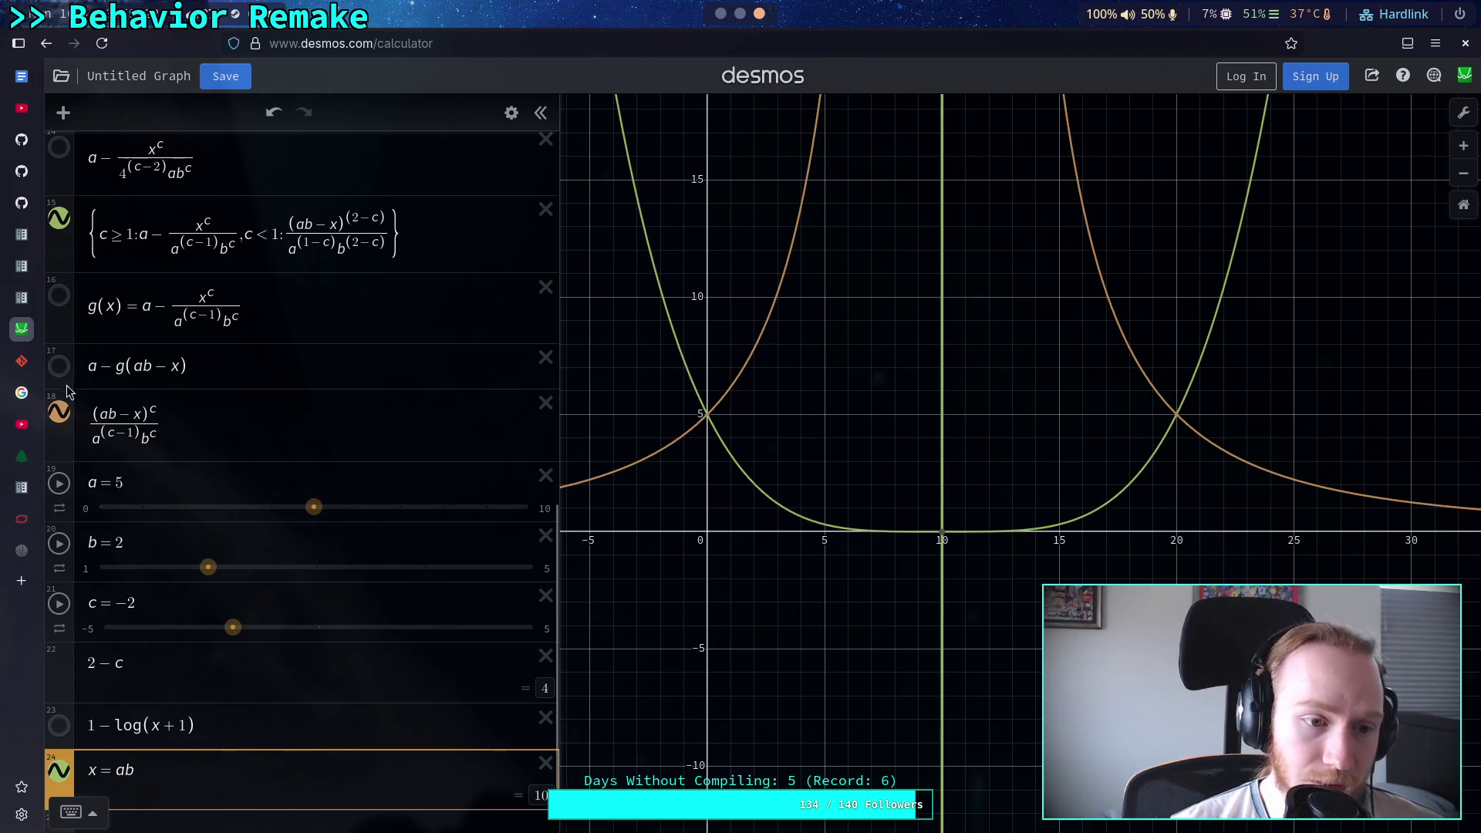
{"action": "left_click", "coordinate": [60, 413]}
{"action": "scroll", "coordinate": [256, 464], "scroll_direction": "up", "scroll_amount": 3}
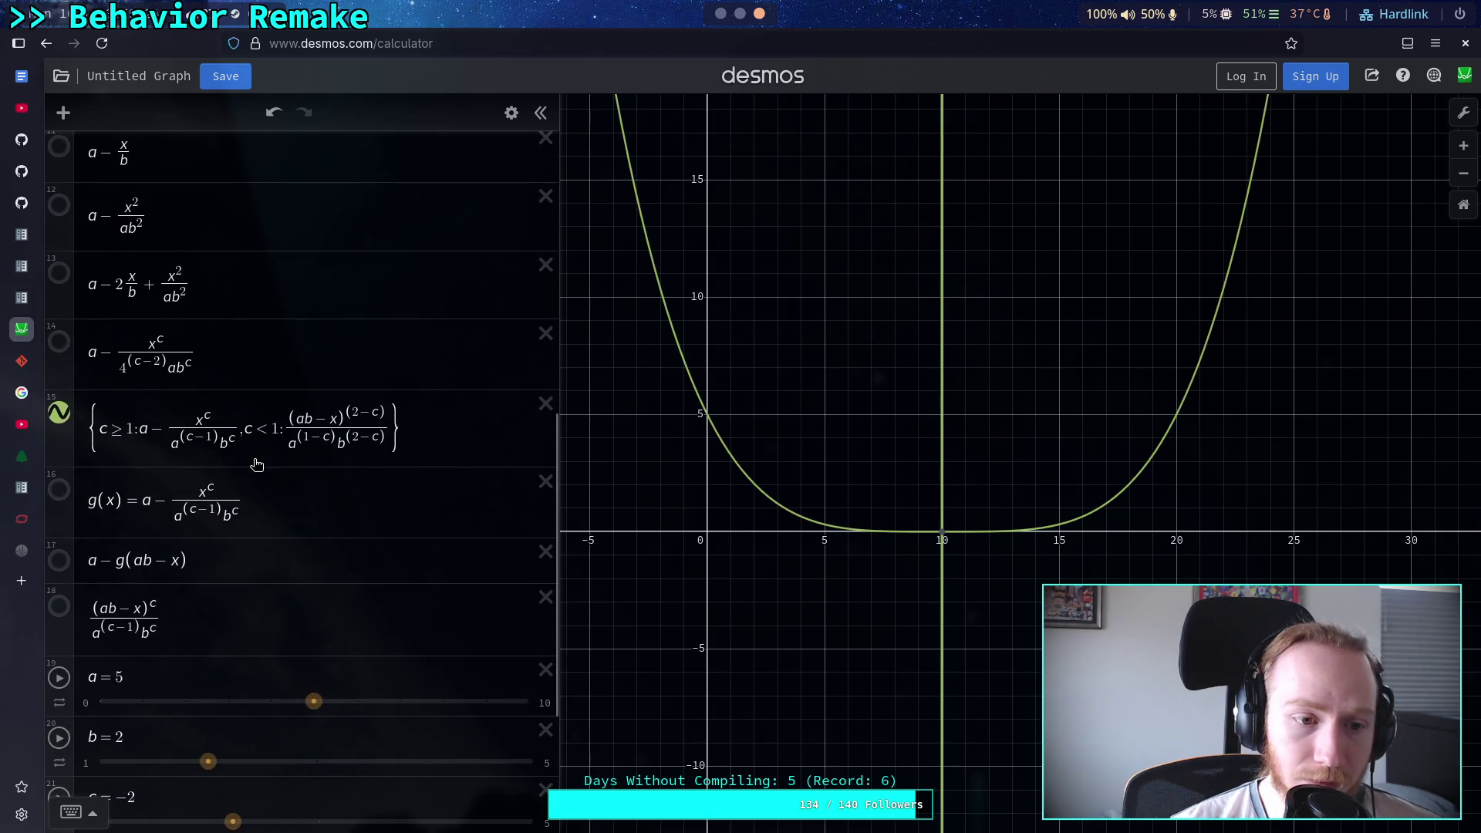
{"action": "scroll", "coordinate": [199, 482], "scroll_direction": "down", "scroll_amount": 5}
{"action": "mouse_move", "coordinate": [233, 631]}
{"action": "left_mouse_down"}
{"action": "mouse_move", "coordinate": [220, 634]}
{"action": "mouse_move", "coordinate": [590, 647]}
{"action": "mouse_move", "coordinate": [338, 638]}
{"action": "mouse_move", "coordinate": [532, 628]}
{"action": "mouse_move", "coordinate": [466, 651]}
{"action": "mouse_move", "coordinate": [533, 631]}
{"action": "mouse_move", "coordinate": [100, 640]}
{"action": "mouse_move", "coordinate": [751, 662]}
{"action": "mouse_move", "coordinate": [100, 644]}
{"action": "mouse_move", "coordinate": [819, 668]}
{"action": "mouse_move", "coordinate": [53, 634]}
{"action": "mouse_move", "coordinate": [417, 656]}
{"action": "mouse_move", "coordinate": [350, 647]}
{"action": "left_mouse_up"}
Step: Limit the c slider's range to −2 through 2
{"action": "left_click", "coordinate": [91, 631]}
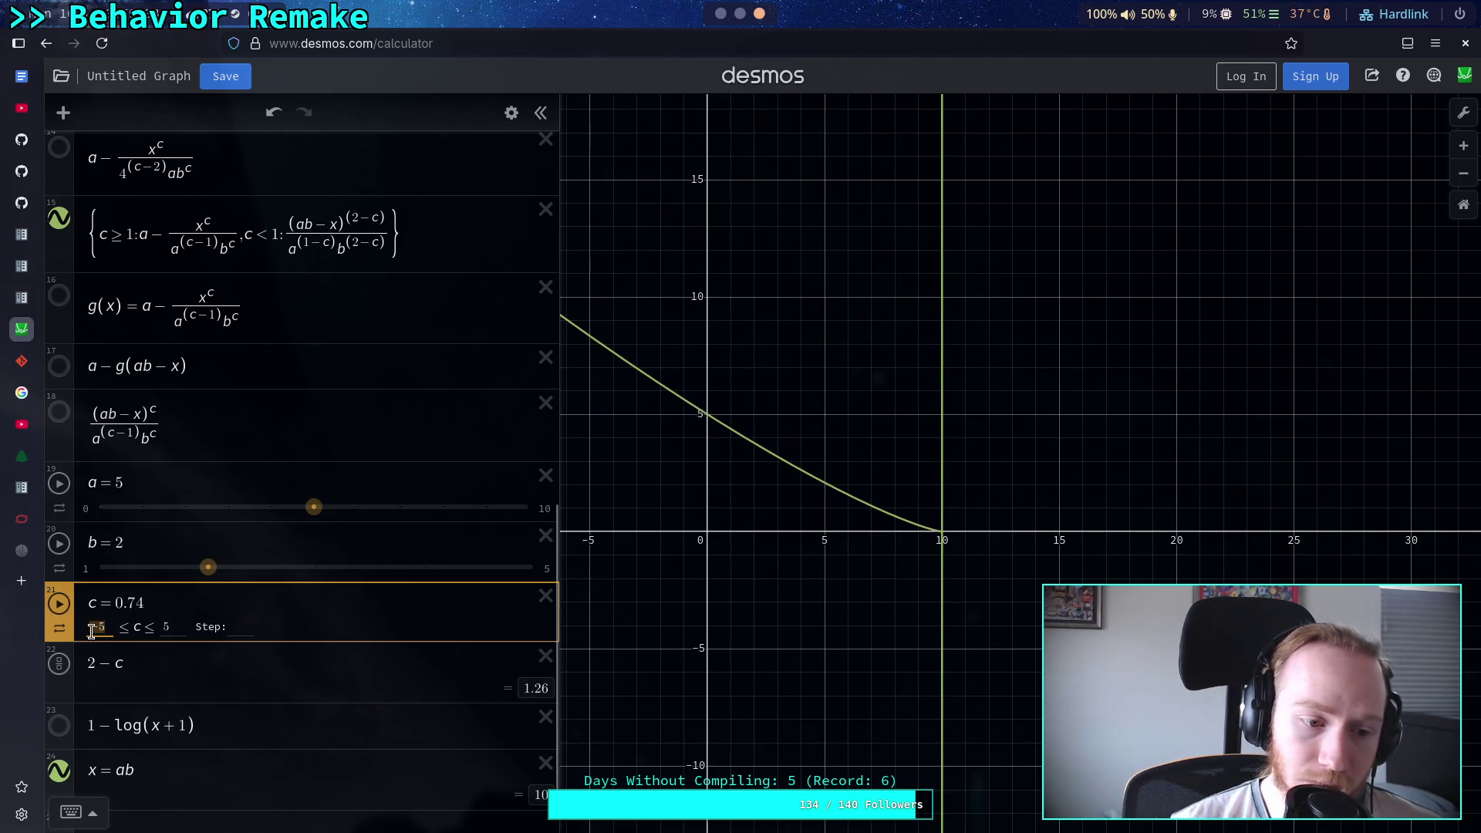
{"action": "type", "text": "-2"}
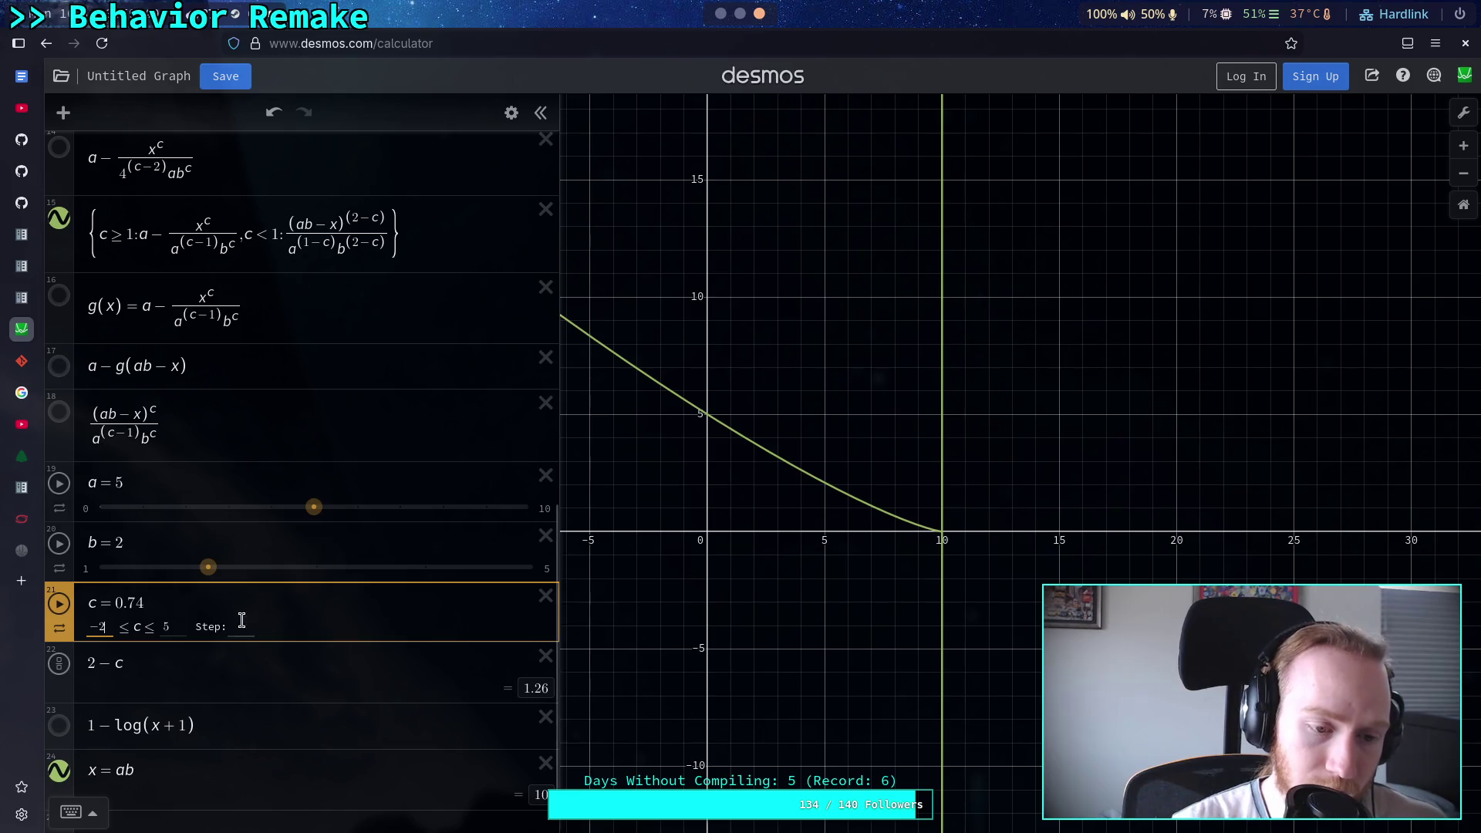
{"action": "left_click", "coordinate": [164, 628]}
{"action": "type", "text": "2"}
{"action": "key", "text": "Return"}
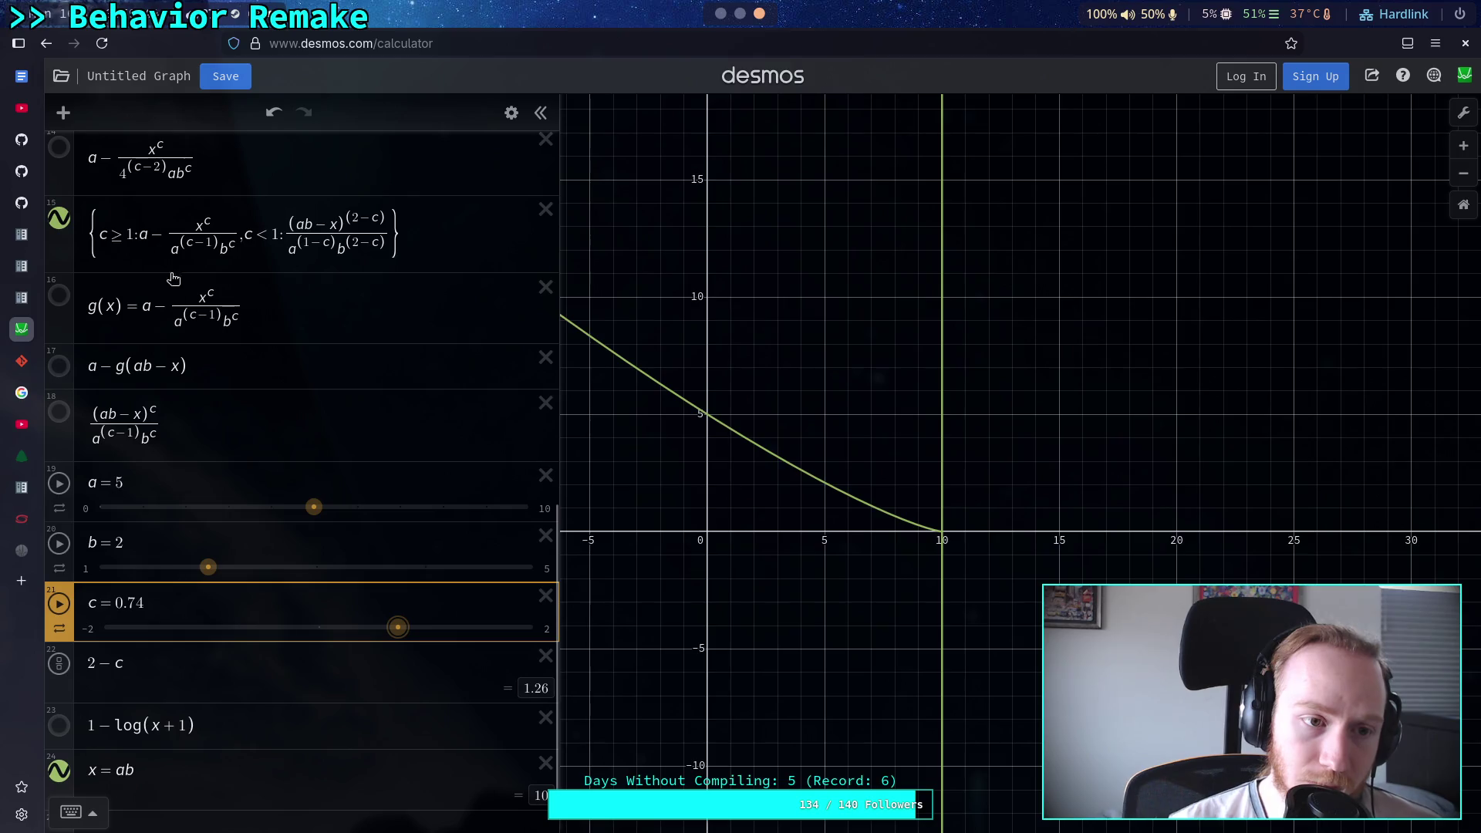
Step: Raise c through 0.92 to its maximum of 2 and inspect the curve at x = 5
{"action": "left_click", "coordinate": [86, 237]}
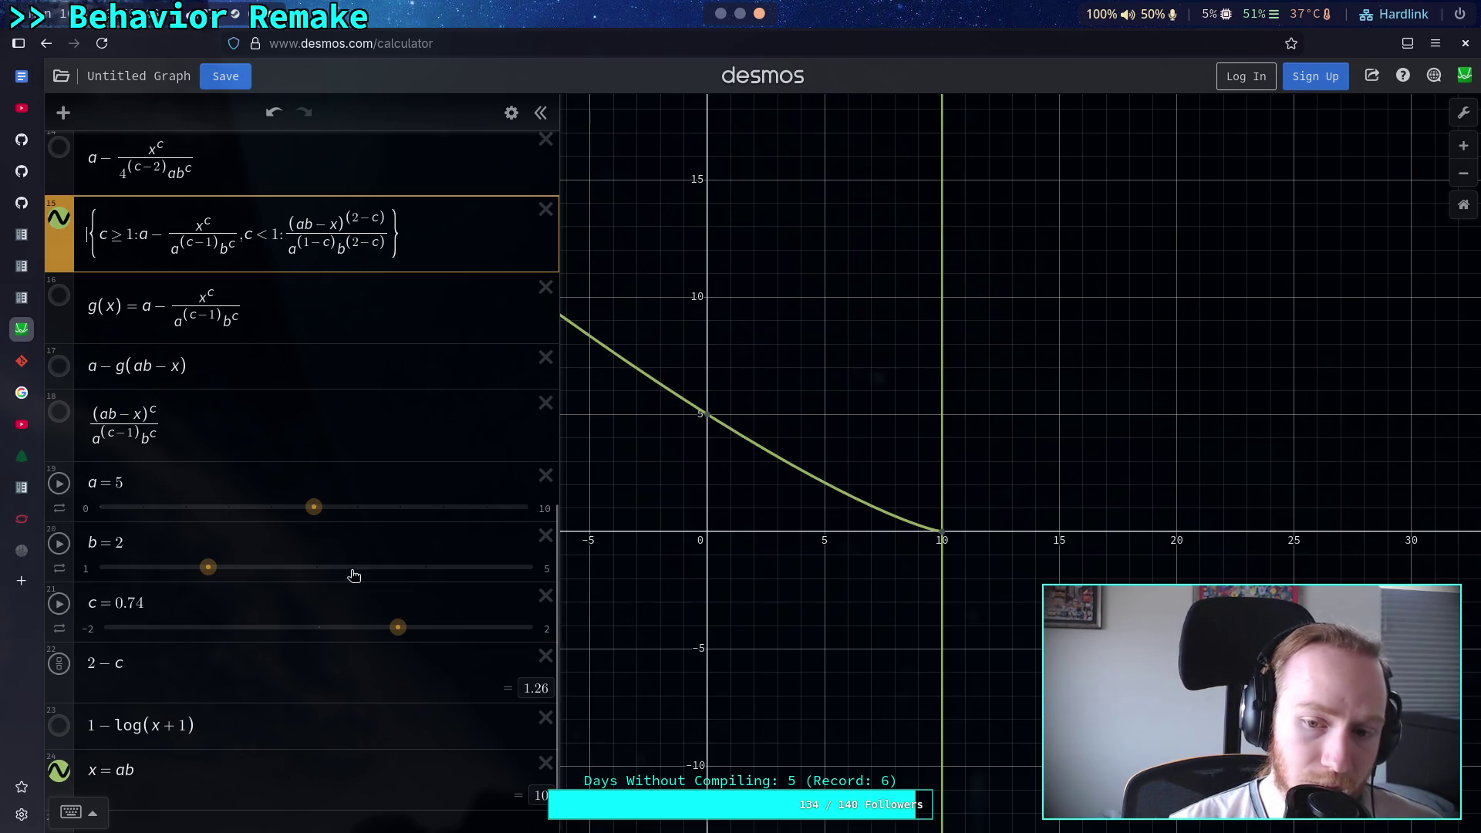
{"action": "left_click_drag", "start_coordinate": [398, 628], "coordinate": [416, 627]}
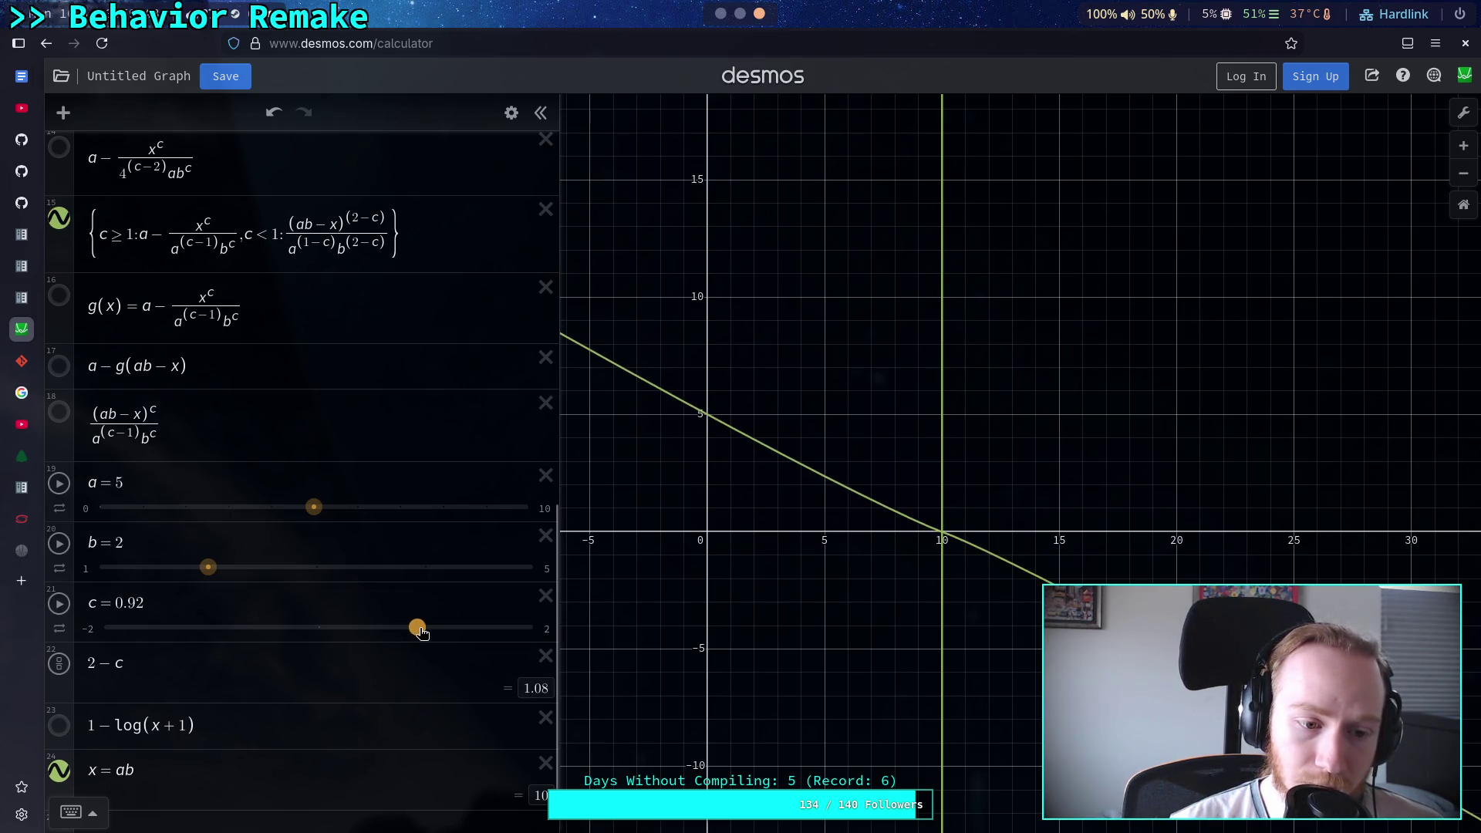
{"action": "left_click", "coordinate": [549, 627]}
{"action": "left_click", "coordinate": [244, 628]}
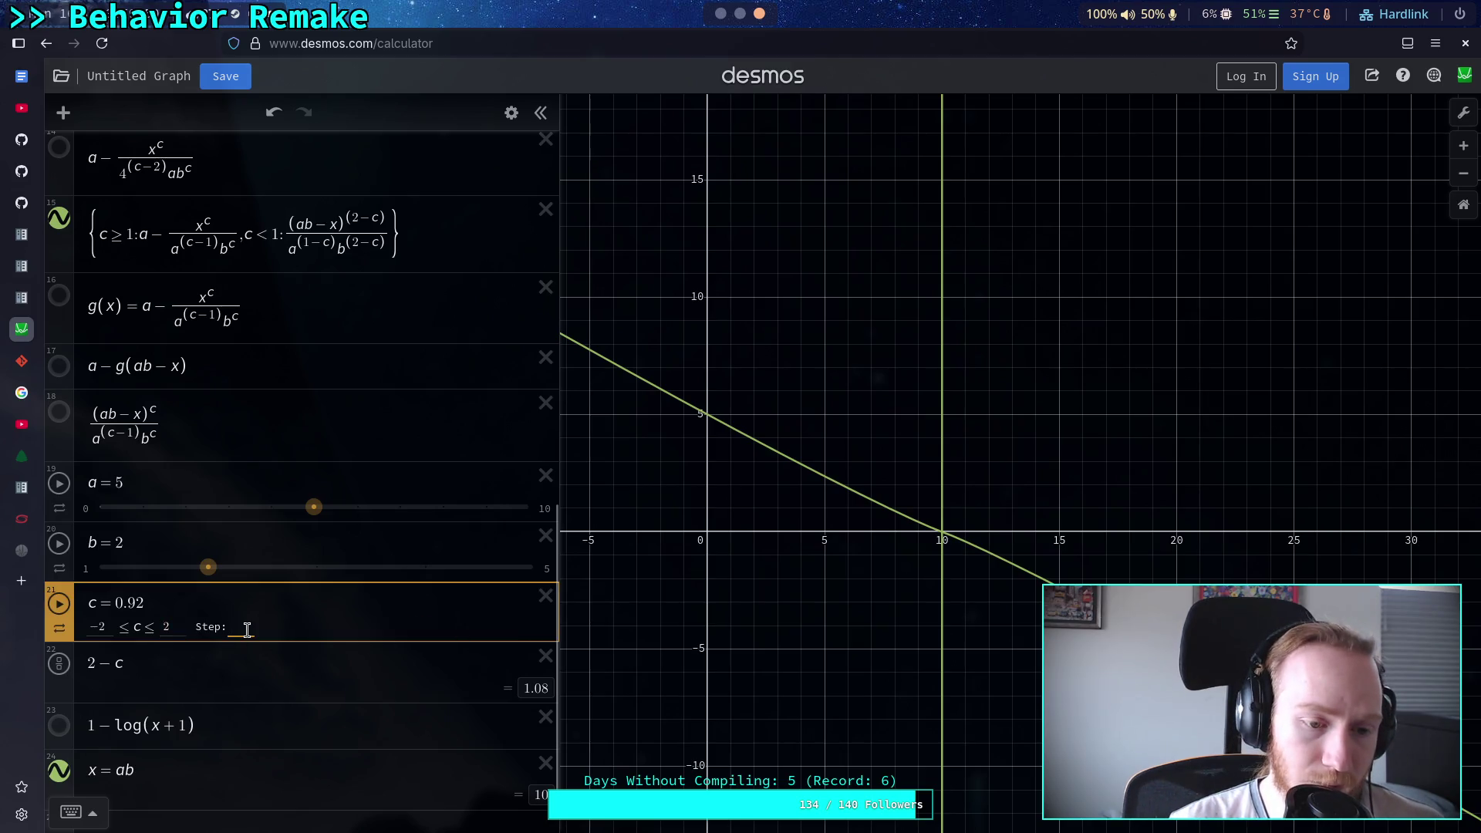
{"action": "left_click", "coordinate": [178, 493]}
{"action": "left_click_drag", "start_coordinate": [415, 627], "coordinate": [619, 622]}
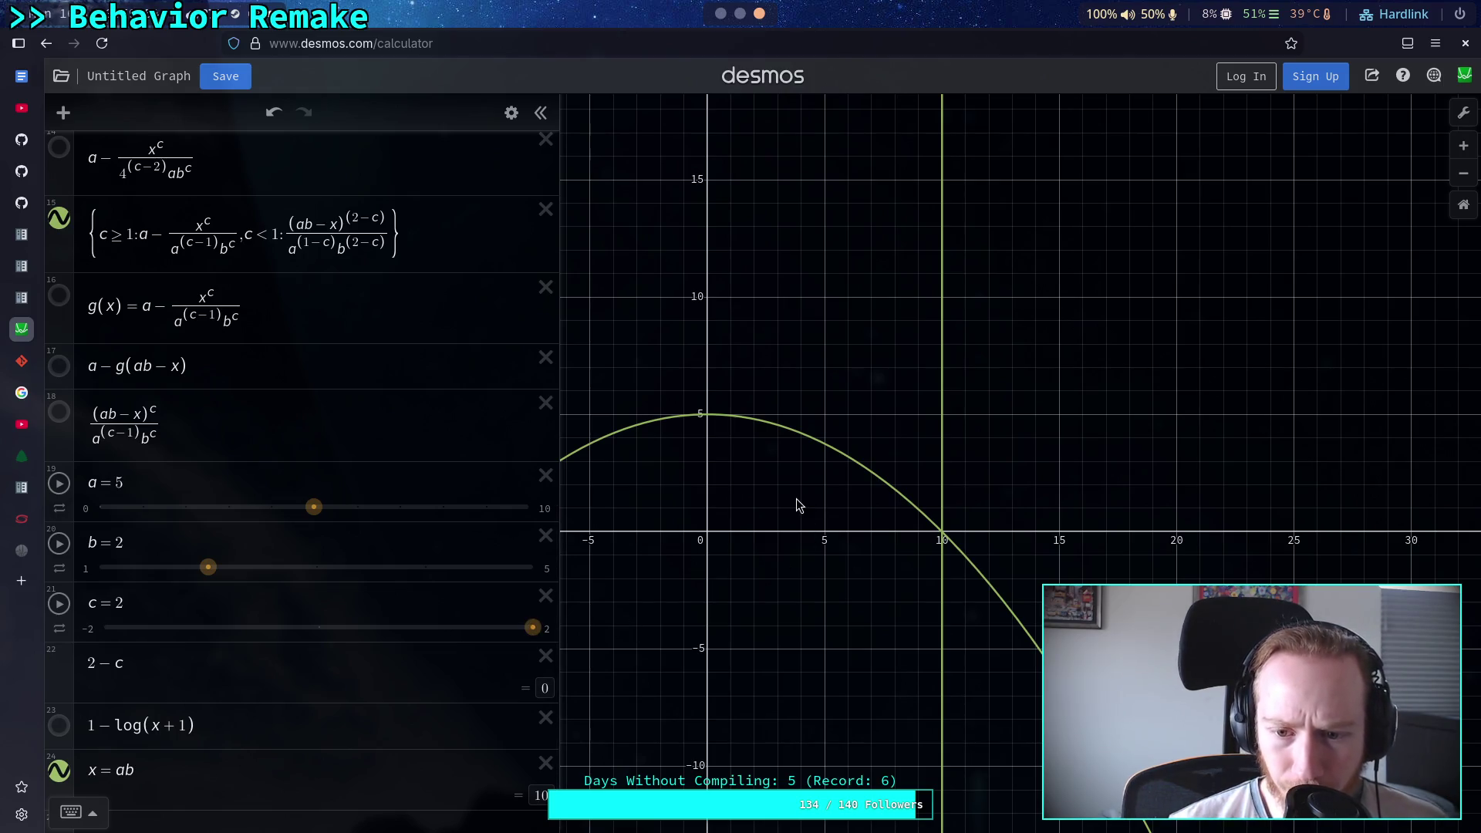
{"action": "left_click", "coordinate": [827, 454]}
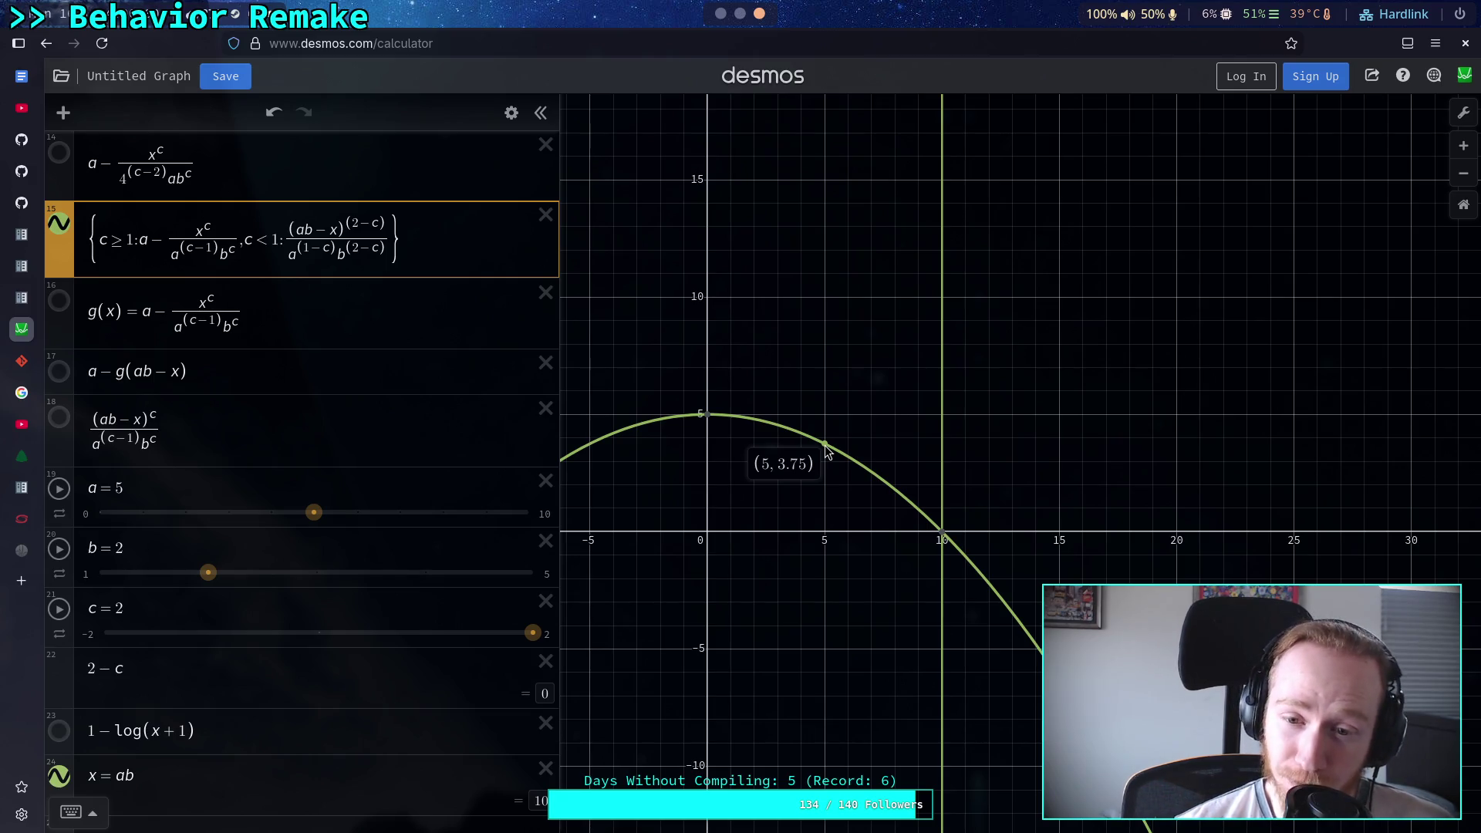
Step: Sweep c up from −2 while tracing the curve's value at exactly x = 5
{"action": "left_click_drag", "start_coordinate": [533, 633], "coordinate": [104, 633]}
{"action": "left_click", "coordinate": [823, 524]}
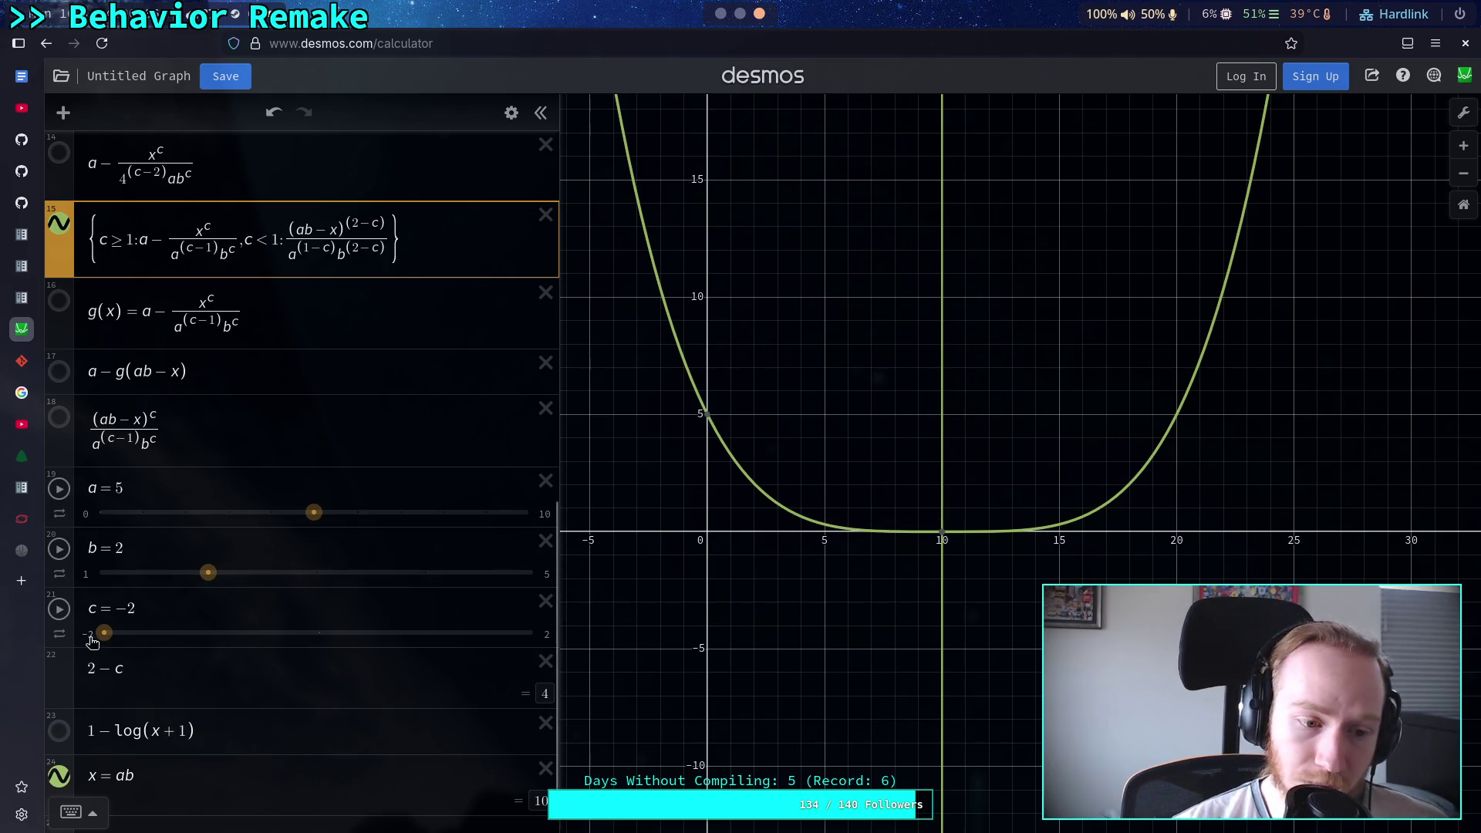
{"action": "left_click", "coordinate": [105, 634]}
{"action": "left_click_drag", "start_coordinate": [107, 637], "coordinate": [318, 632]}
{"action": "left_click", "coordinate": [827, 523]}
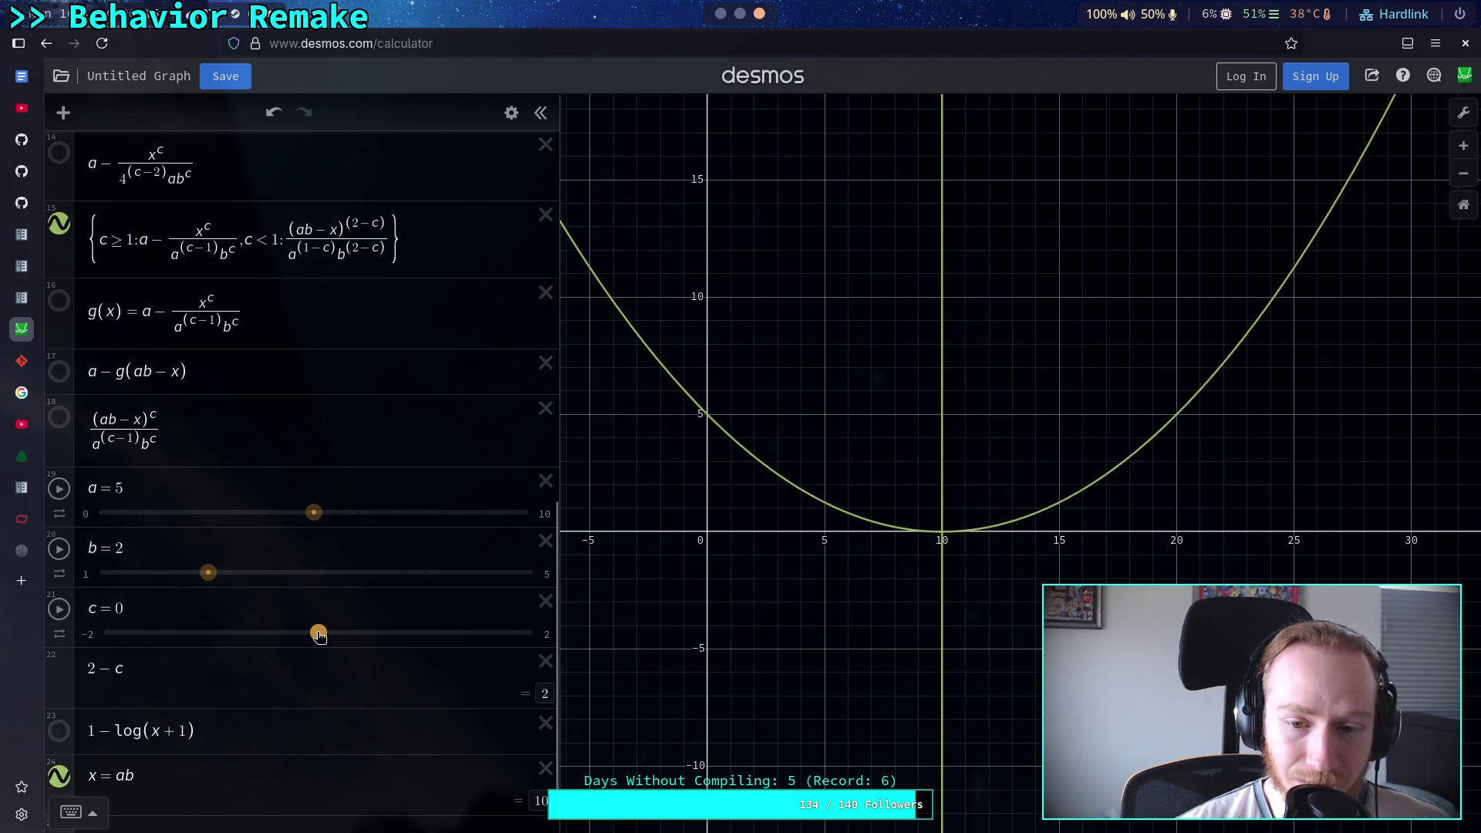
{"action": "left_click", "coordinate": [825, 503]}
{"action": "left_click_drag", "start_coordinate": [828, 503], "coordinate": [824, 505]}
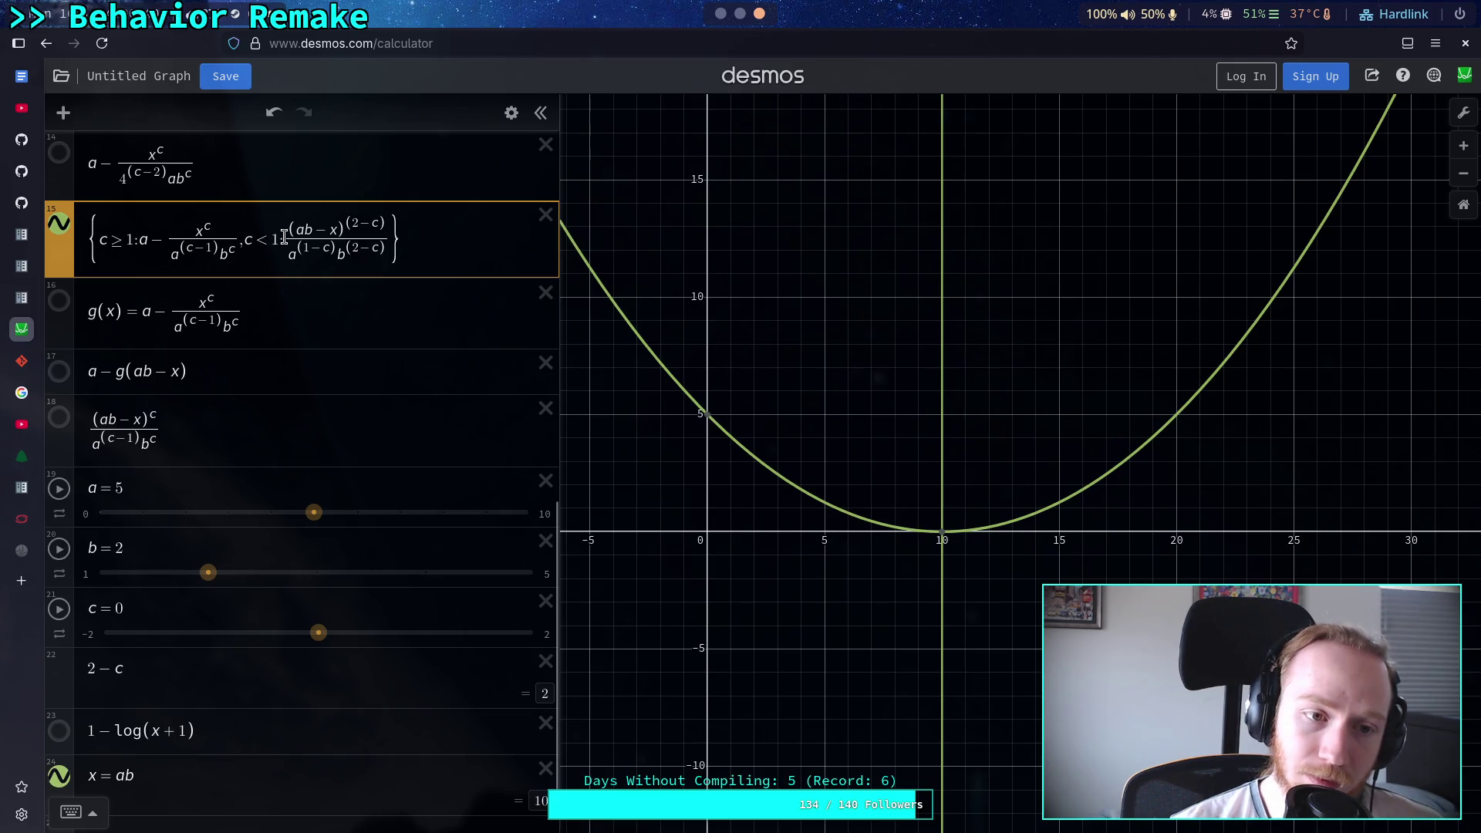
Step: Insert a c ≥ 0: a − cx/b branch into expression 15, graphing a flat line at 5
{"action": "left_click", "coordinate": [242, 240]}
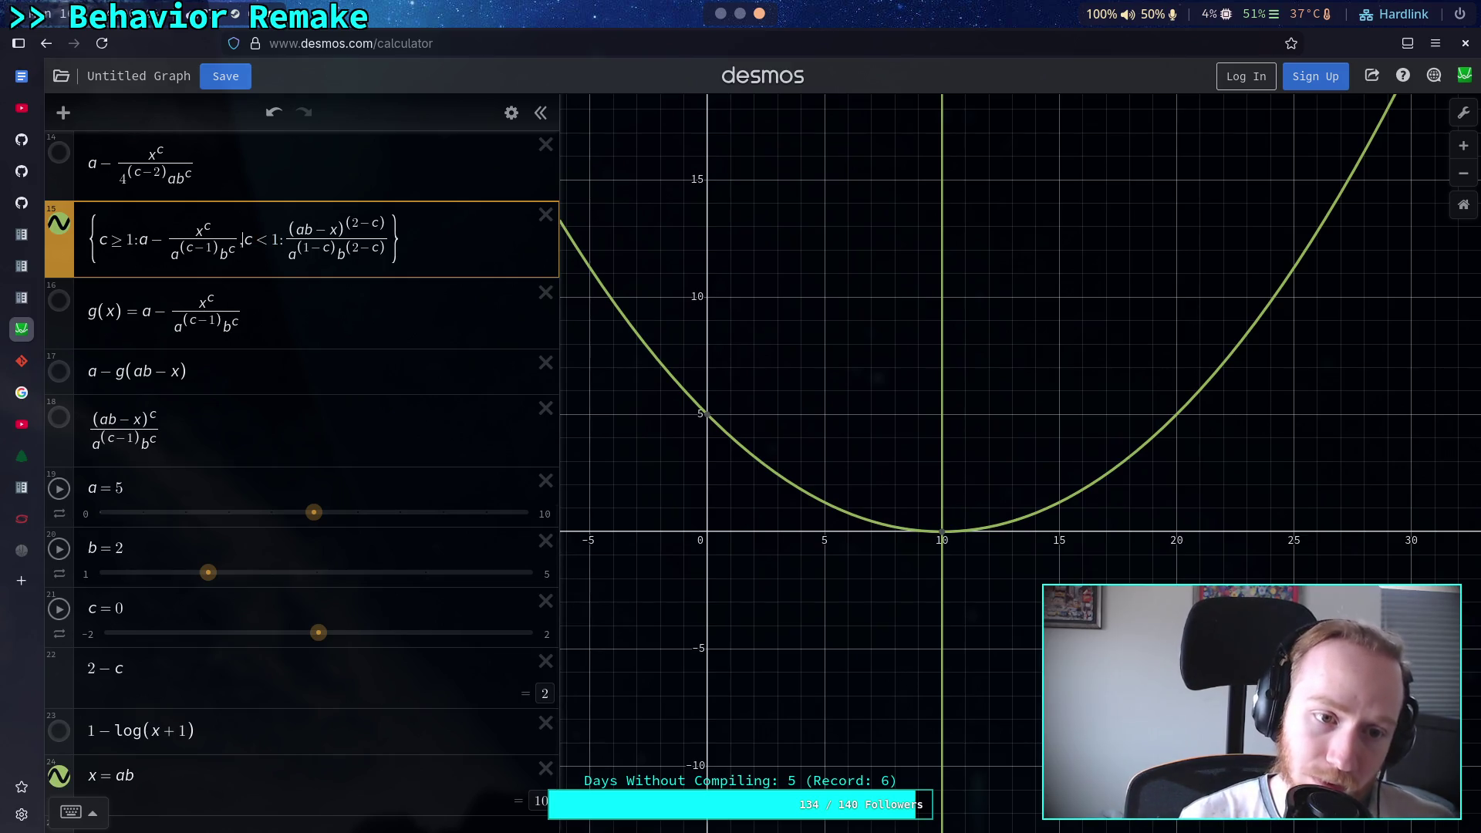
{"action": "type", "text": "c>"}
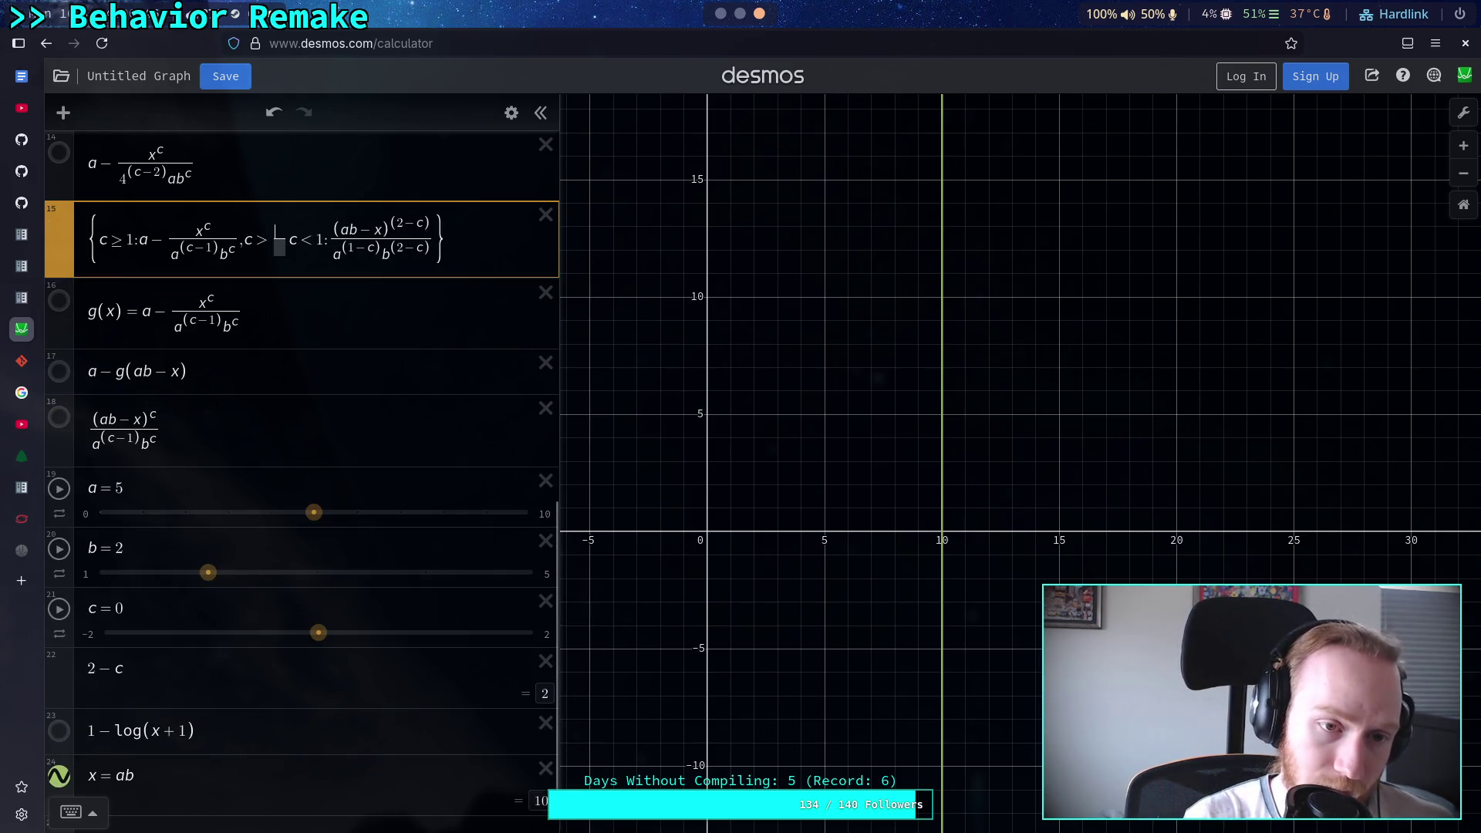
{"action": "type", "text": "=0"}
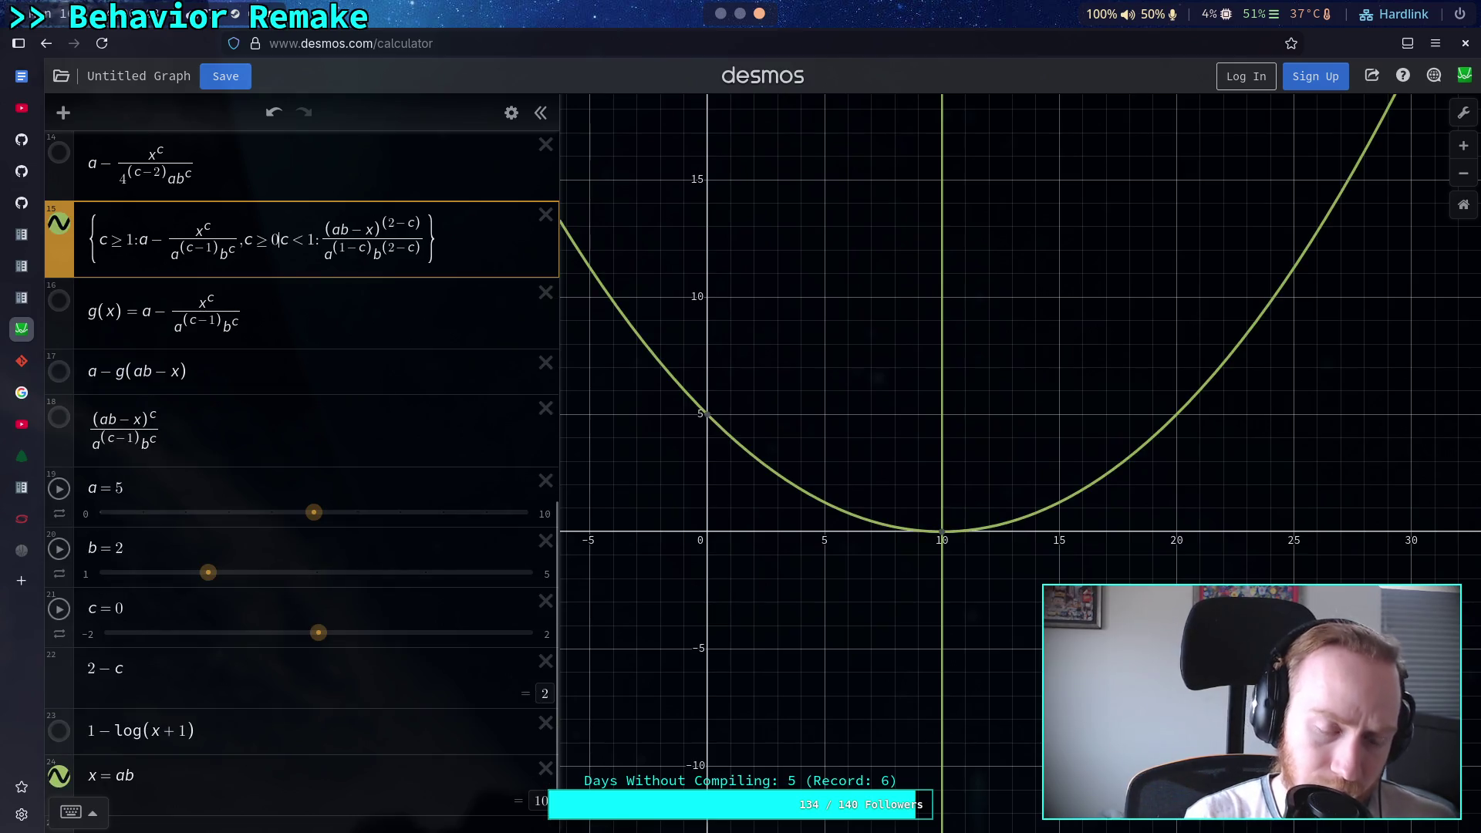
{"action": "type", "text": ","}
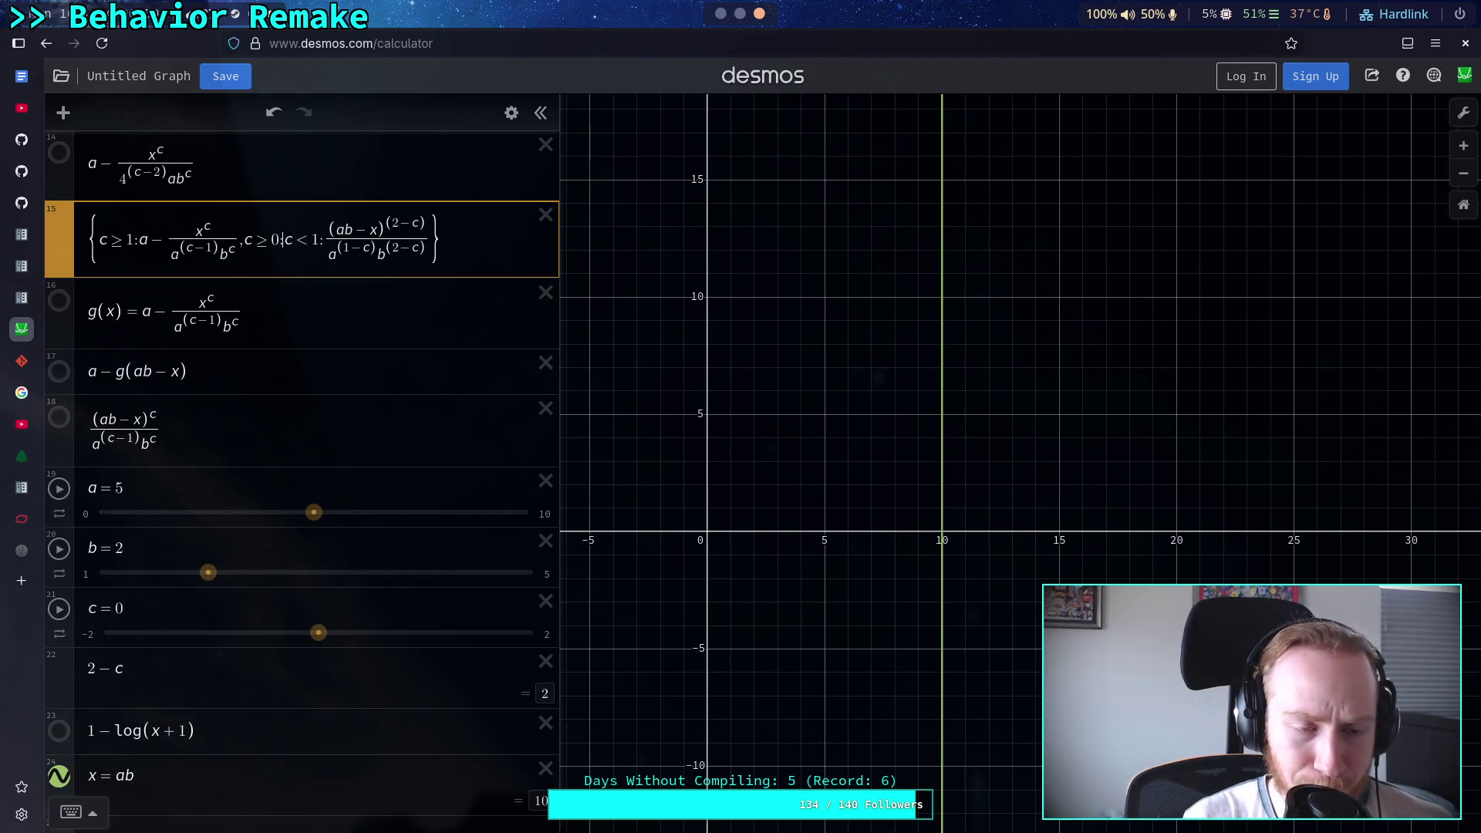
{"action": "type", "text": ":"}
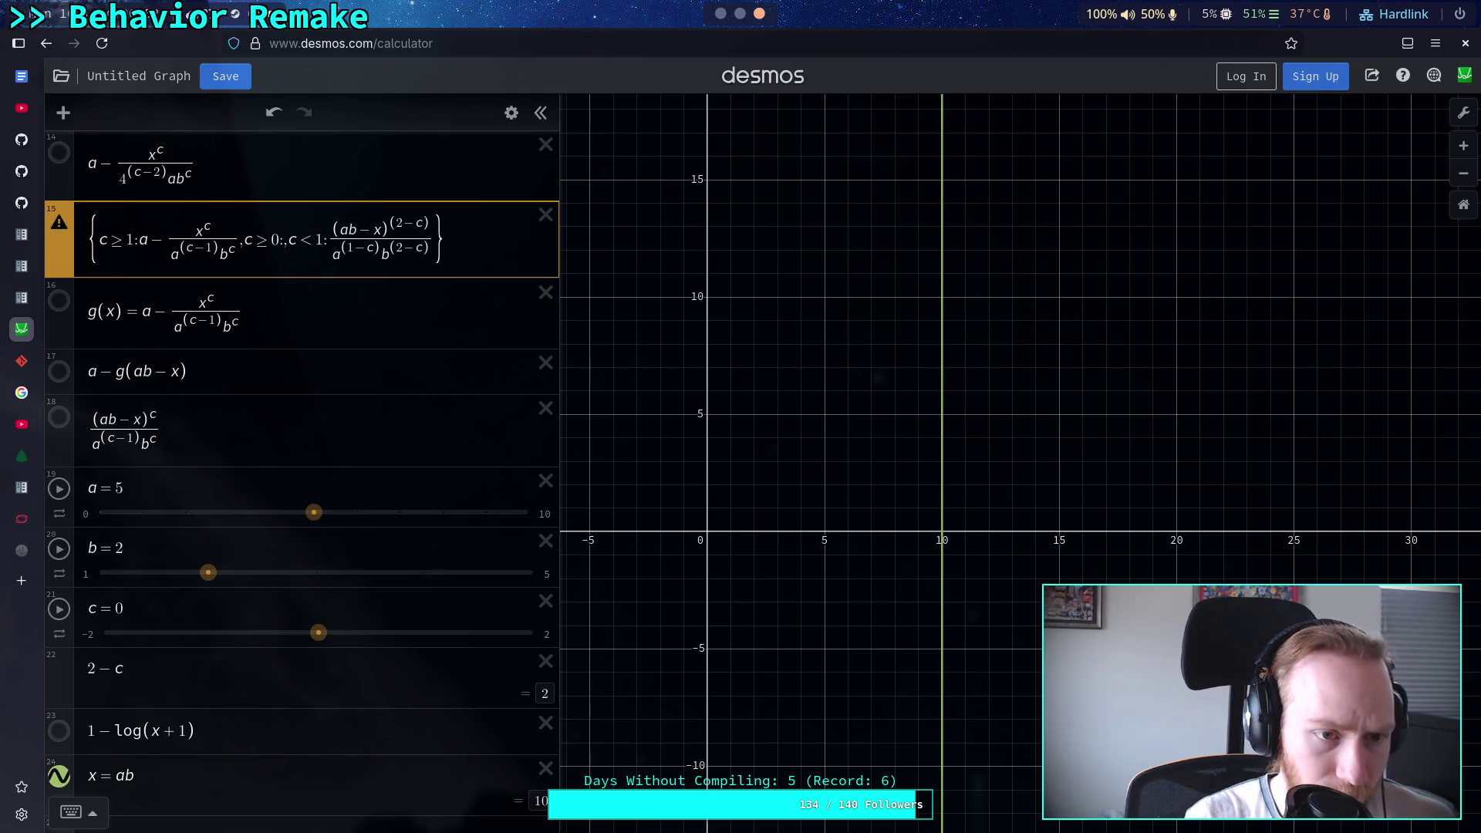
{"action": "type", "text": "a-"}
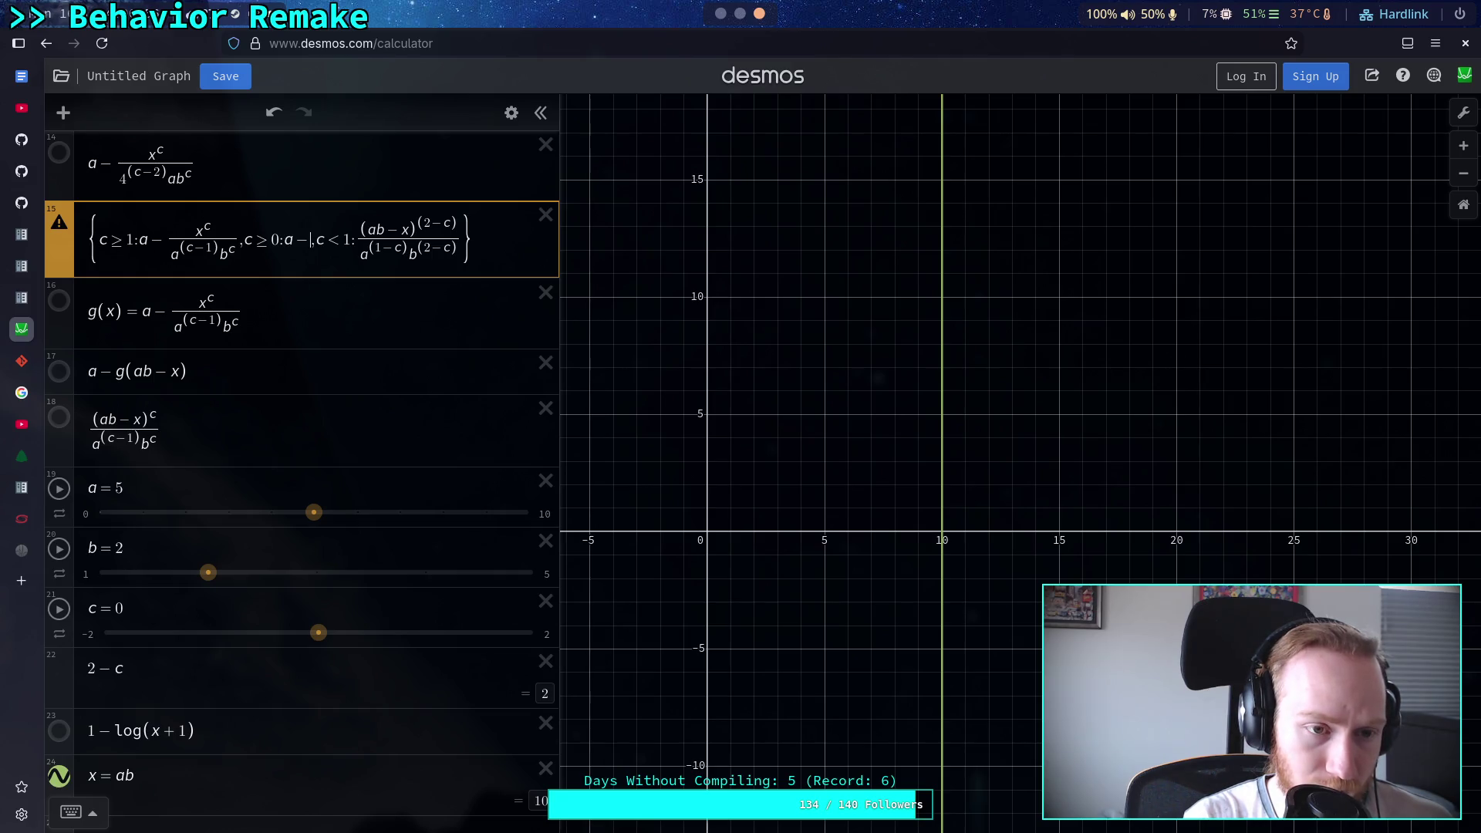
{"action": "type", "text": "cx"}
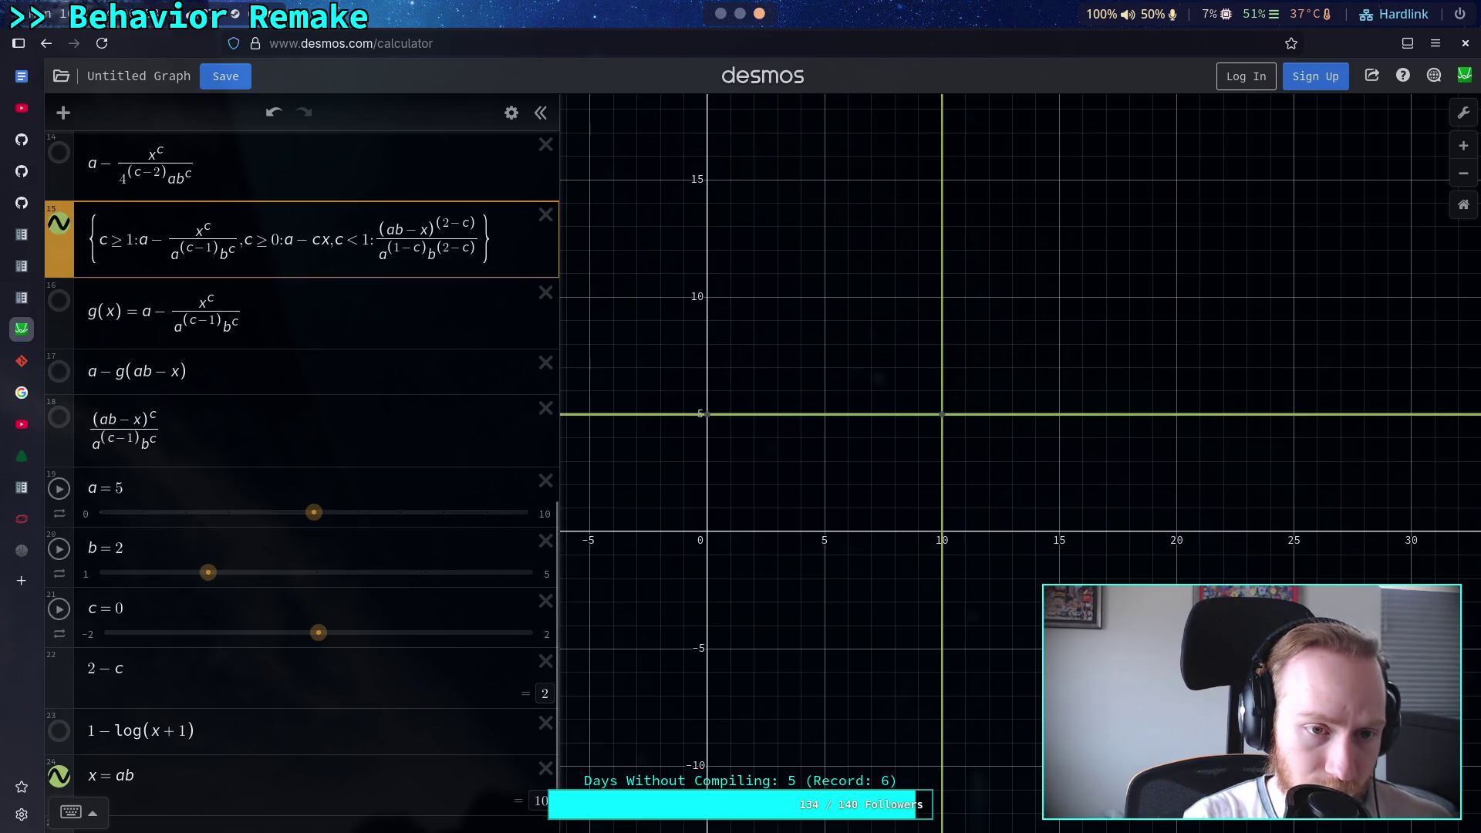
{"action": "type", "text": "/b"}
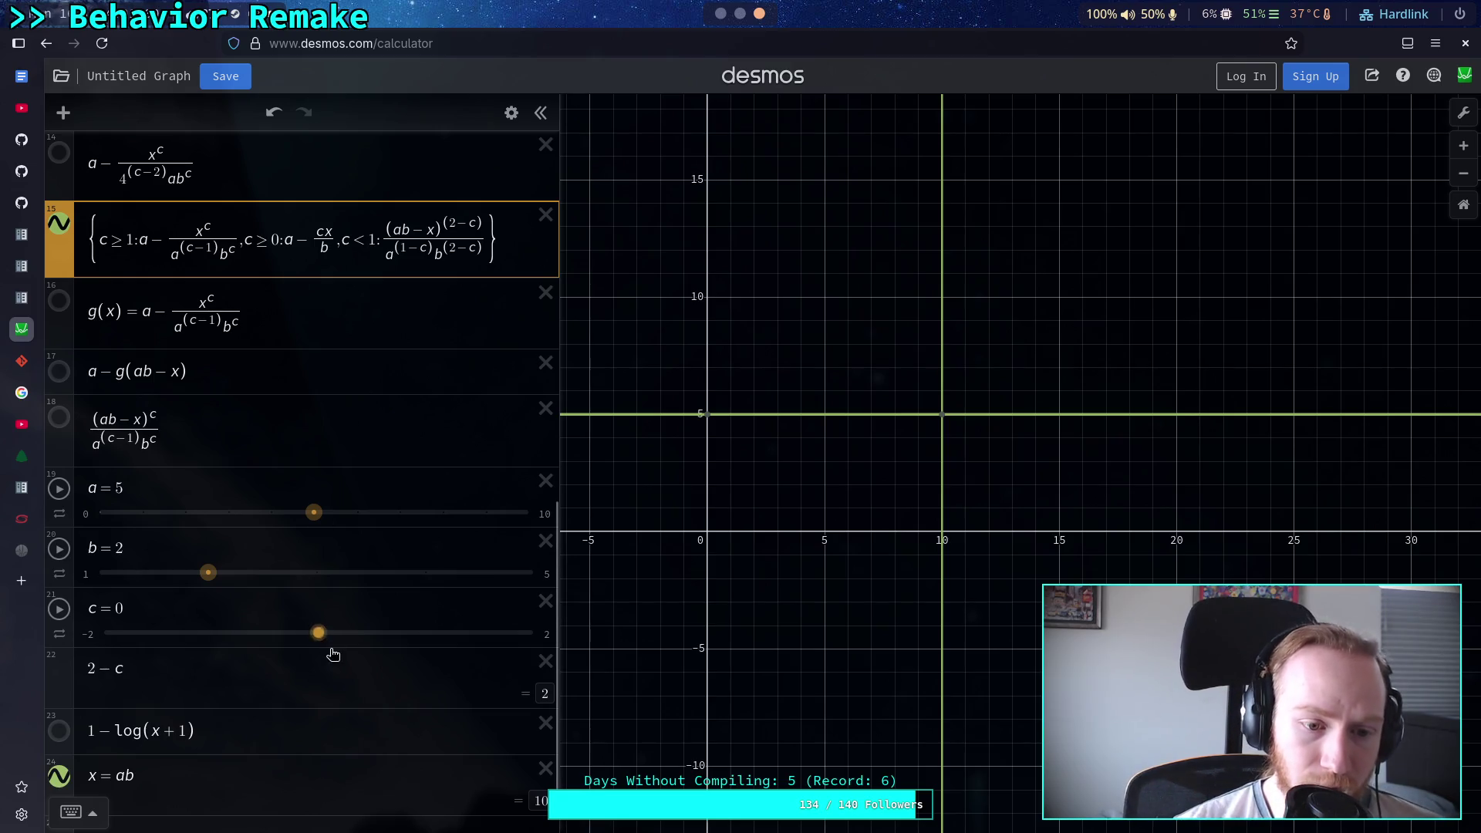
{"action": "mouse_move", "coordinate": [319, 633]}
{"action": "left_mouse_down"}
{"action": "mouse_move", "coordinate": [532, 634]}
{"action": "mouse_move", "coordinate": [317, 634]}
{"action": "mouse_move", "coordinate": [303, 652]}
{"action": "mouse_move", "coordinate": [321, 653]}
{"action": "left_mouse_up"}
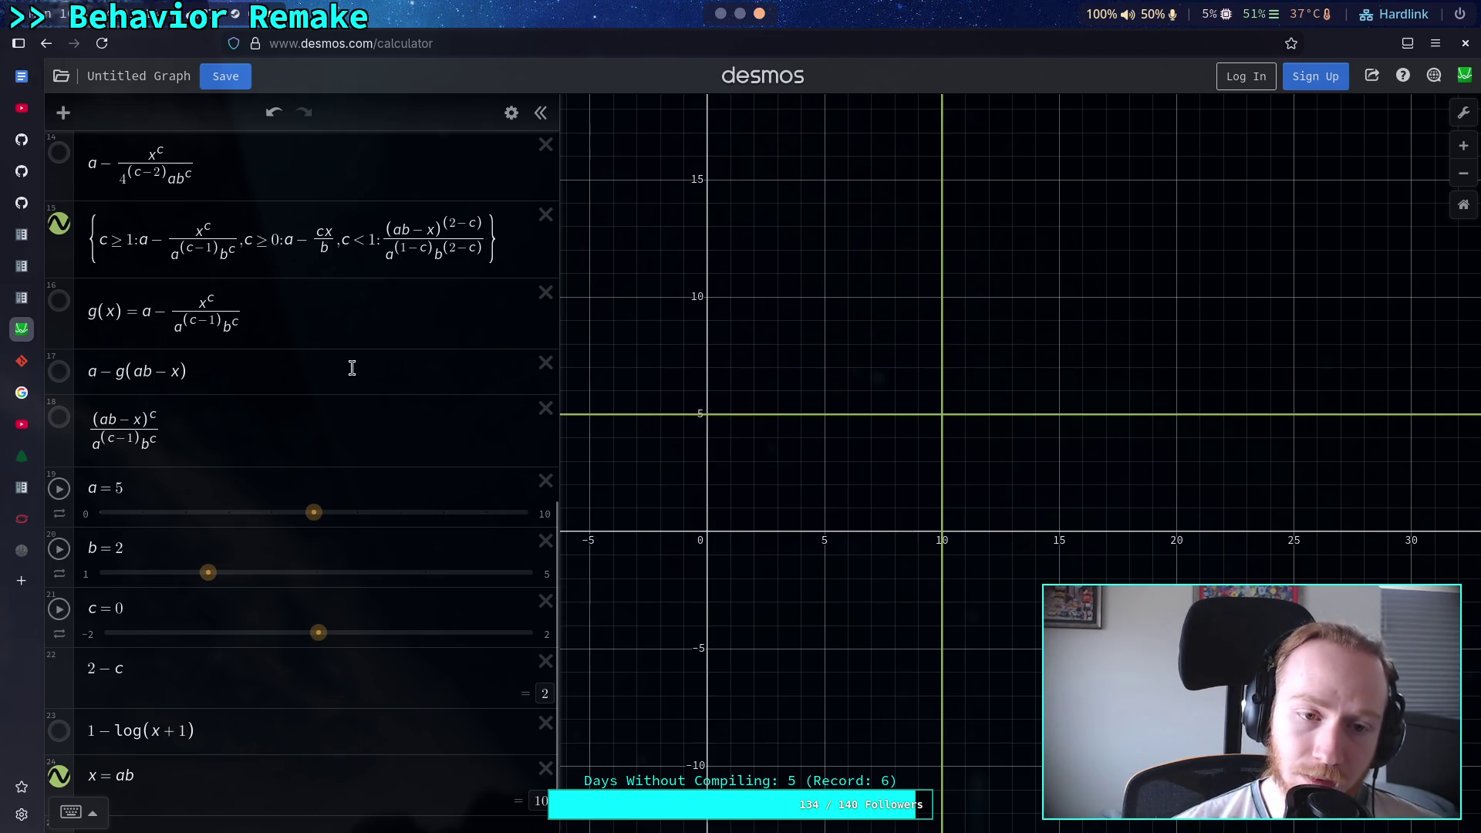
Step: Change expression 15's last branch to c < 0 with exponents −c, −c−1 and −c
{"action": "left_click", "coordinate": [367, 238]}
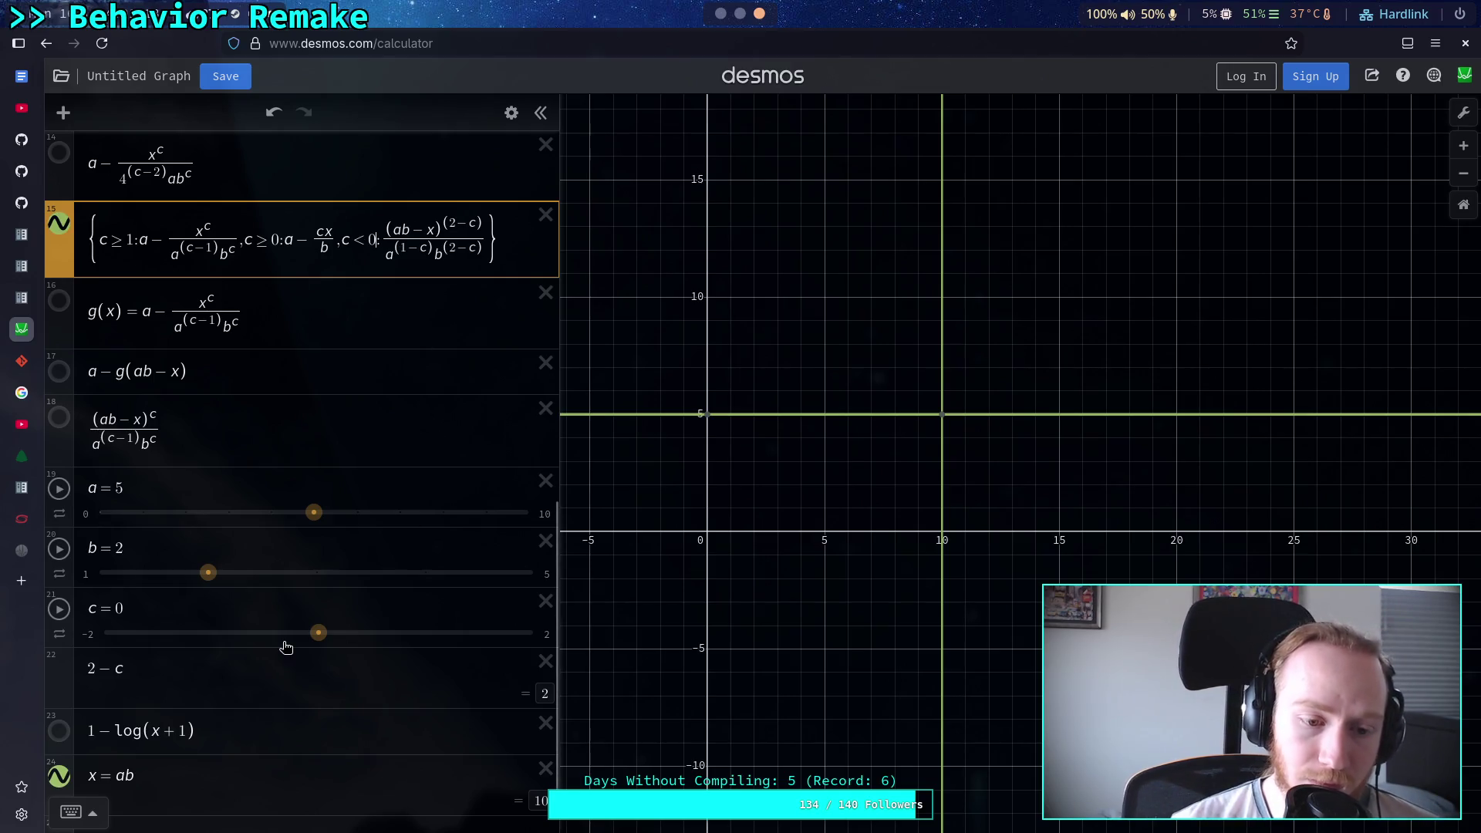
{"action": "mouse_move", "coordinate": [318, 631]}
{"action": "left_mouse_down"}
{"action": "mouse_move", "coordinate": [244, 647]}
{"action": "mouse_move", "coordinate": [105, 636]}
{"action": "left_mouse_up"}
{"action": "left_click", "coordinate": [412, 246]}
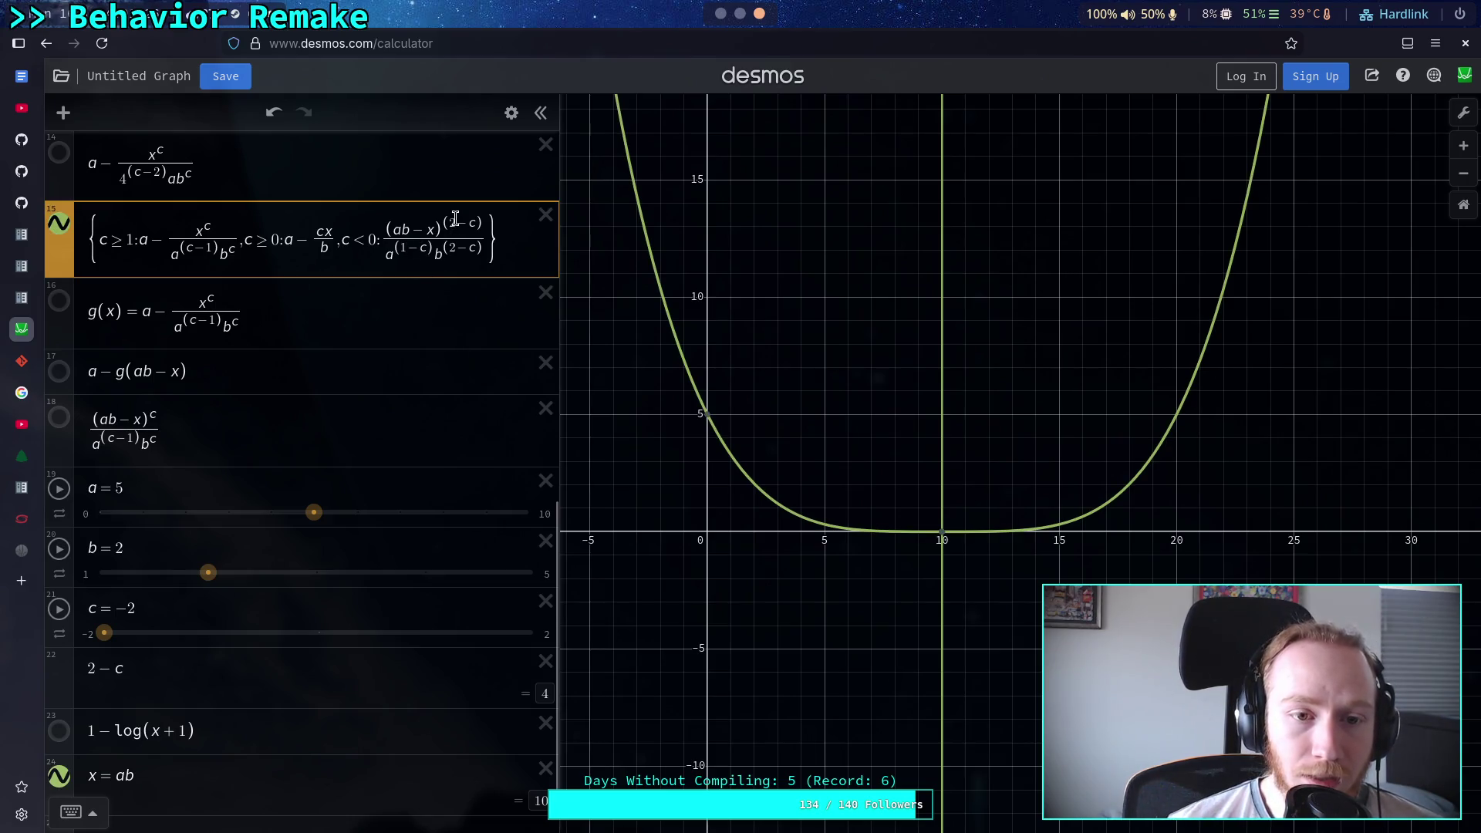
{"action": "key", "text": "BackSpace"}
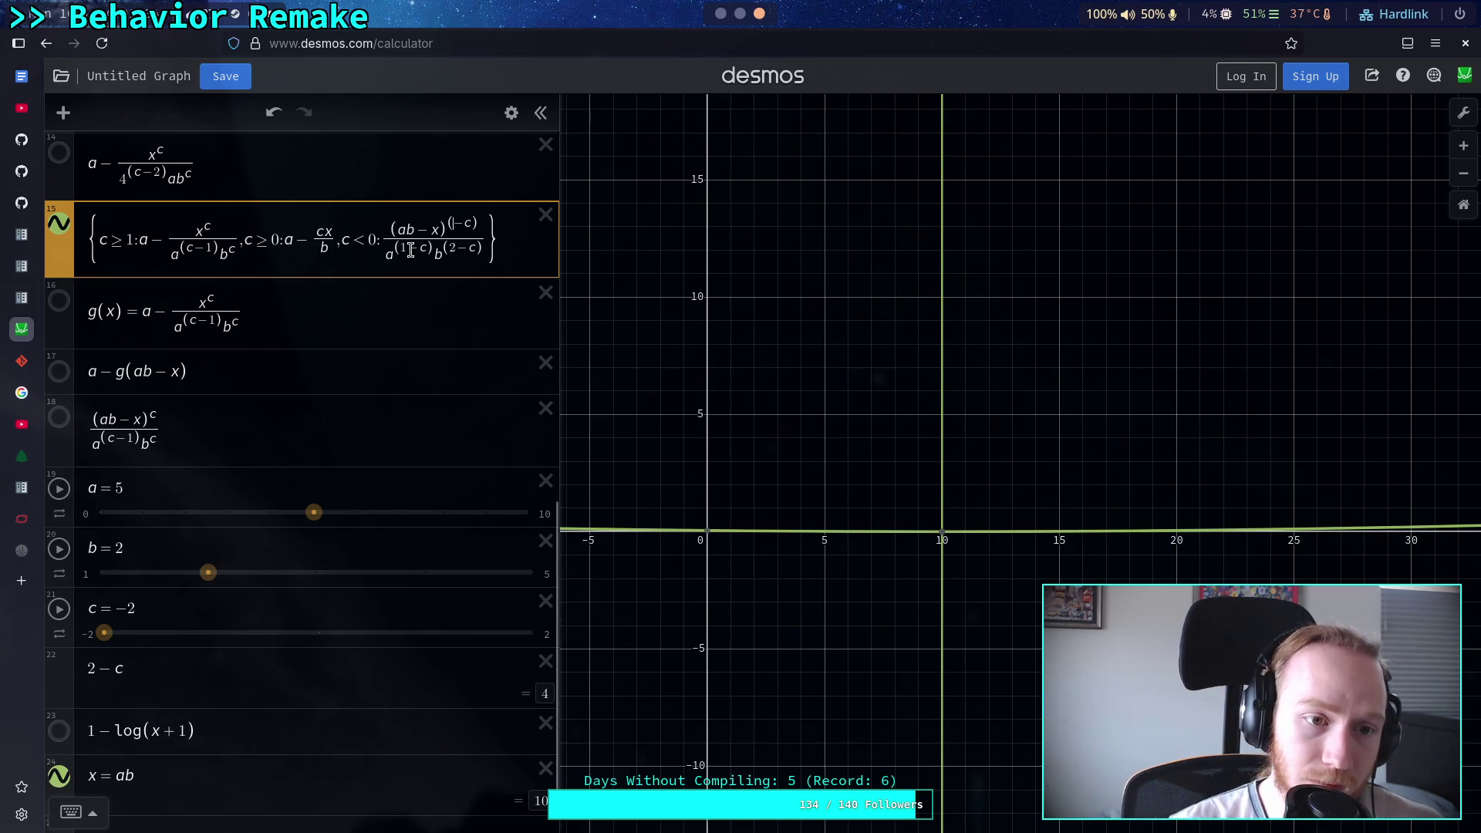
{"action": "key", "text": "BackSpace"}
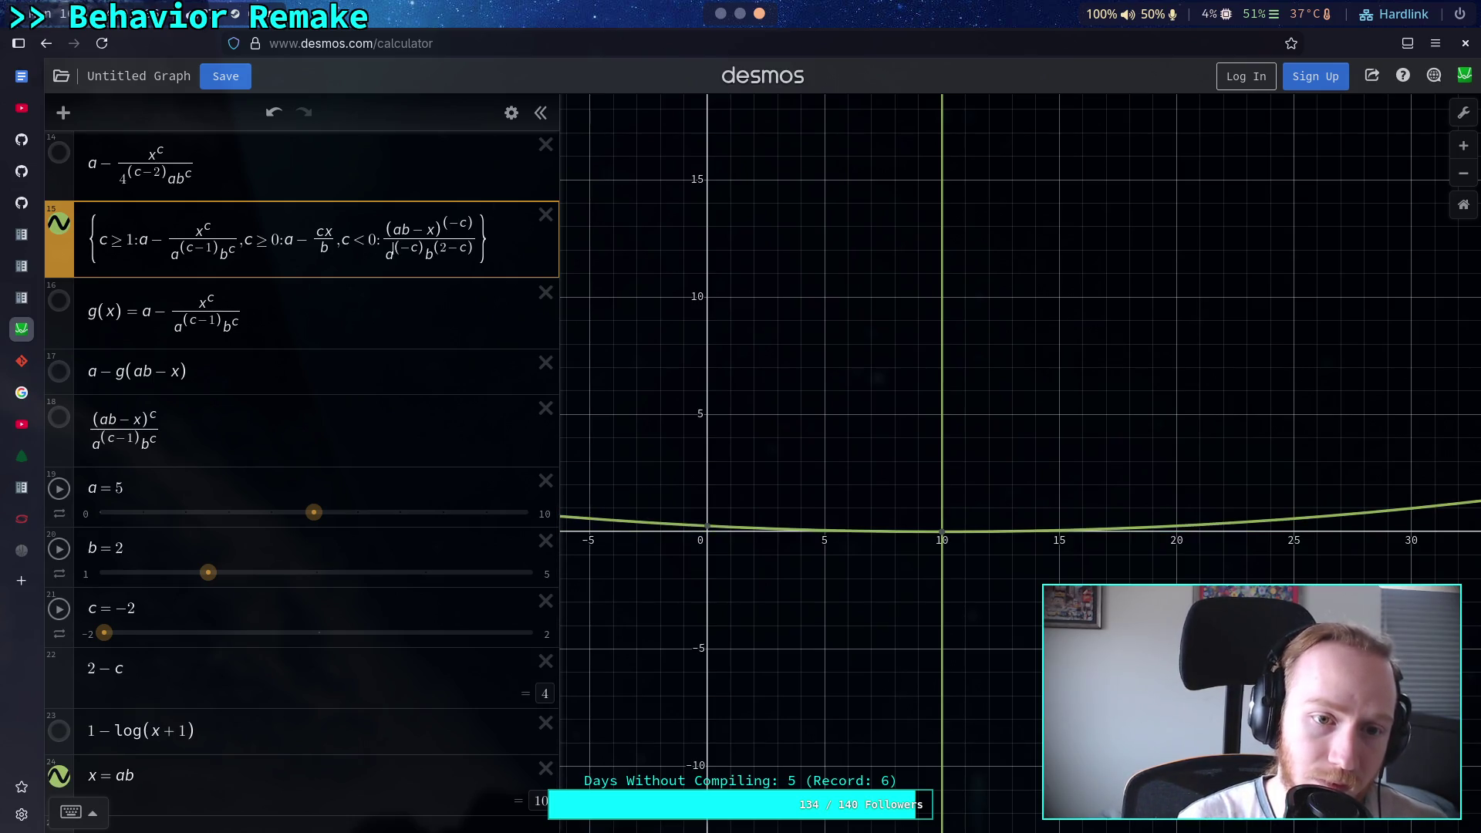
{"action": "type", "text": "-1"}
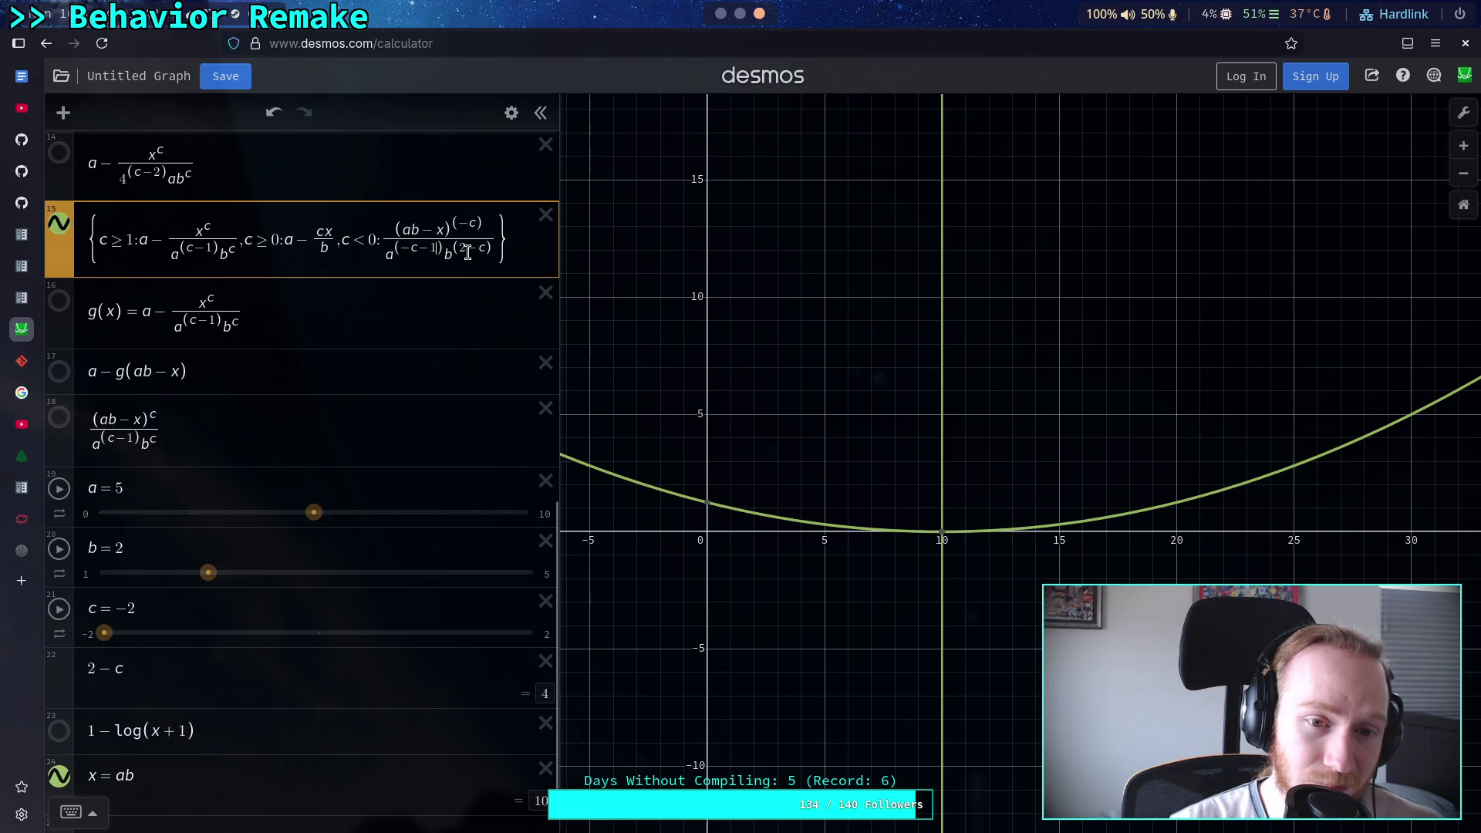
{"action": "left_click", "coordinate": [471, 253]}
{"action": "key", "text": "BackSpace"}
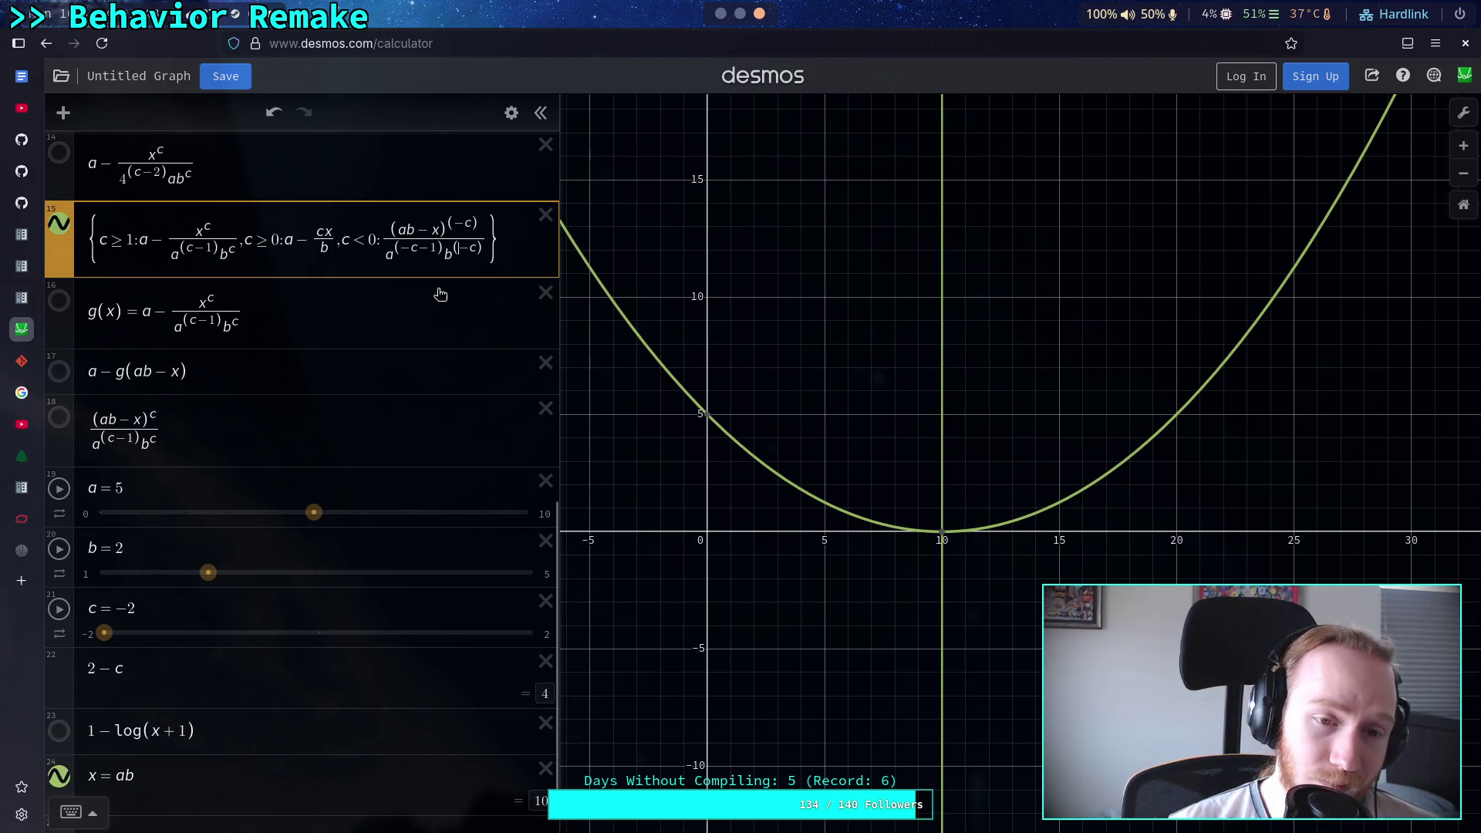
{"action": "mouse_move", "coordinate": [104, 633]}
{"action": "left_mouse_down"}
{"action": "mouse_move", "coordinate": [110, 648]}
{"action": "mouse_move", "coordinate": [340, 661]}
{"action": "mouse_move", "coordinate": [169, 669]}
{"action": "mouse_move", "coordinate": [328, 665]}
{"action": "mouse_move", "coordinate": [317, 661]}
{"action": "left_mouse_up"}
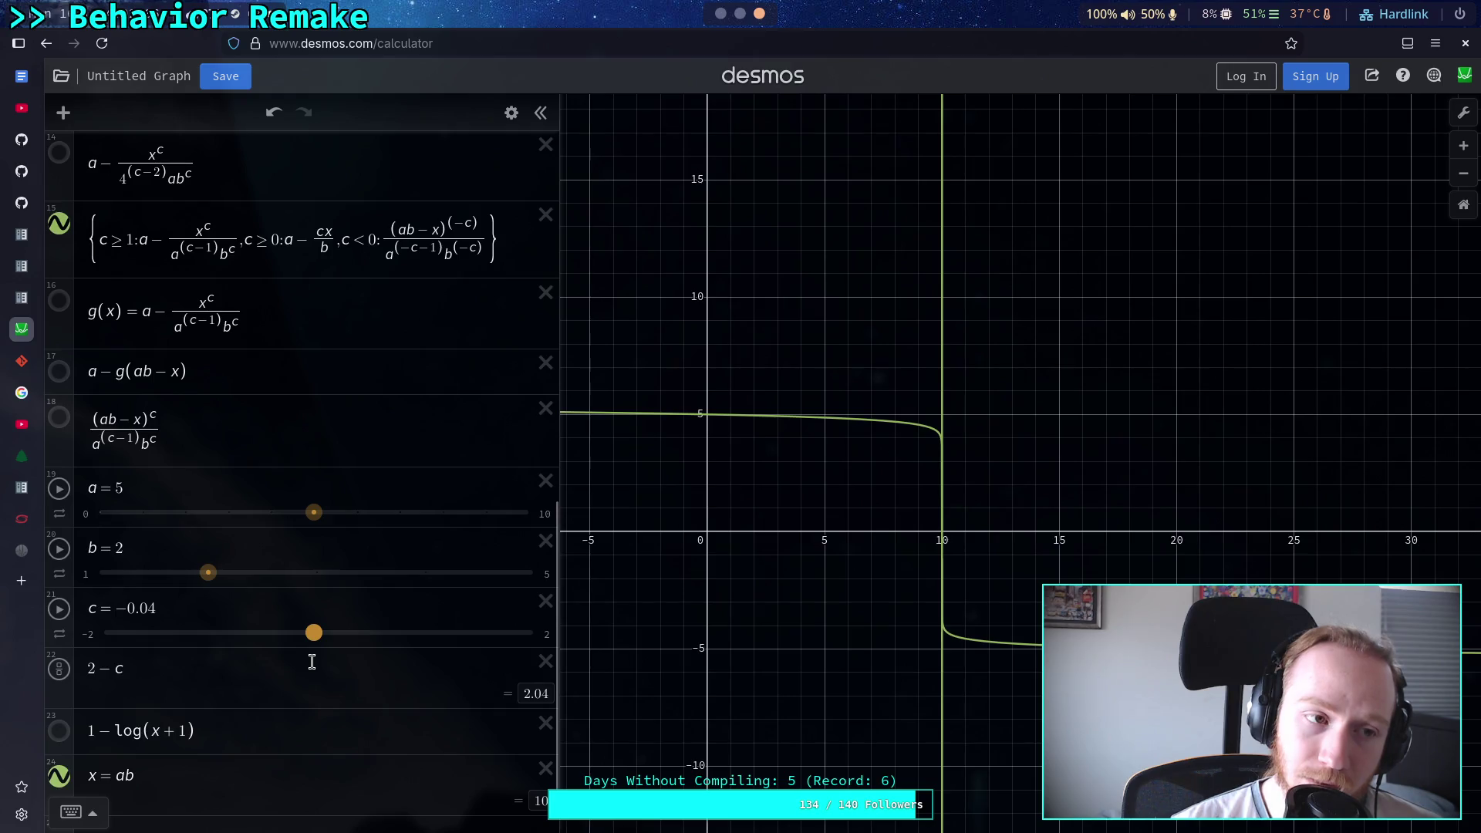
Step: Drag c back and forth, settling at −0.15 where the curve falls to zero at x = 10
{"action": "mouse_move", "coordinate": [312, 662]}
{"action": "left_mouse_down"}
{"action": "mouse_move", "coordinate": [510, 659]}
{"action": "mouse_move", "coordinate": [210, 674]}
{"action": "left_mouse_up"}
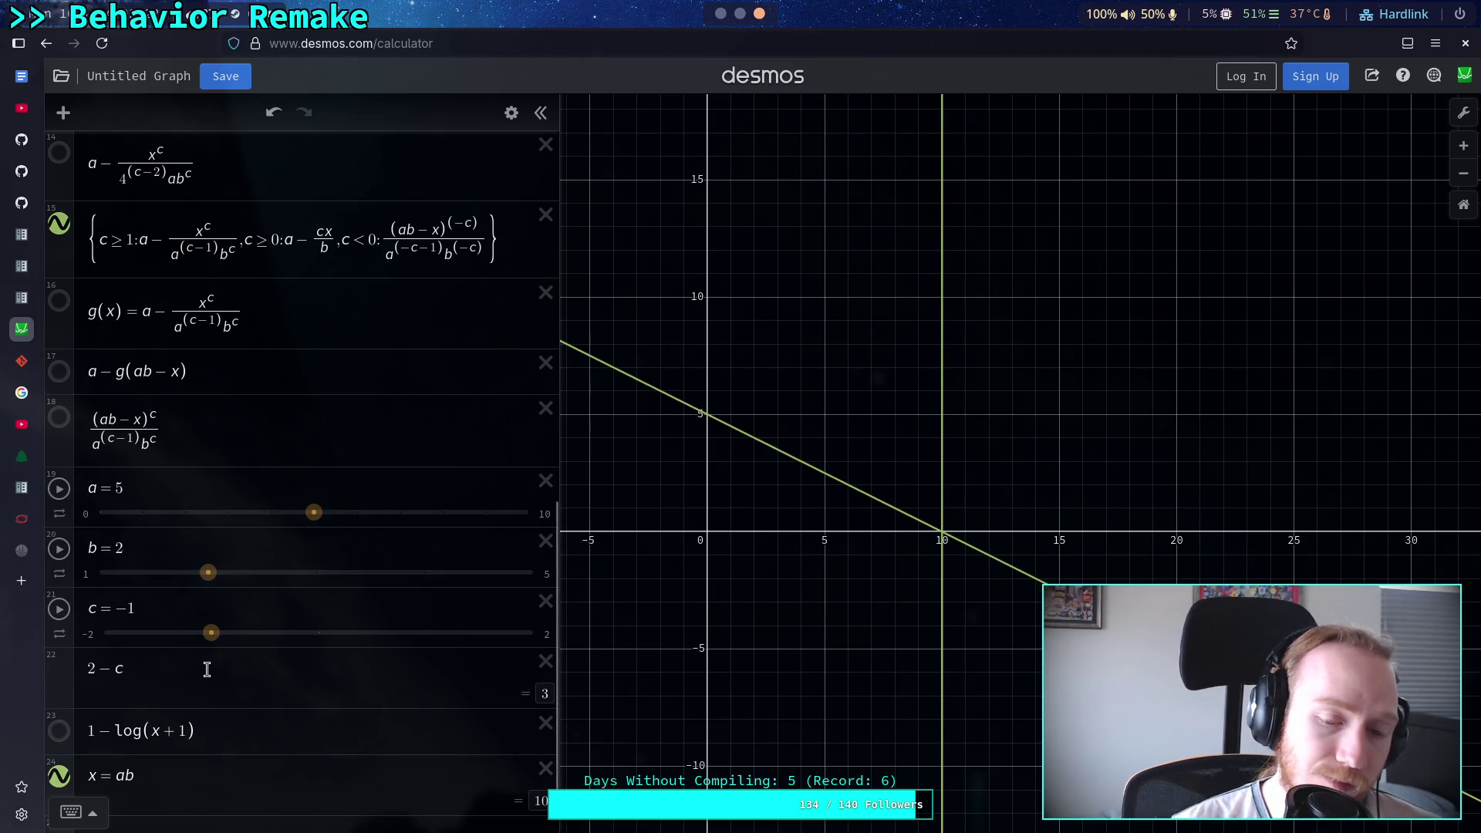
{"action": "mouse_move", "coordinate": [218, 643]}
{"action": "left_mouse_down"}
{"action": "mouse_move", "coordinate": [427, 643]}
{"action": "mouse_move", "coordinate": [322, 648]}
{"action": "left_mouse_up"}
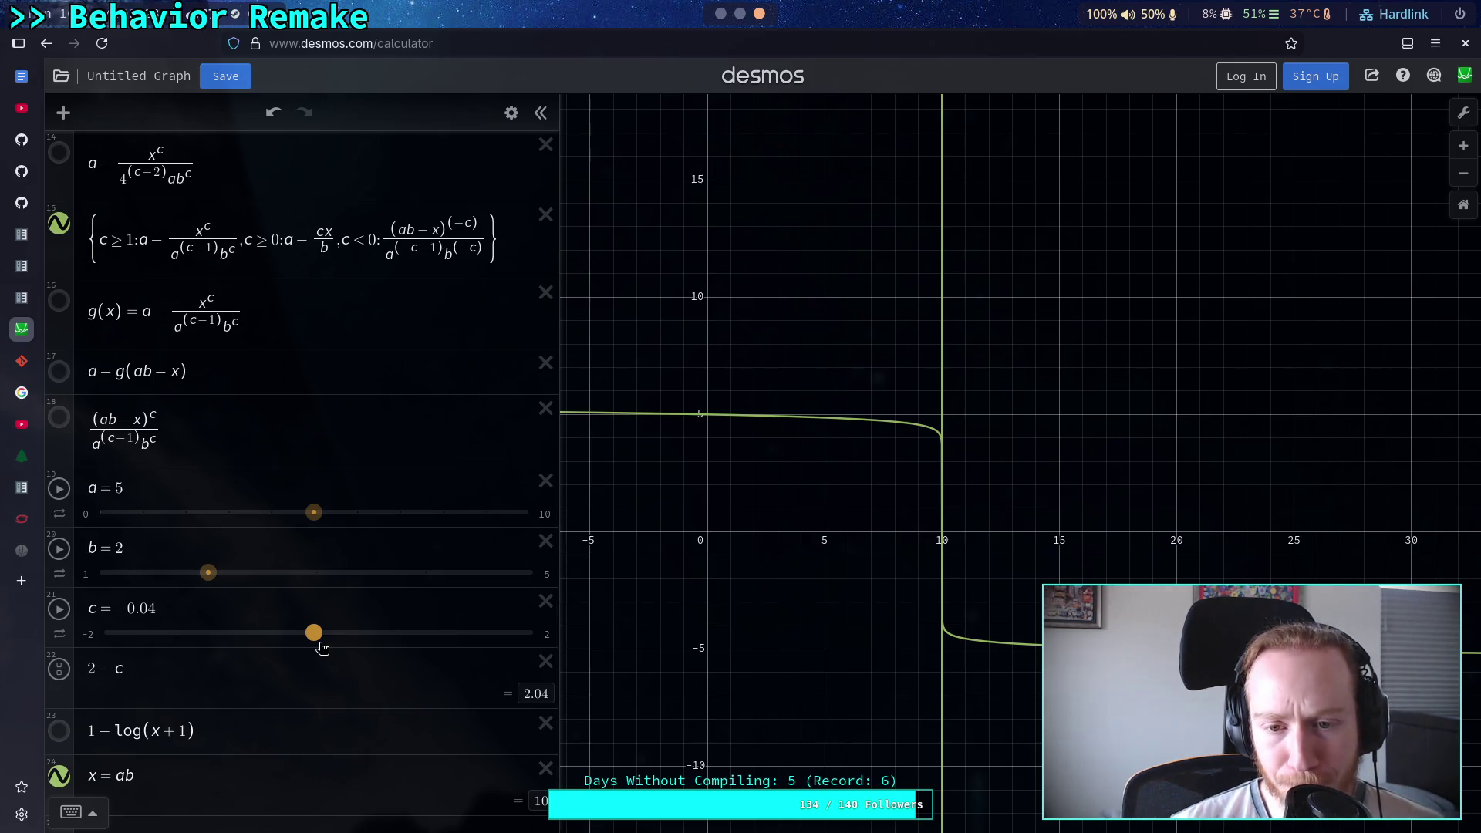
{"action": "mouse_move", "coordinate": [323, 648]}
{"action": "left_mouse_down"}
{"action": "mouse_move", "coordinate": [384, 639]}
{"action": "mouse_move", "coordinate": [309, 649]}
{"action": "left_mouse_up"}
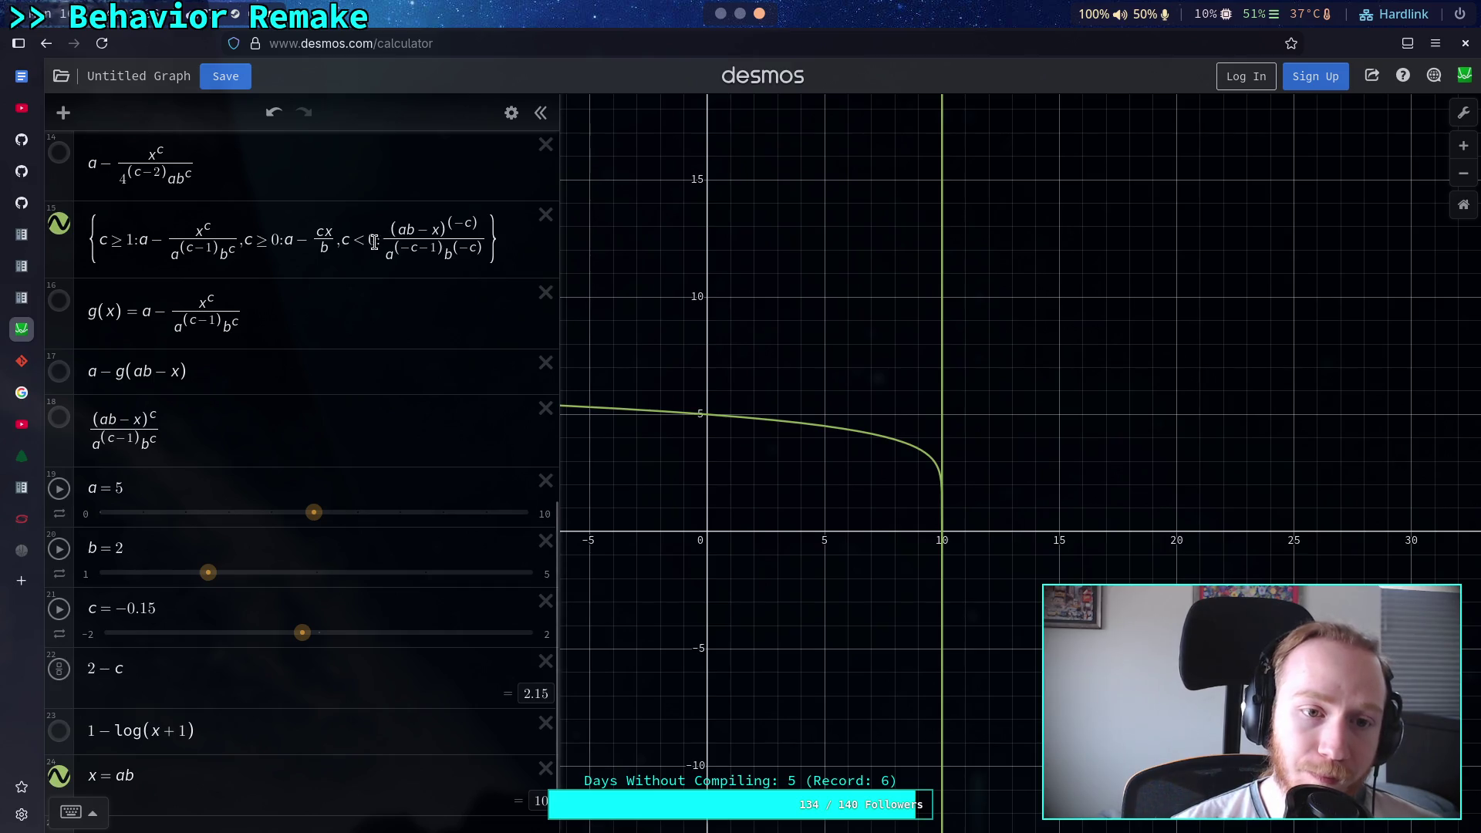
Step: Change the last condition's bound to −1, move c to 0.2, and delete the 2 − c expression
{"action": "left_click", "coordinate": [372, 242]}
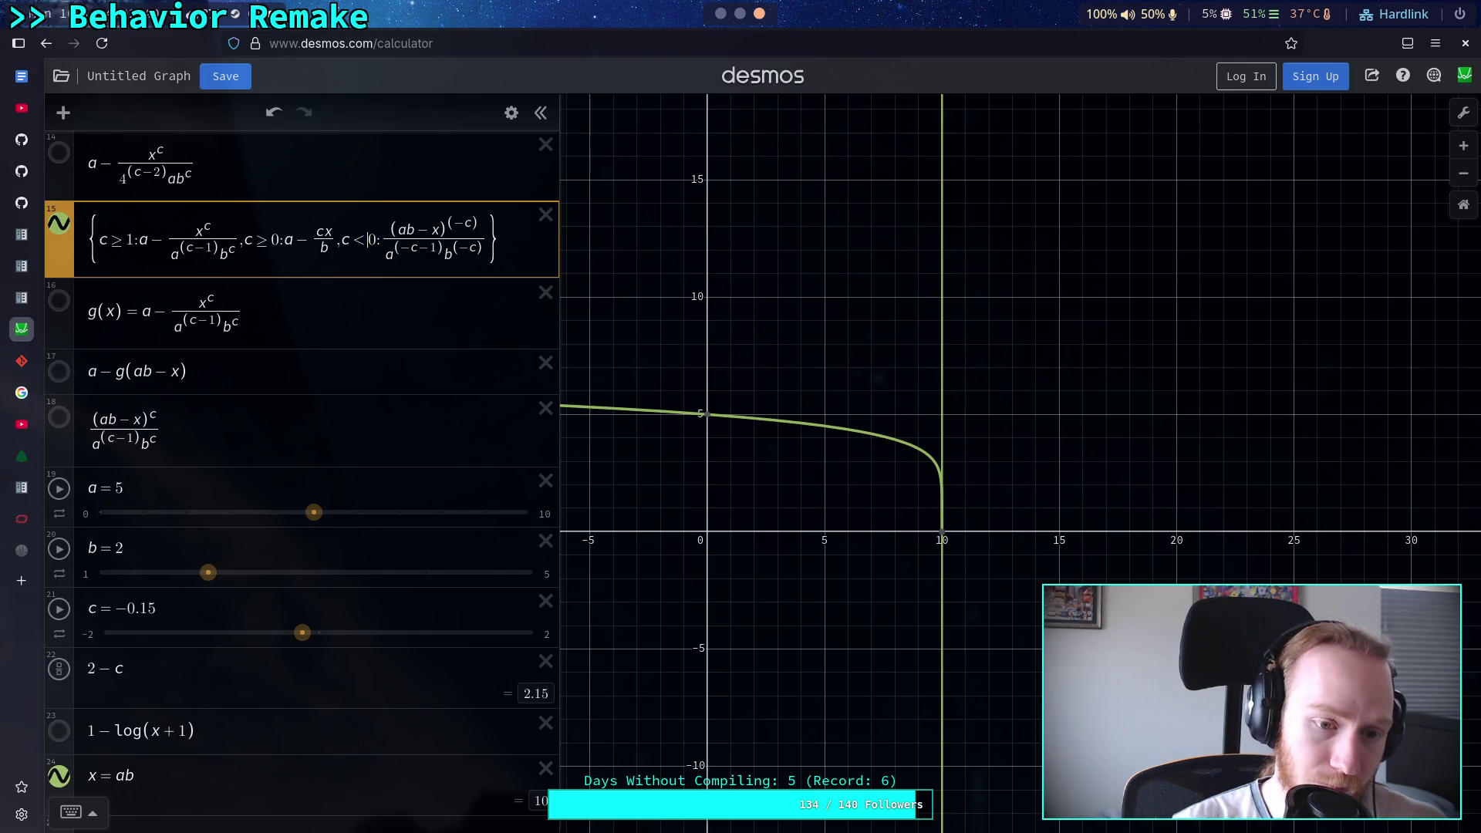
{"action": "key", "text": "BackSpace"}
{"action": "type", "text": "-1"}
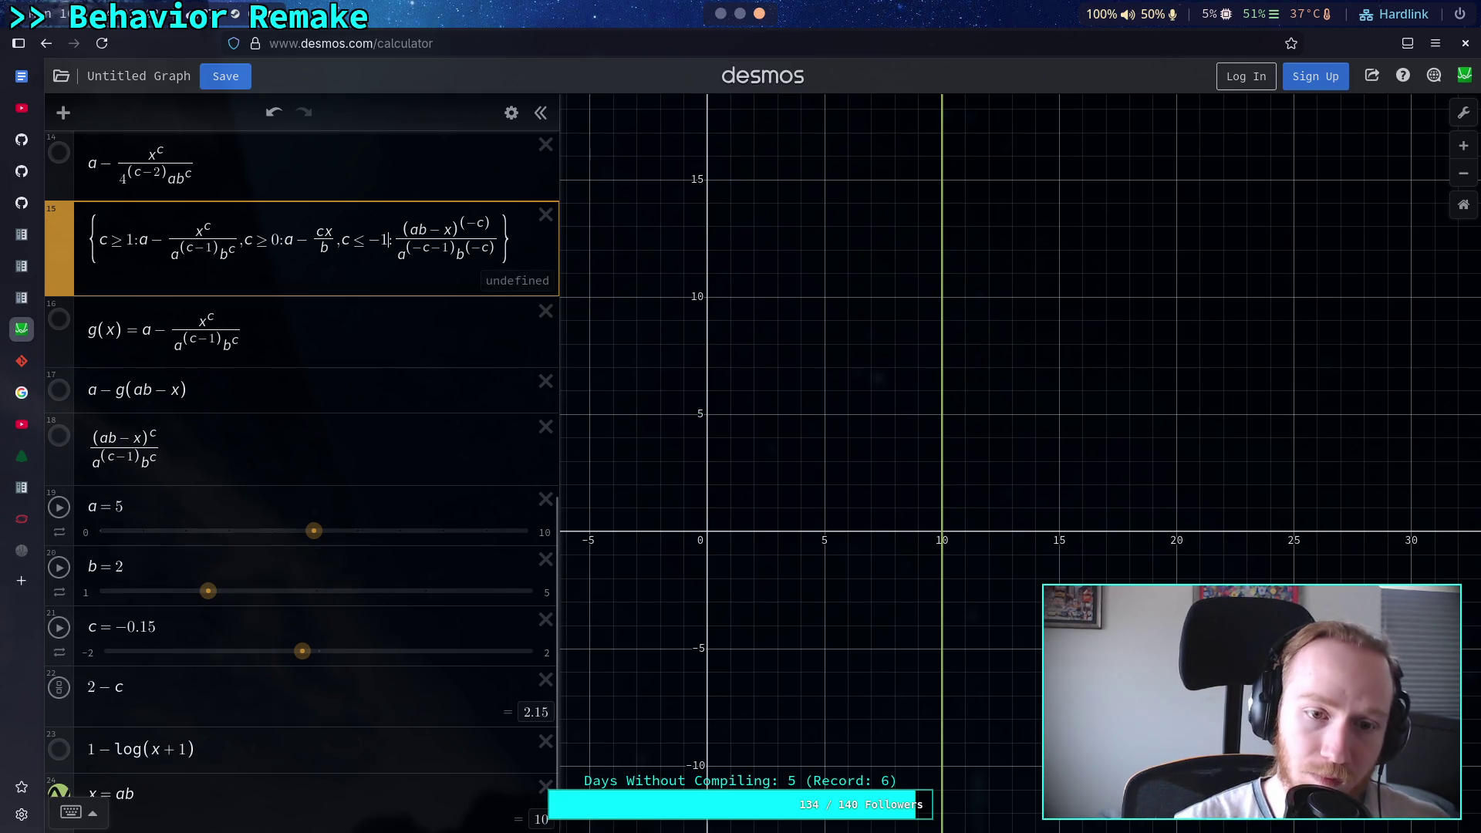
{"action": "mouse_move", "coordinate": [302, 652]}
{"action": "left_mouse_down"}
{"action": "mouse_move", "coordinate": [89, 662]}
{"action": "mouse_move", "coordinate": [222, 665]}
{"action": "left_mouse_up"}
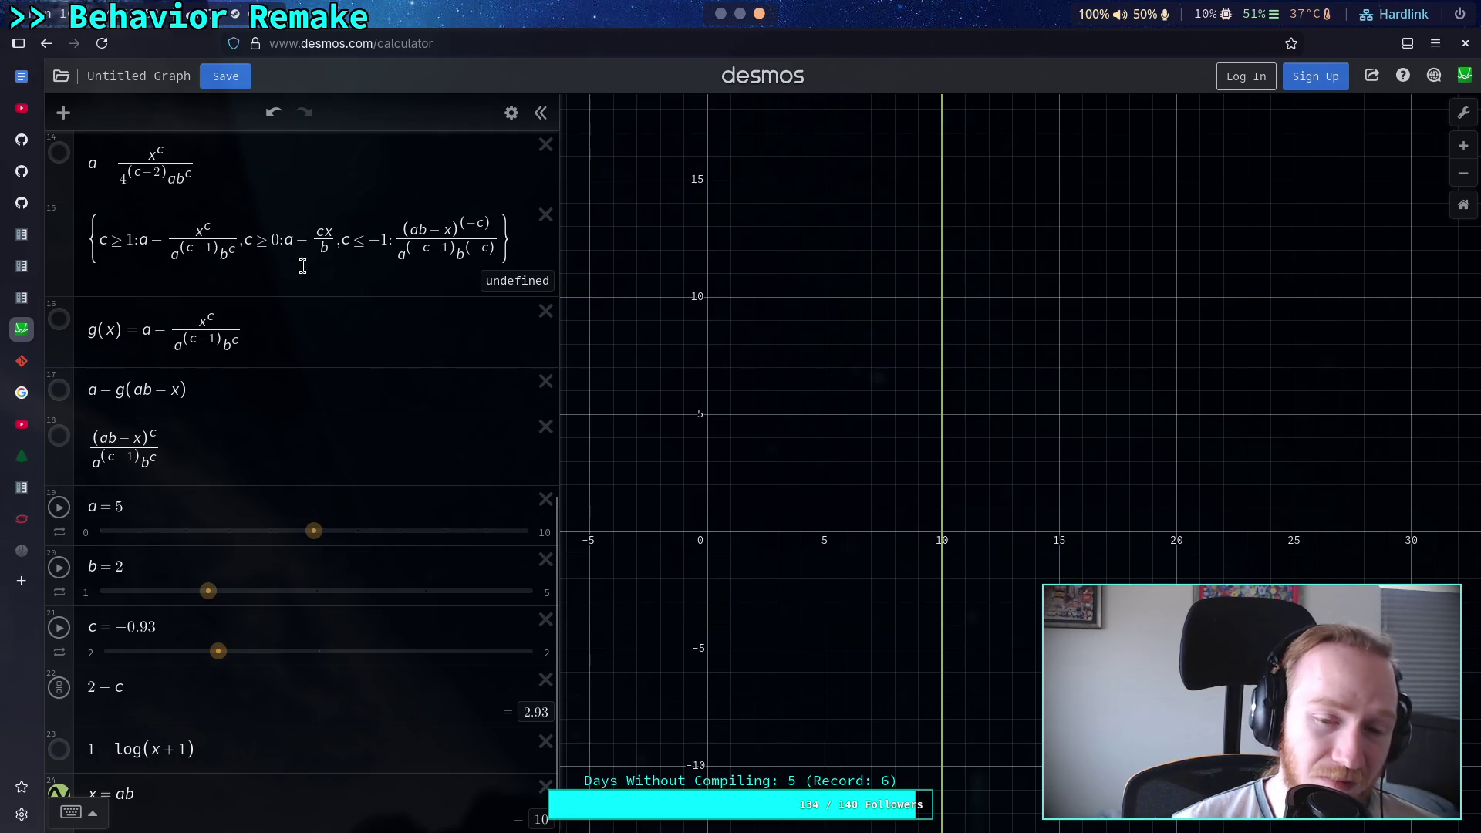
{"action": "mouse_move", "coordinate": [224, 659]}
{"action": "left_mouse_down"}
{"action": "mouse_move", "coordinate": [423, 654]}
{"action": "mouse_move", "coordinate": [86, 657]}
{"action": "mouse_move", "coordinate": [140, 634]}
{"action": "mouse_move", "coordinate": [588, 648]}
{"action": "mouse_move", "coordinate": [340, 636]}
{"action": "left_mouse_up"}
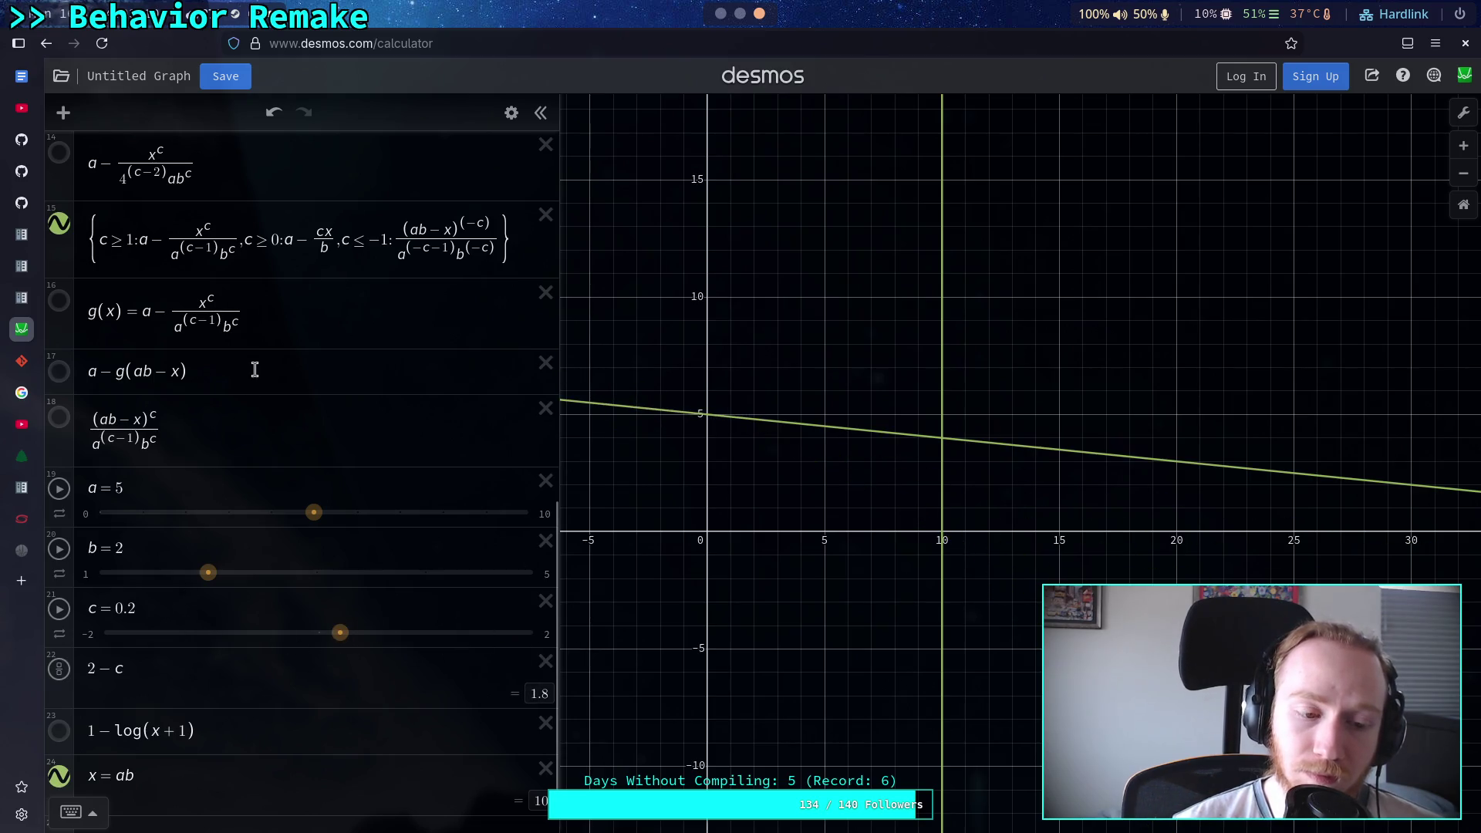
{"action": "left_click", "coordinate": [543, 674]}
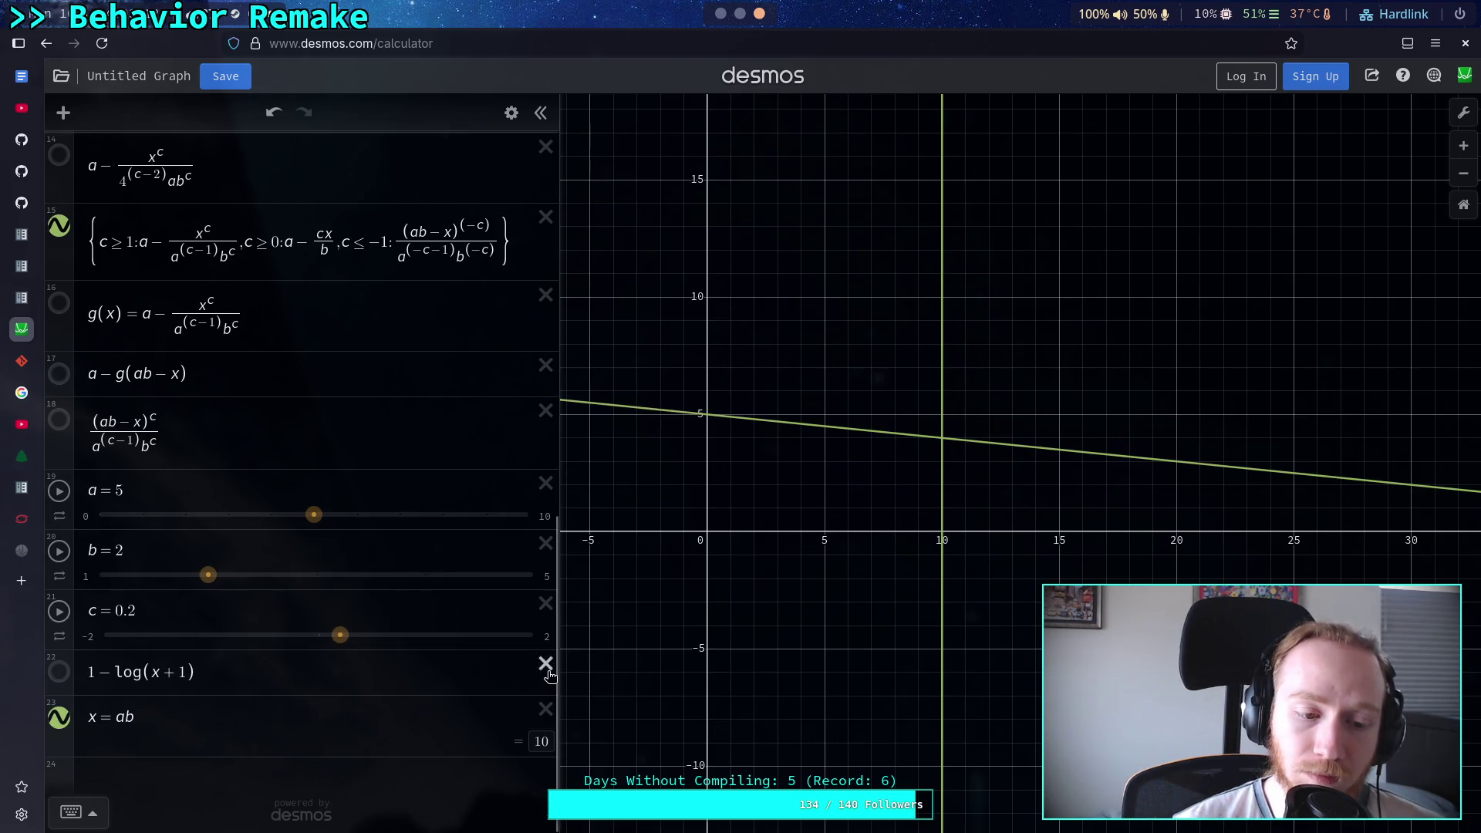
Step: Delete the 1 − log(x+1) expression, colour the x = ab line white, then vary c
{"action": "left_click", "coordinate": [547, 671]}
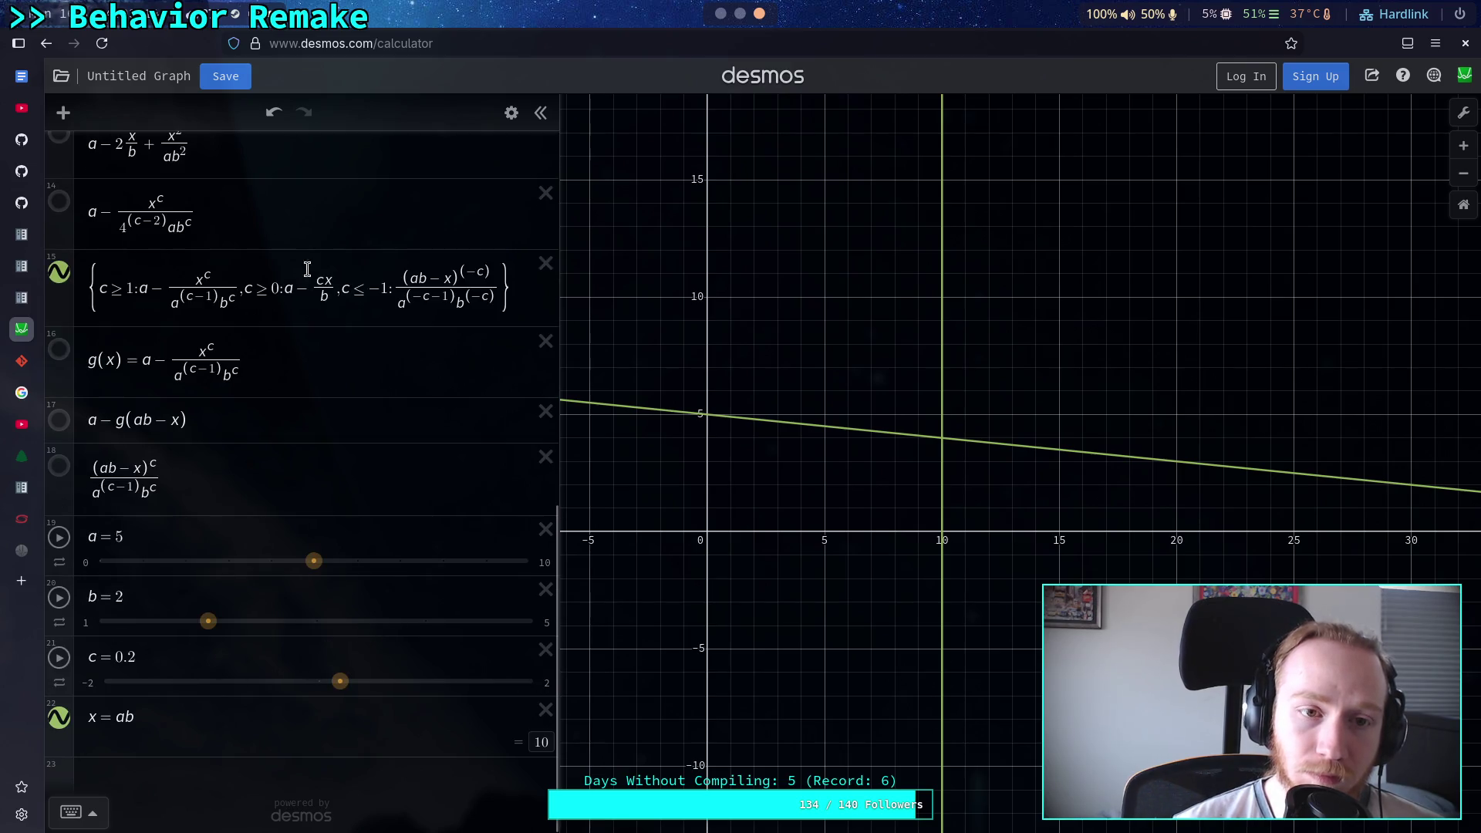
{"action": "left_click", "coordinate": [512, 112]}
{"action": "left_click", "coordinate": [59, 736]}
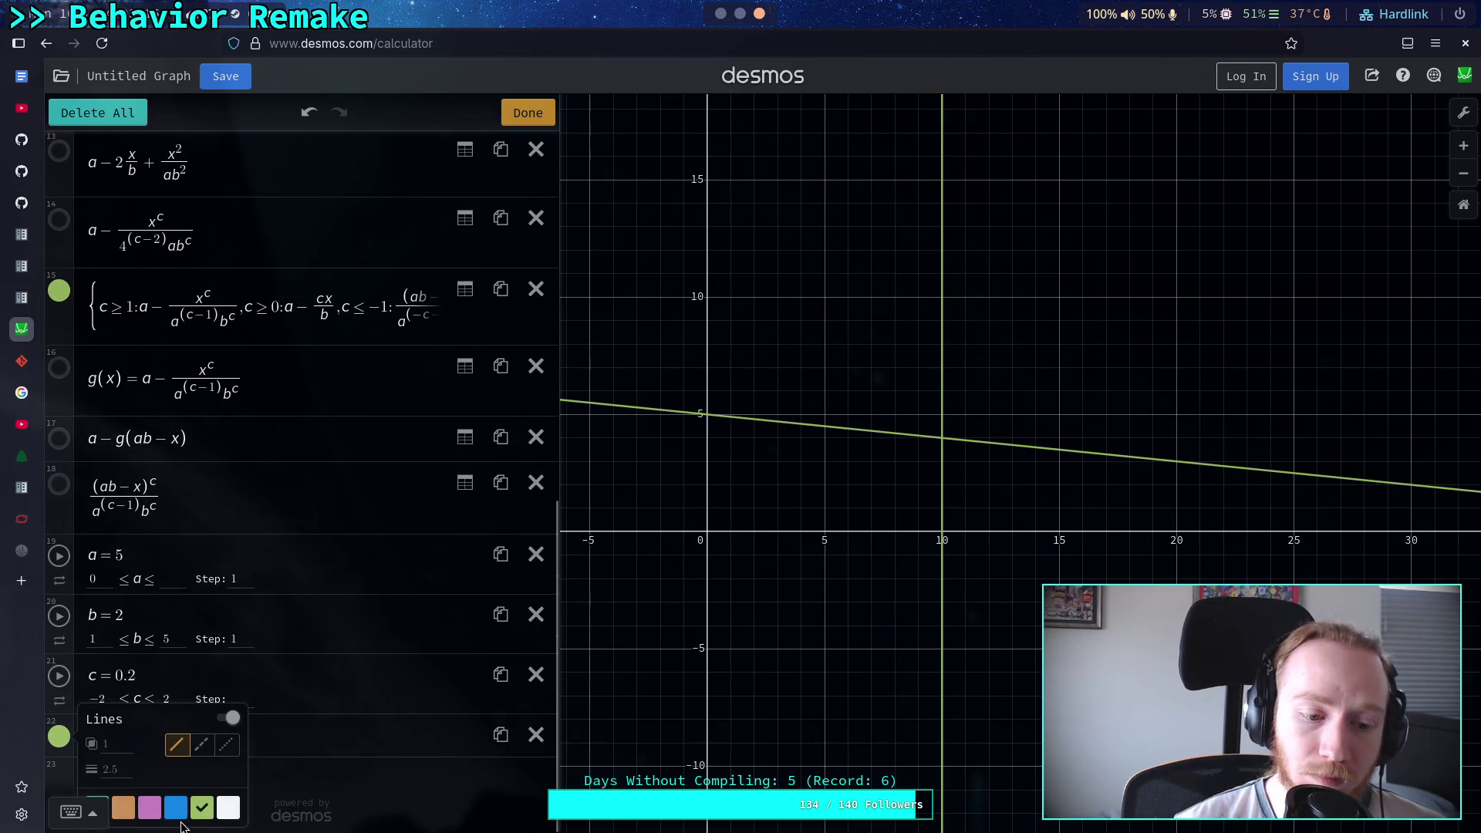
{"action": "left_click", "coordinate": [236, 811]}
{"action": "left_click", "coordinate": [528, 112]}
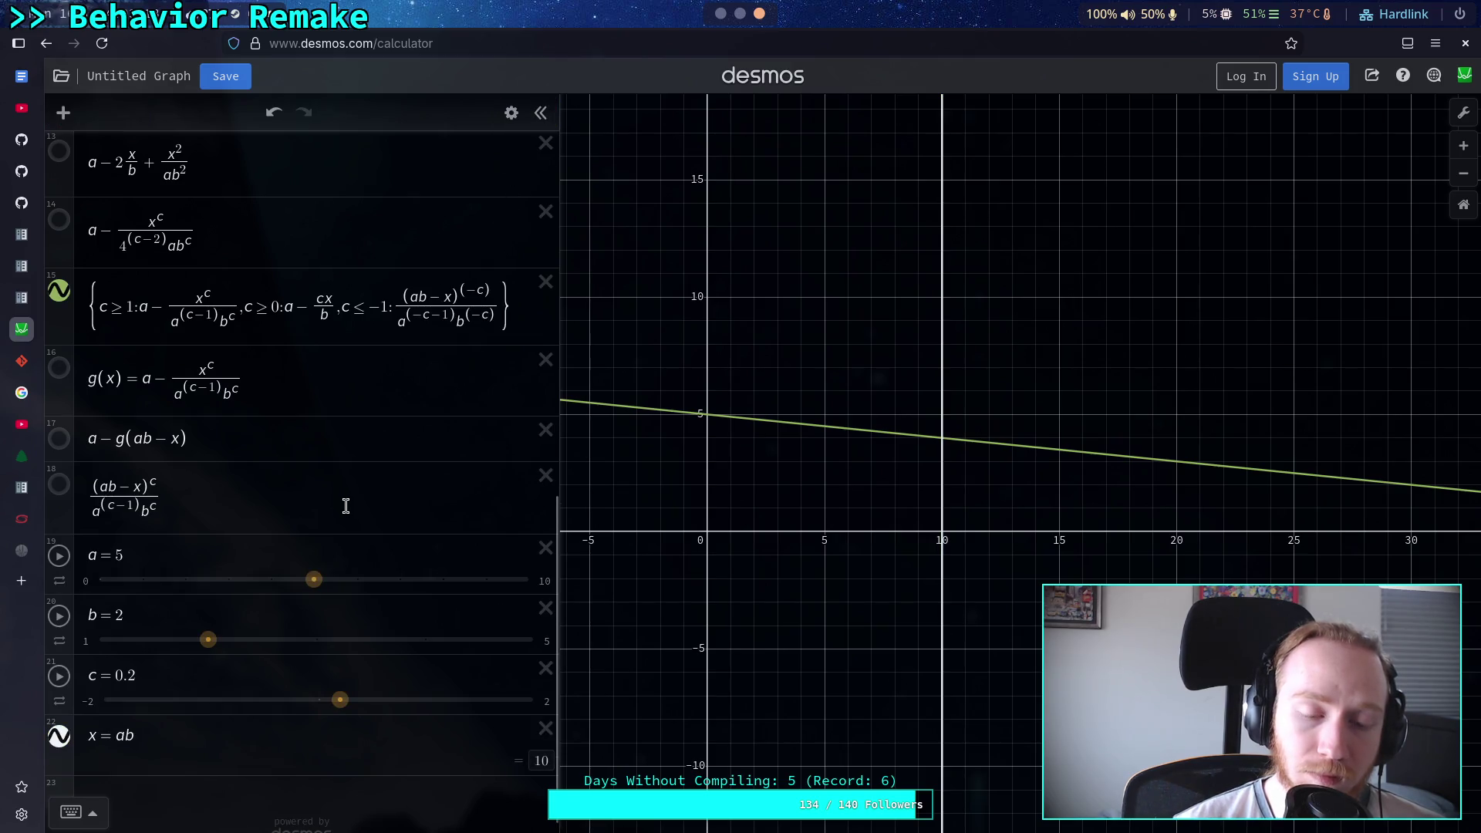
{"action": "mouse_move", "coordinate": [330, 697]}
{"action": "left_mouse_down"}
{"action": "mouse_move", "coordinate": [476, 700]}
{"action": "mouse_move", "coordinate": [297, 686]}
{"action": "left_mouse_up"}
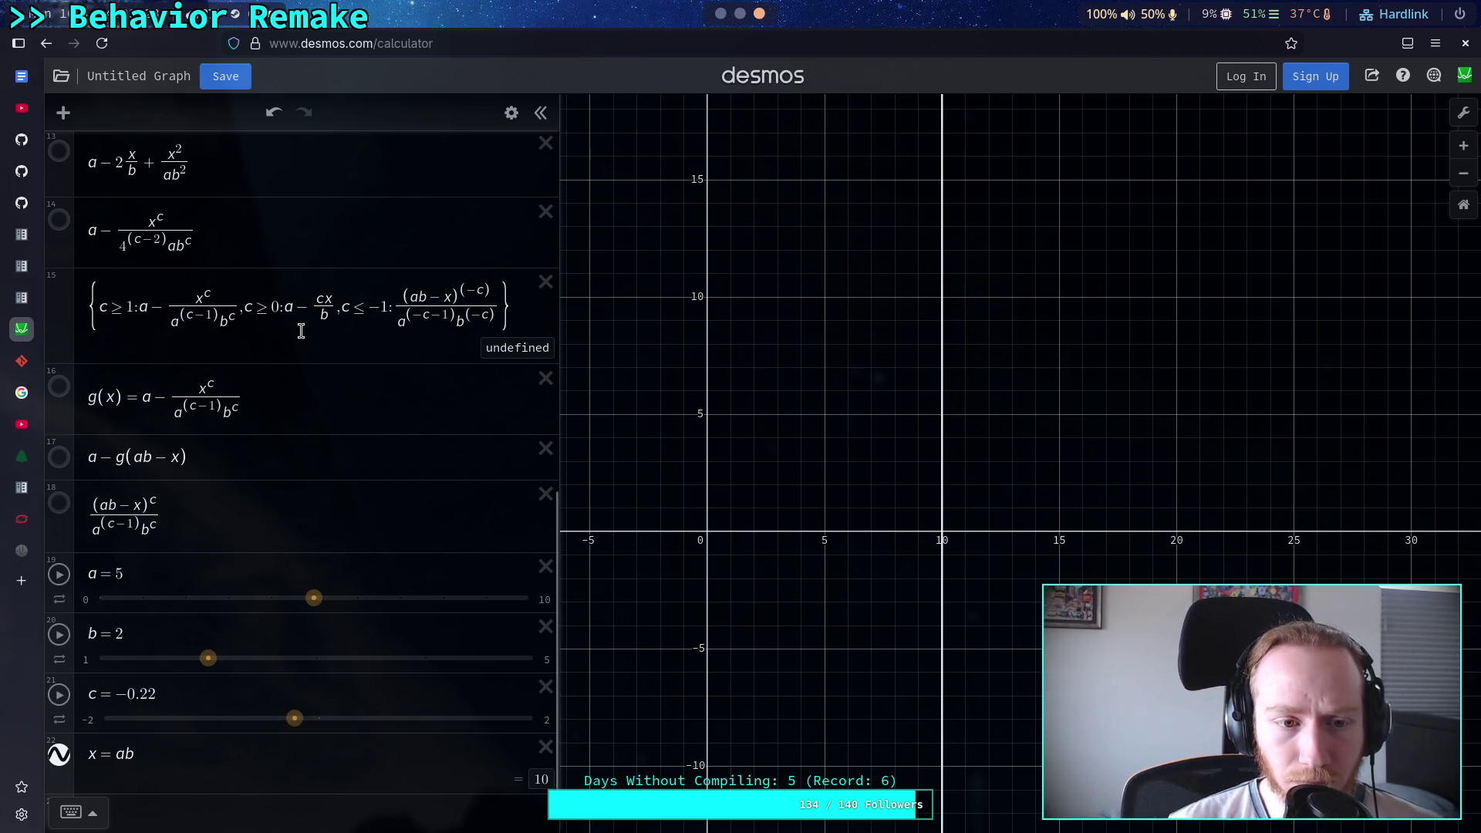
{"action": "left_click", "coordinate": [342, 303]}
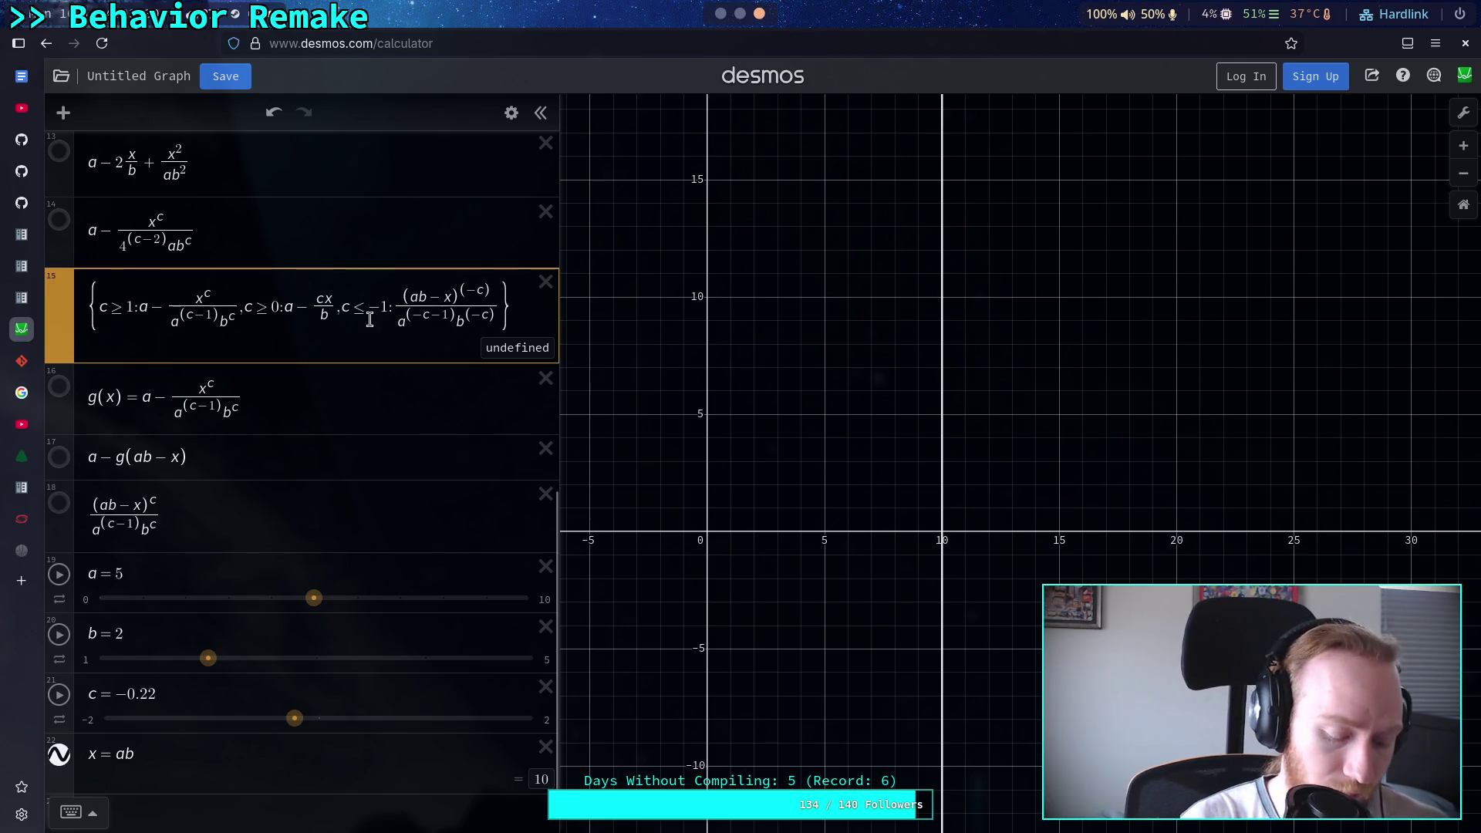
Step: Start typing a new c > −1 branch after the cx/b branch of the piecewise expression
{"action": "type", "text": "d"}
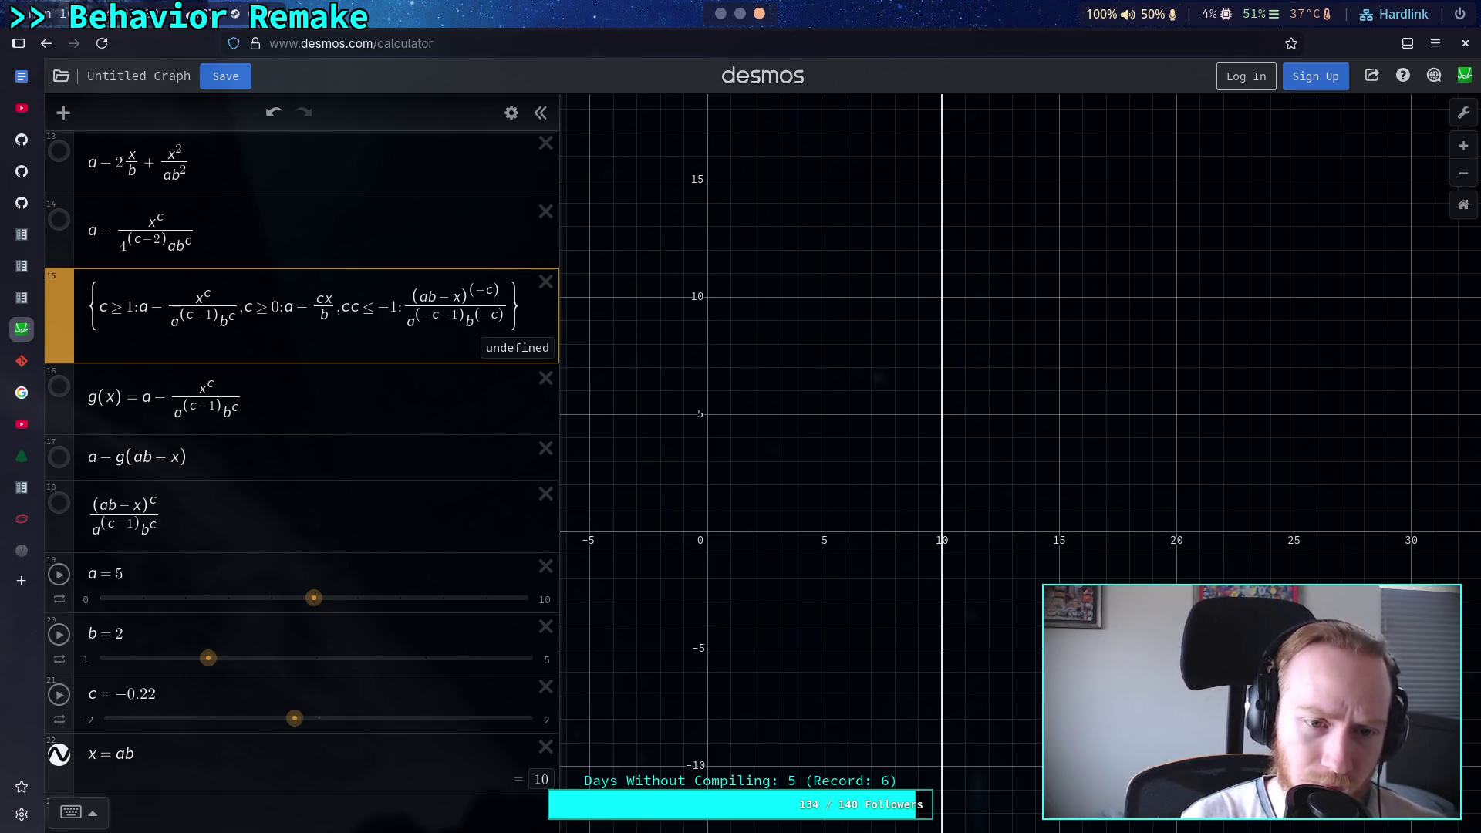
{"action": "key", "text": "BackSpace"}
{"action": "type", "text": "c>"}
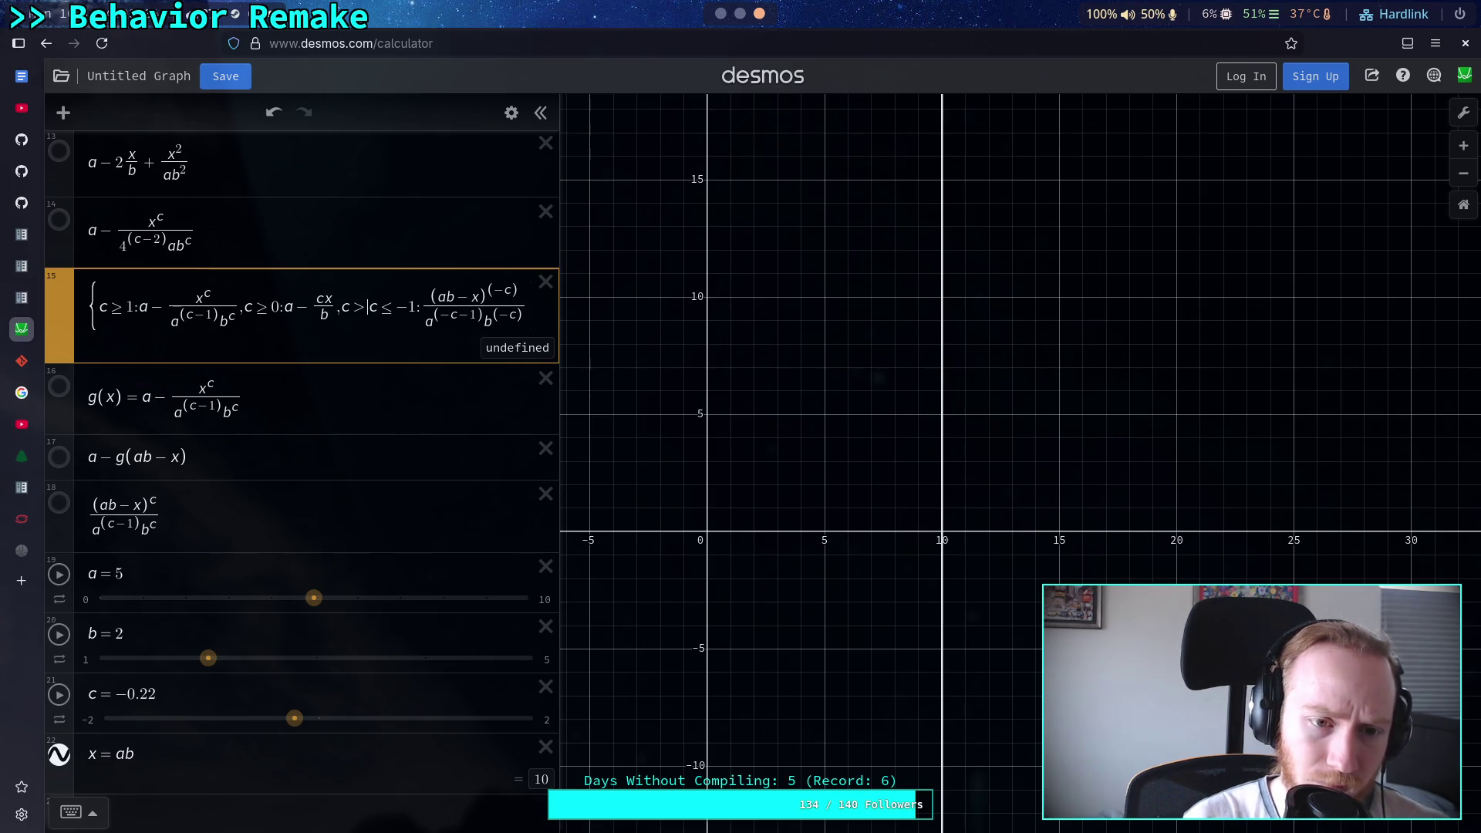
{"action": "type", "text": "-1"}
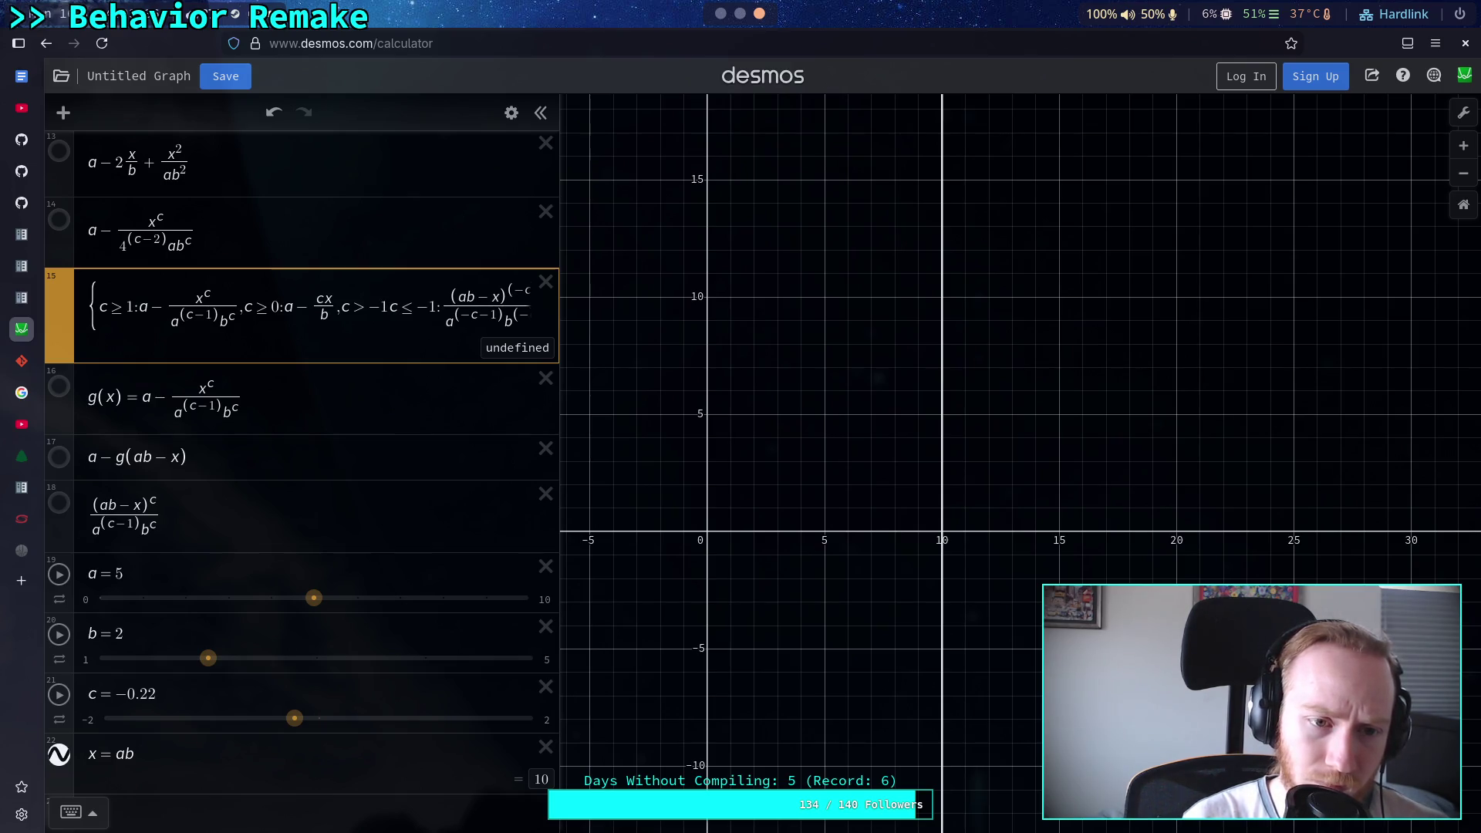
{"action": "type", "text": ":"}
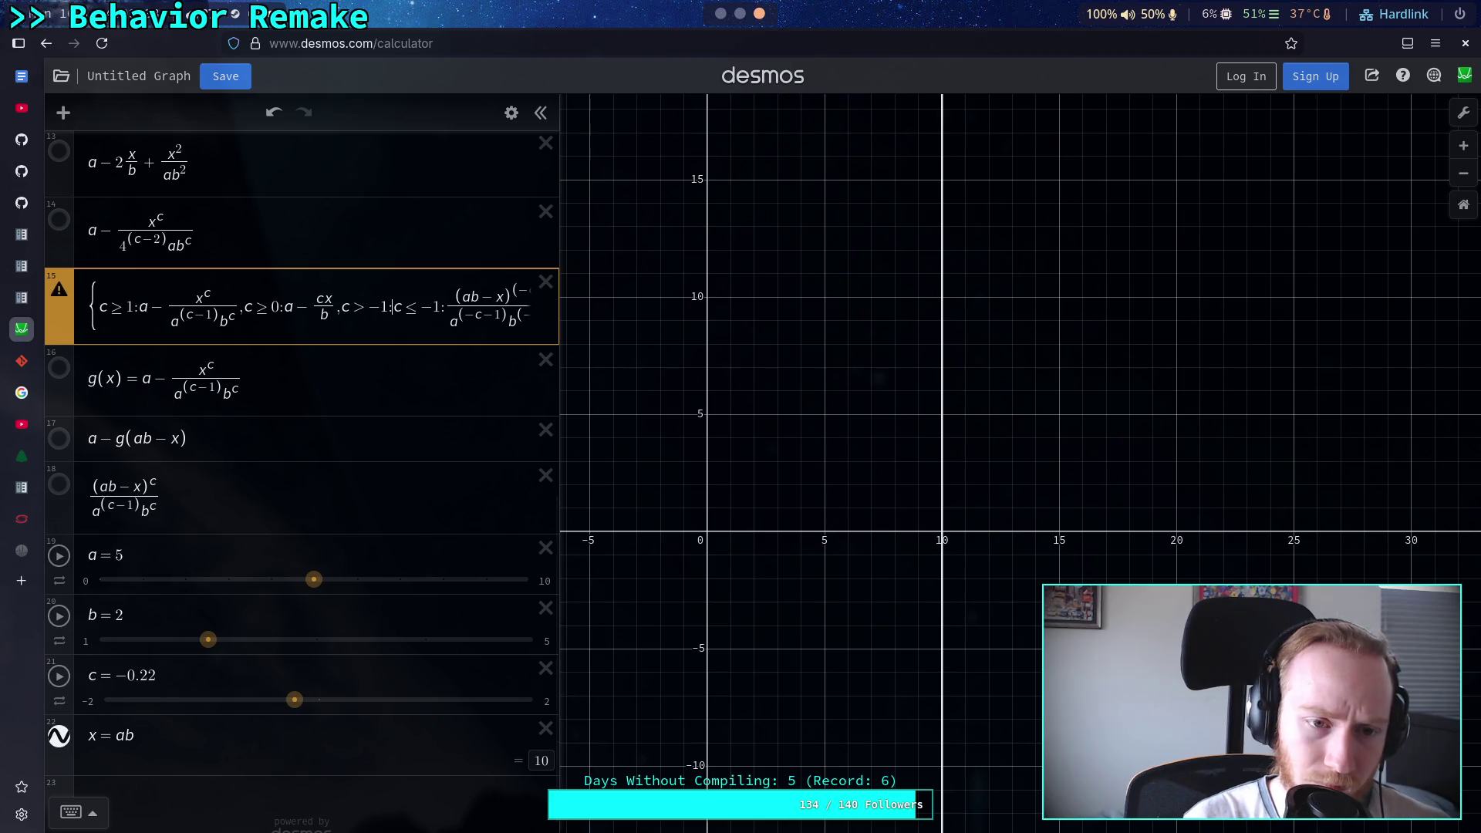
{"action": "type", "text": "d"}
{"action": "type", "text": "+"}
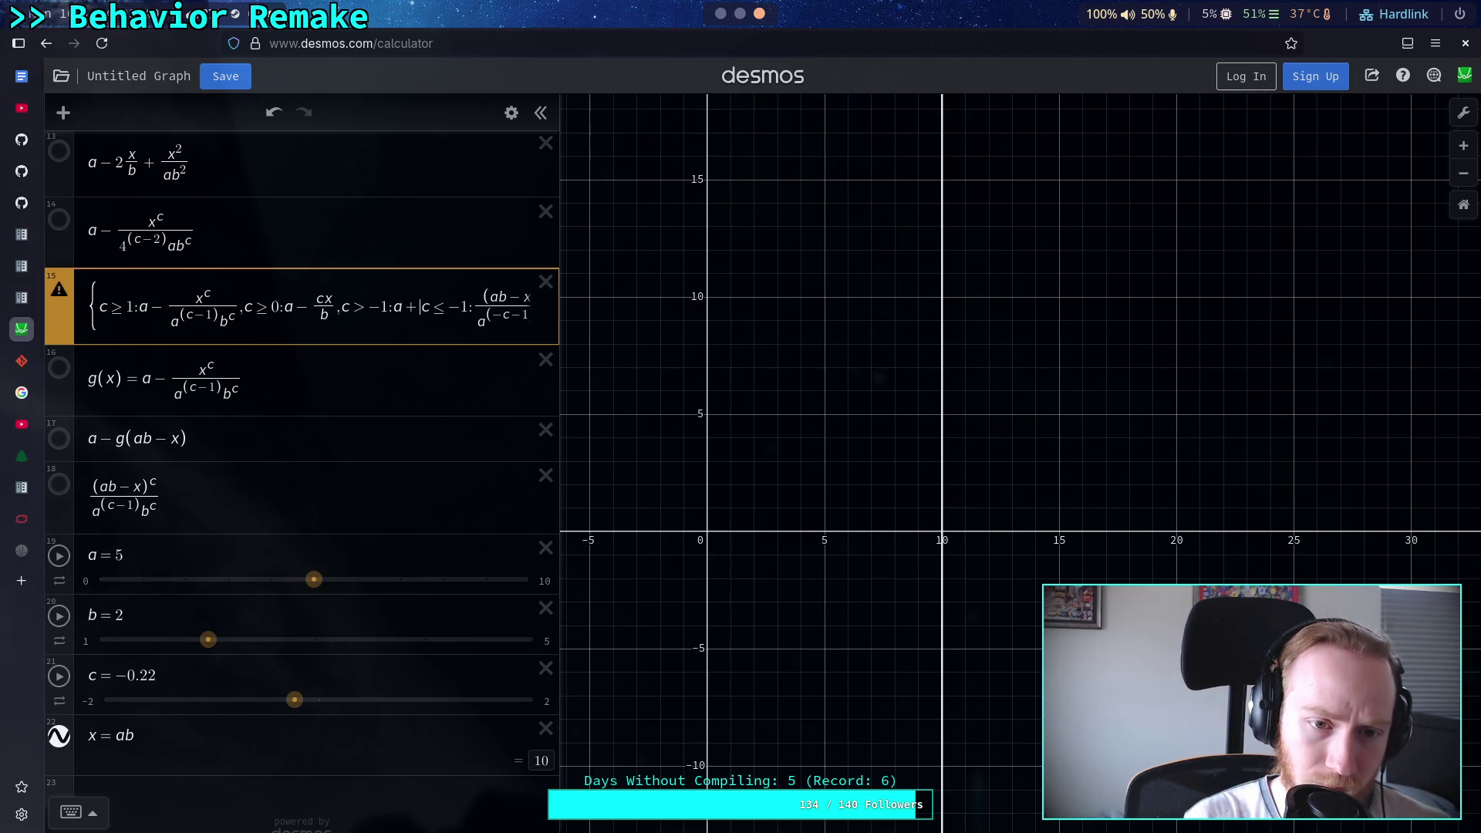
{"action": "type", "text": "d"}
{"action": "type", "text": "x"}
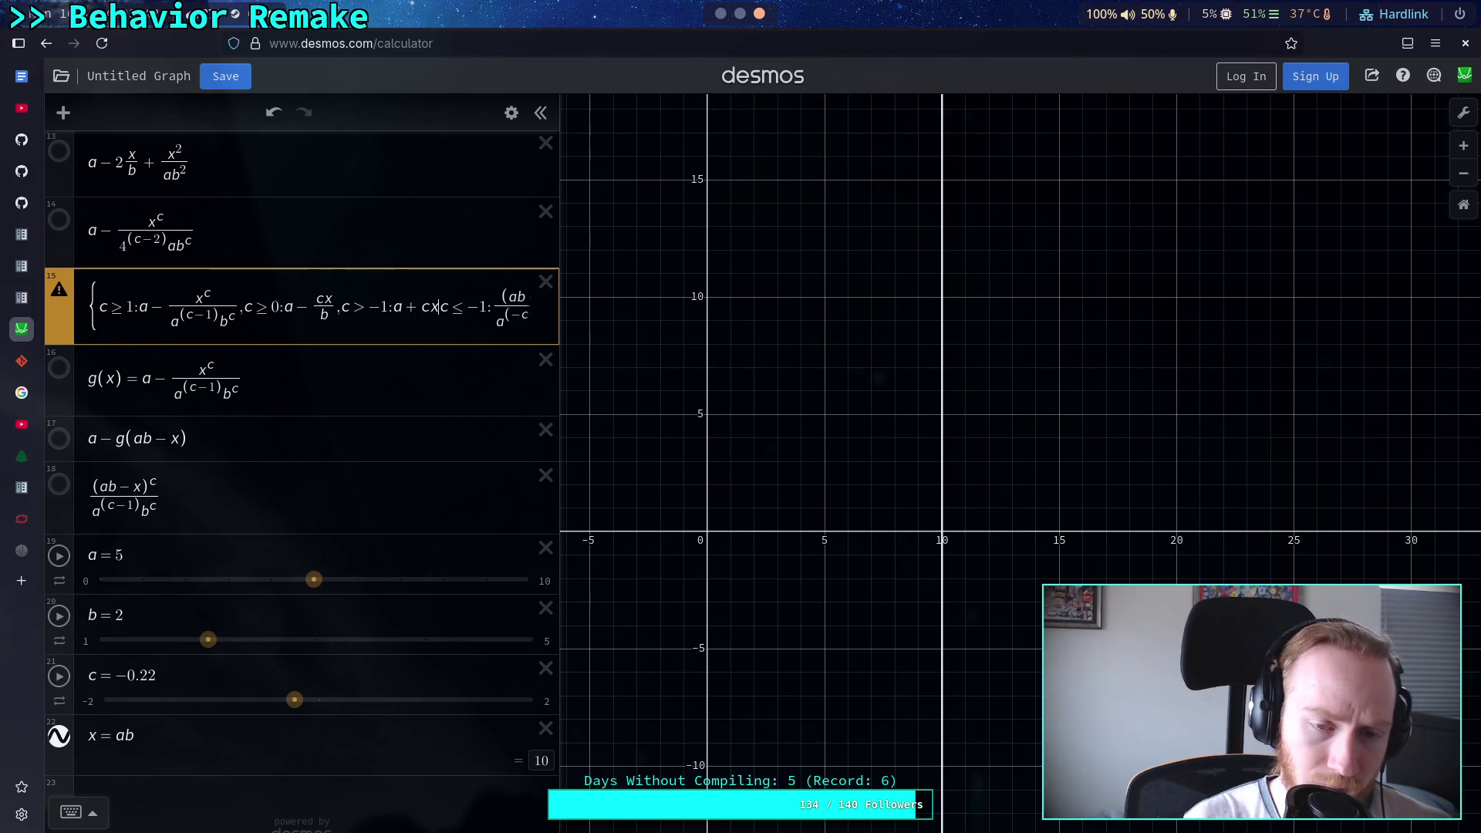
{"action": "type", "text": "/b,"}
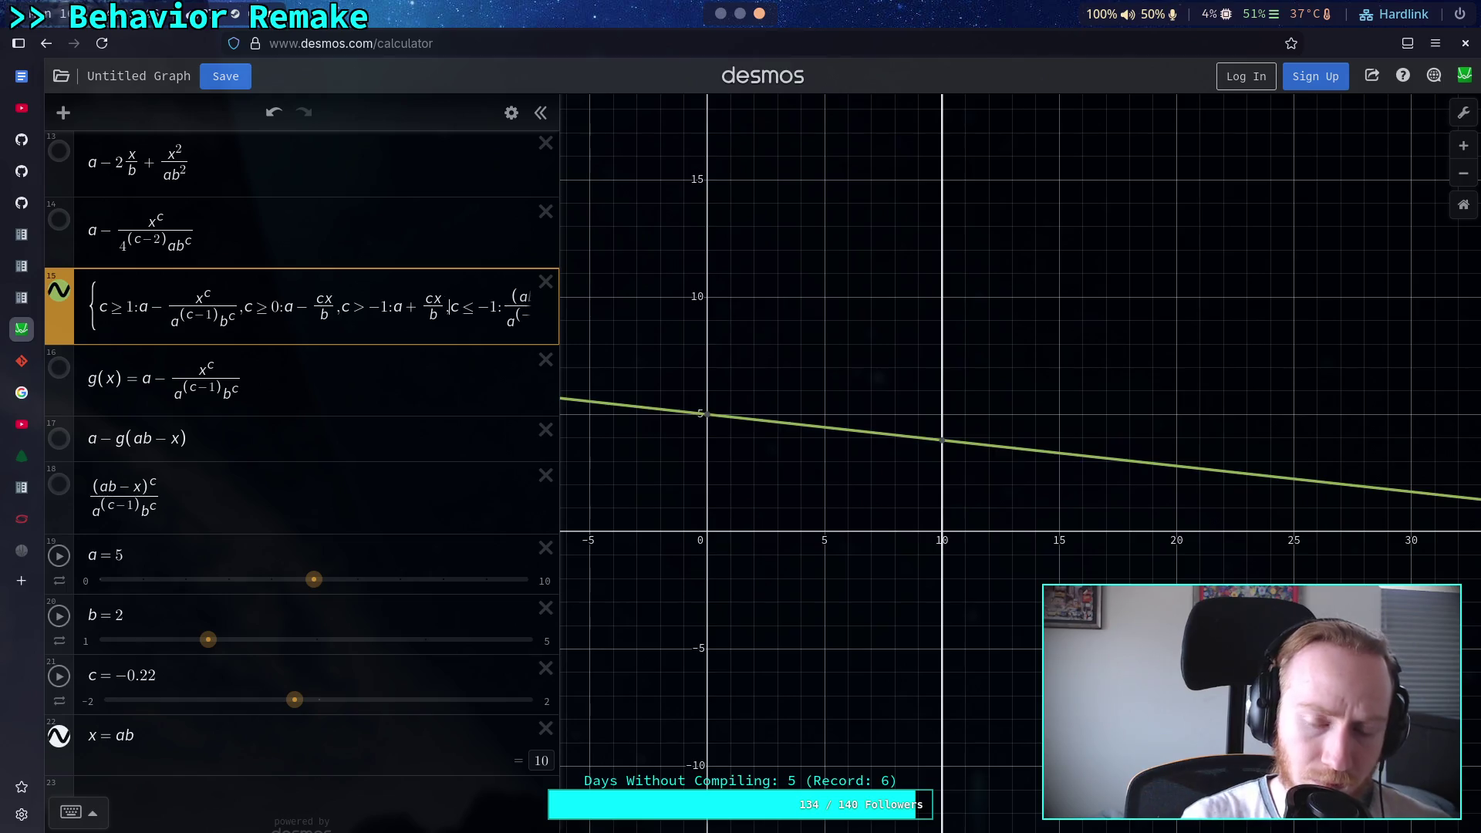
Step: Widen the expression list so the full piecewise expression is visible
{"action": "mouse_move", "coordinate": [295, 700]}
{"action": "left_mouse_down"}
{"action": "mouse_move", "coordinate": [132, 710]}
{"action": "mouse_move", "coordinate": [553, 679]}
{"action": "mouse_move", "coordinate": [192, 678]}
{"action": "mouse_move", "coordinate": [102, 699]}
{"action": "mouse_move", "coordinate": [535, 698]}
{"action": "mouse_move", "coordinate": [95, 692]}
{"action": "left_mouse_up"}
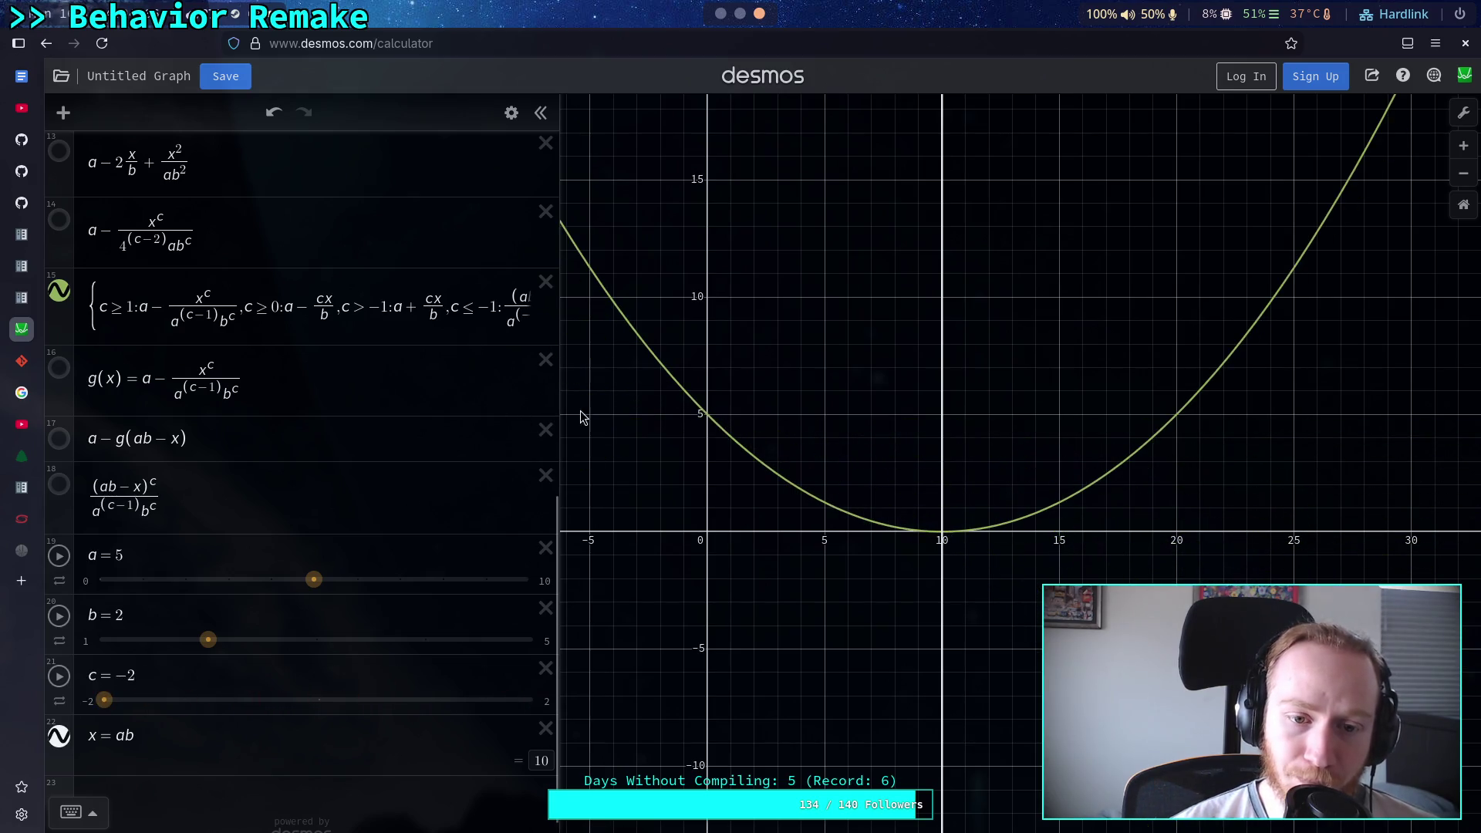
{"action": "left_click_drag", "start_coordinate": [559, 417], "coordinate": [685, 402]}
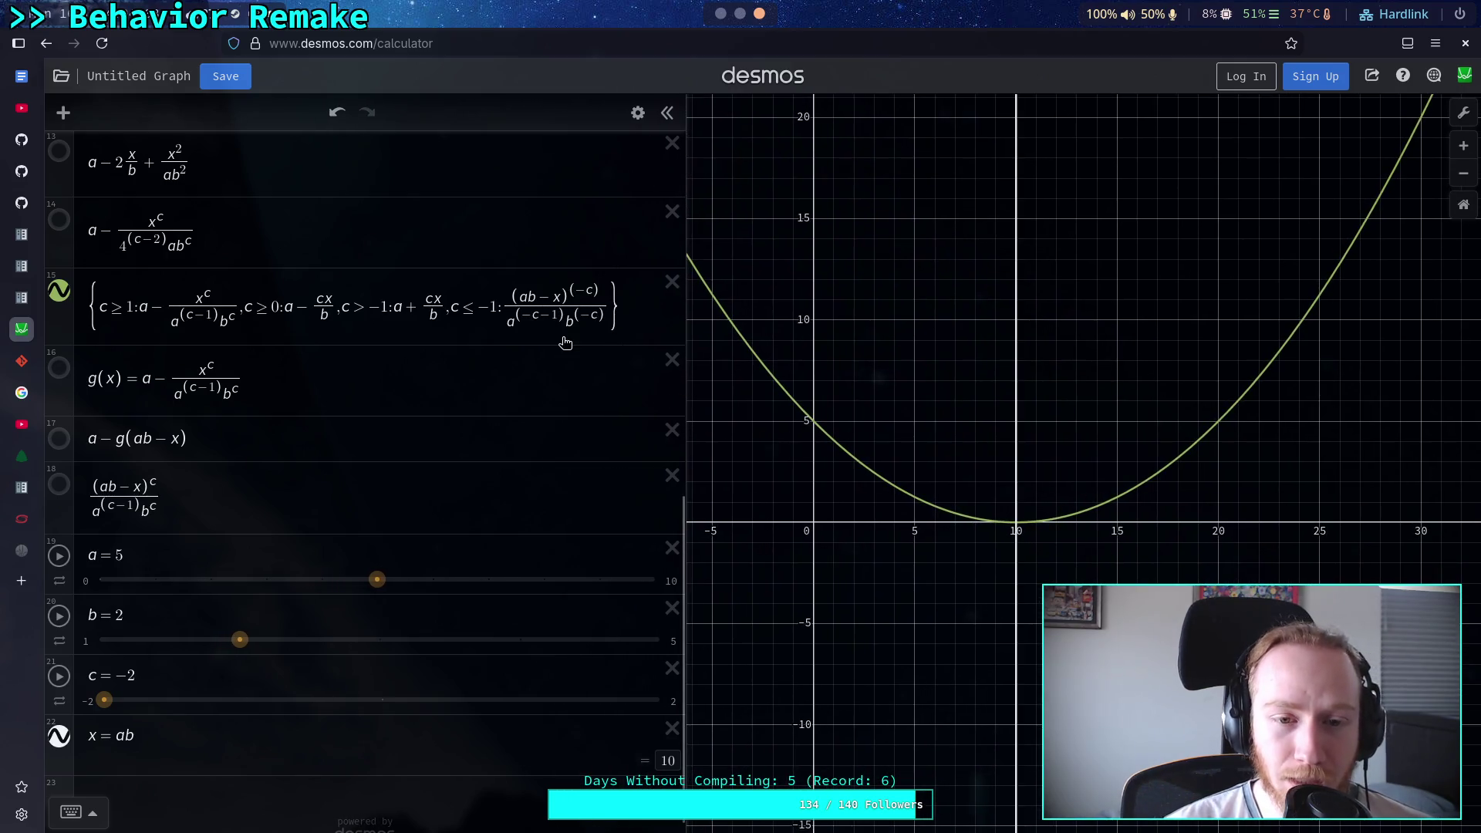
{"action": "left_click", "coordinate": [538, 303]}
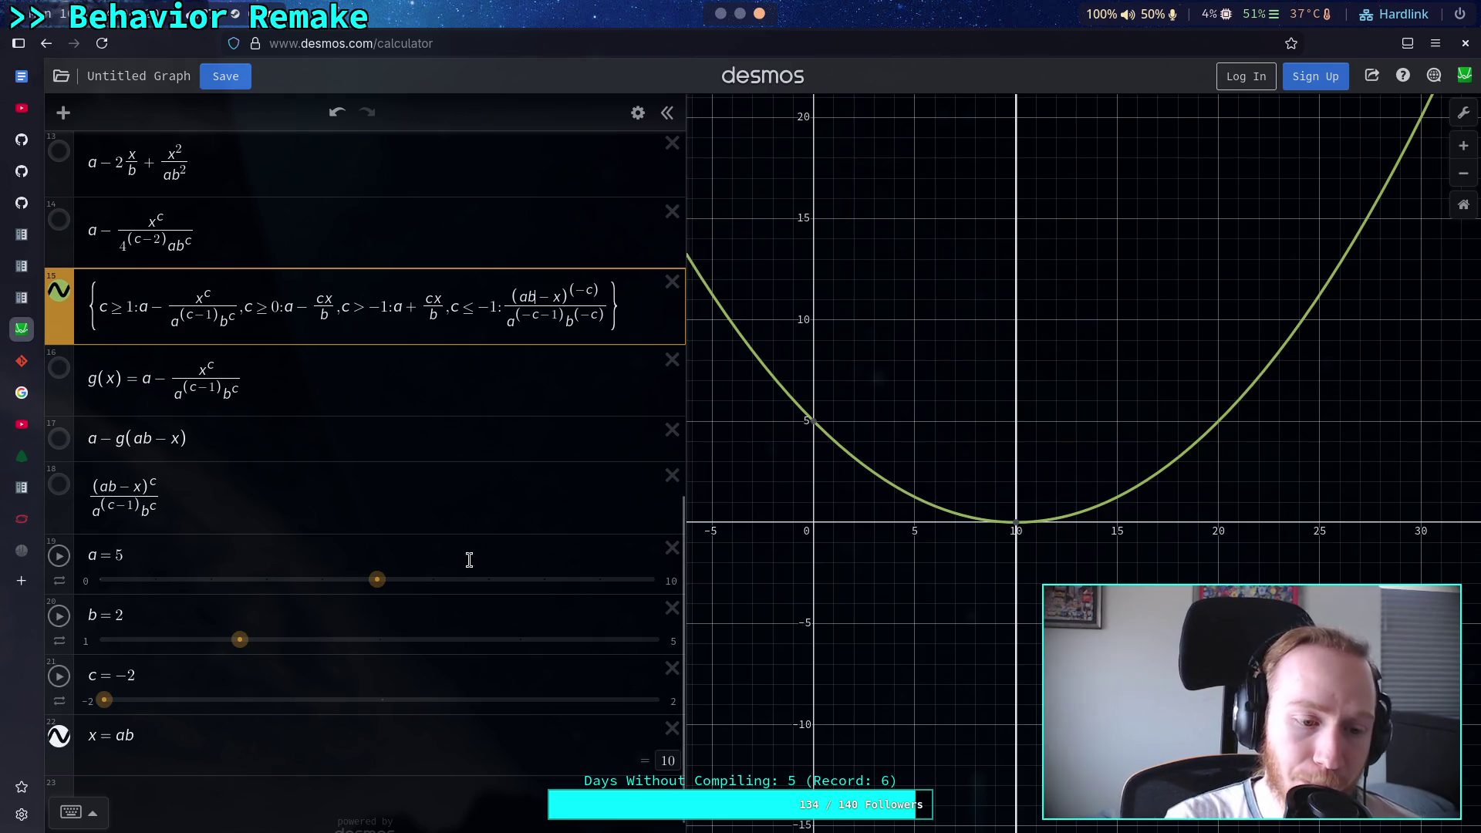
Step: Set c to 1.99 and a to 8, trying other b values before restoring b to 2
{"action": "left_click_drag", "start_coordinate": [104, 700], "coordinate": [662, 707]}
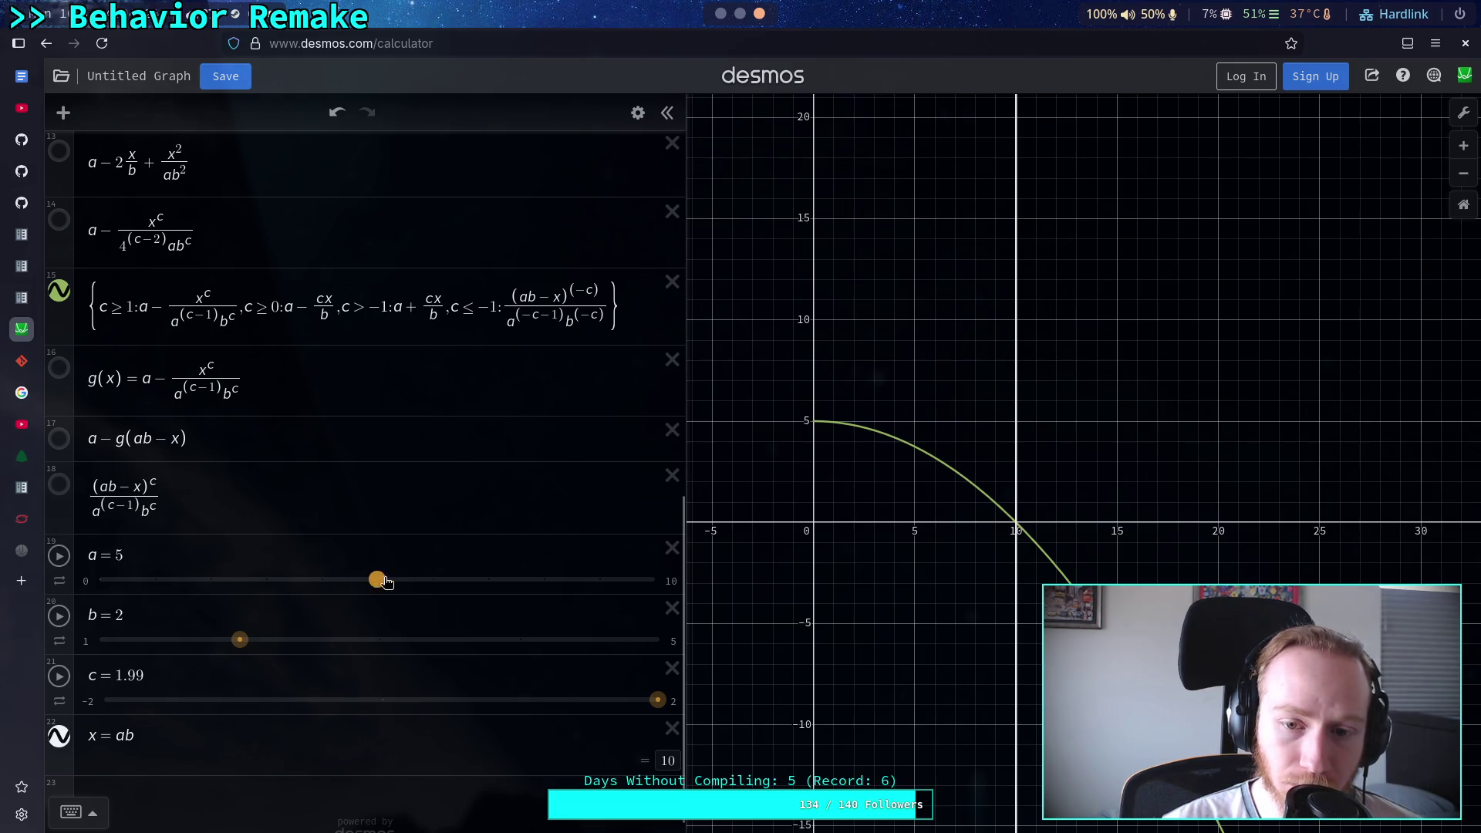
{"action": "left_click_drag", "start_coordinate": [385, 582], "coordinate": [545, 581]}
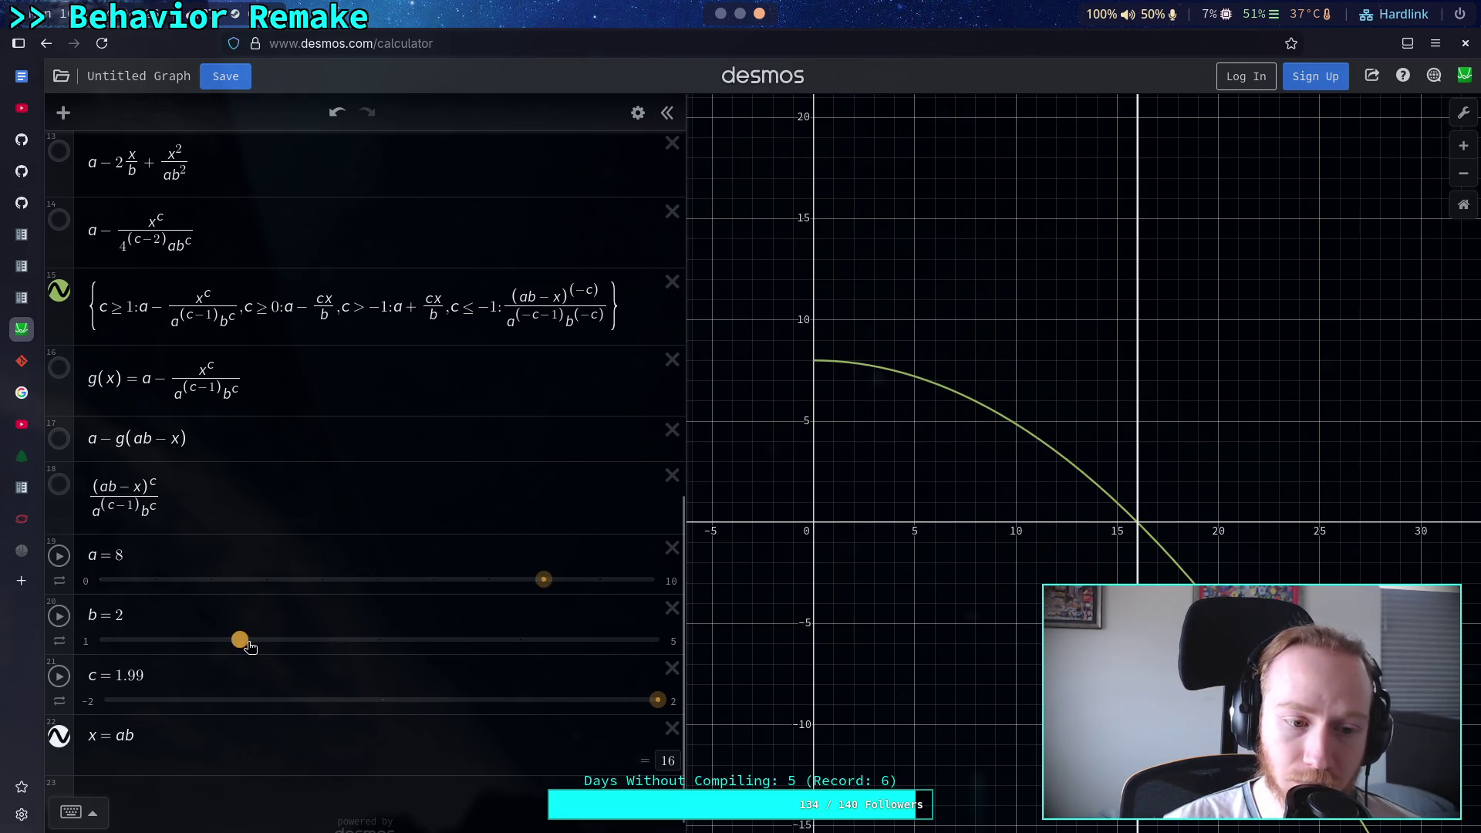
{"action": "mouse_move", "coordinate": [249, 647]}
{"action": "left_mouse_down"}
{"action": "mouse_move", "coordinate": [520, 642]}
{"action": "mouse_move", "coordinate": [79, 645]}
{"action": "left_mouse_up"}
{"action": "key", "text": "ctrl+z"}
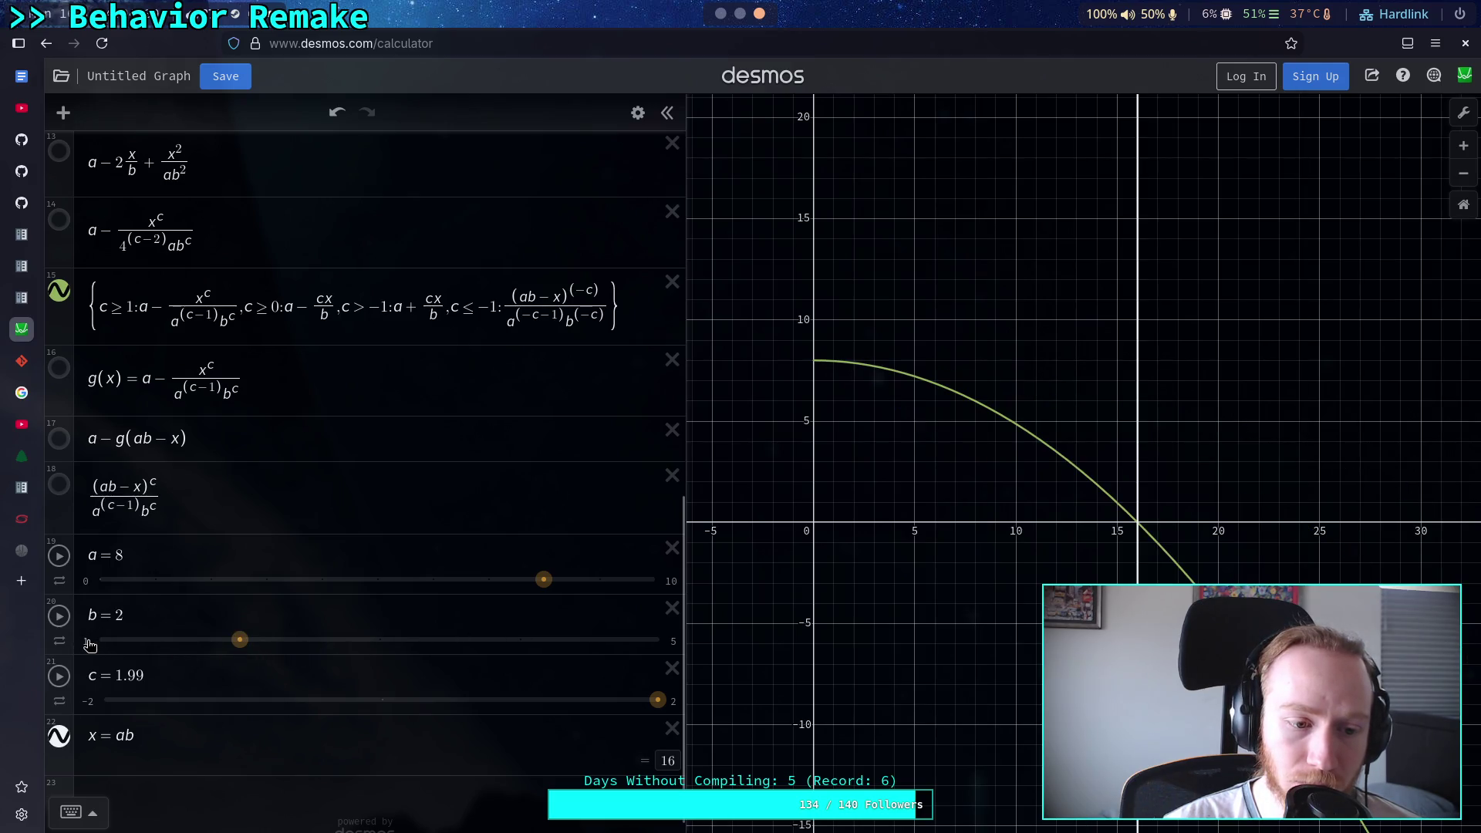
{"action": "left_click", "coordinate": [89, 645]}
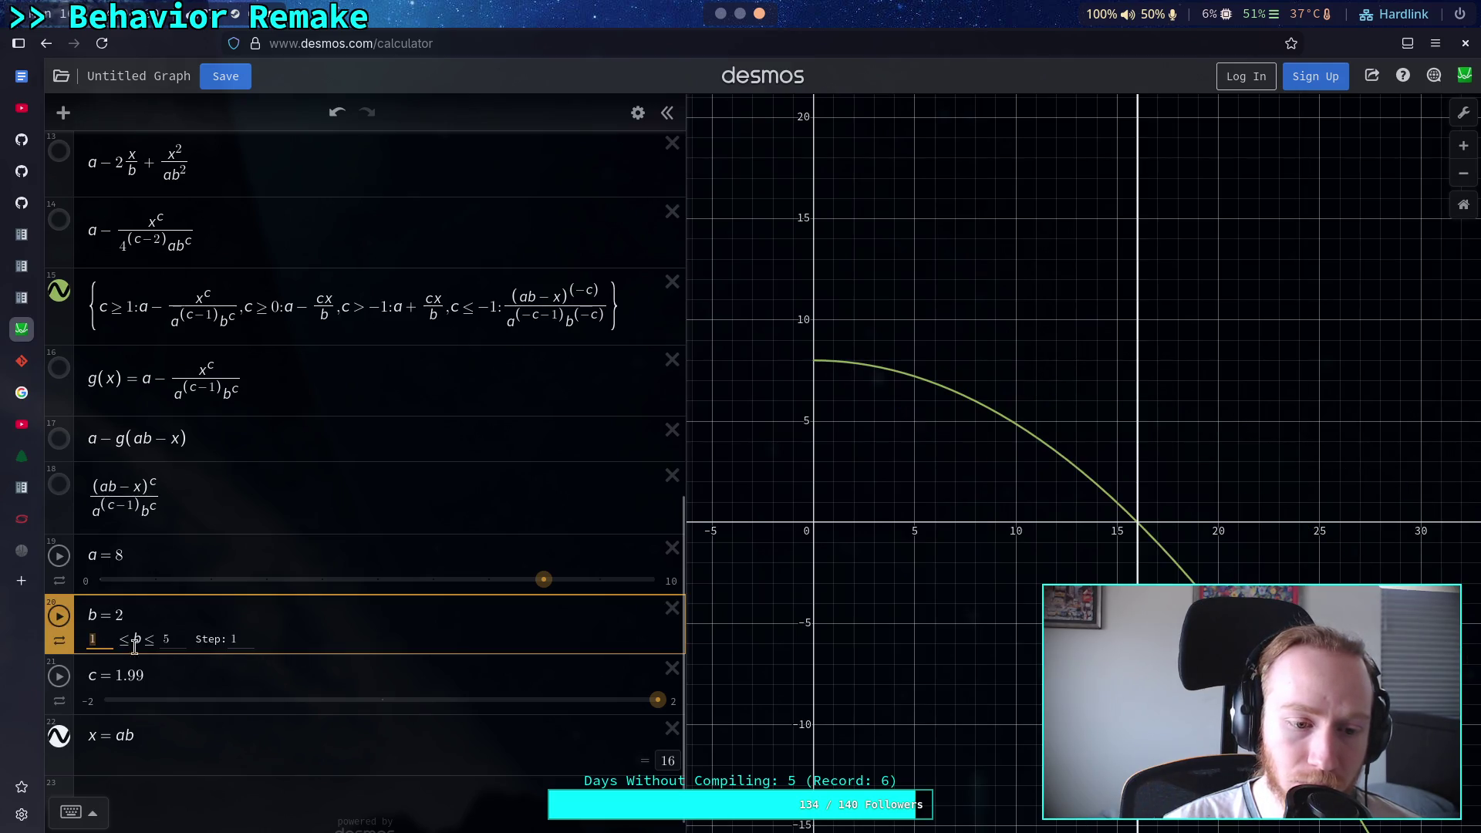
Step: Lower a, drop b to 1 and push c to its maximum of 2 to compare curve shapes
{"action": "left_click", "coordinate": [91, 585]}
{"action": "left_click", "coordinate": [161, 510]}
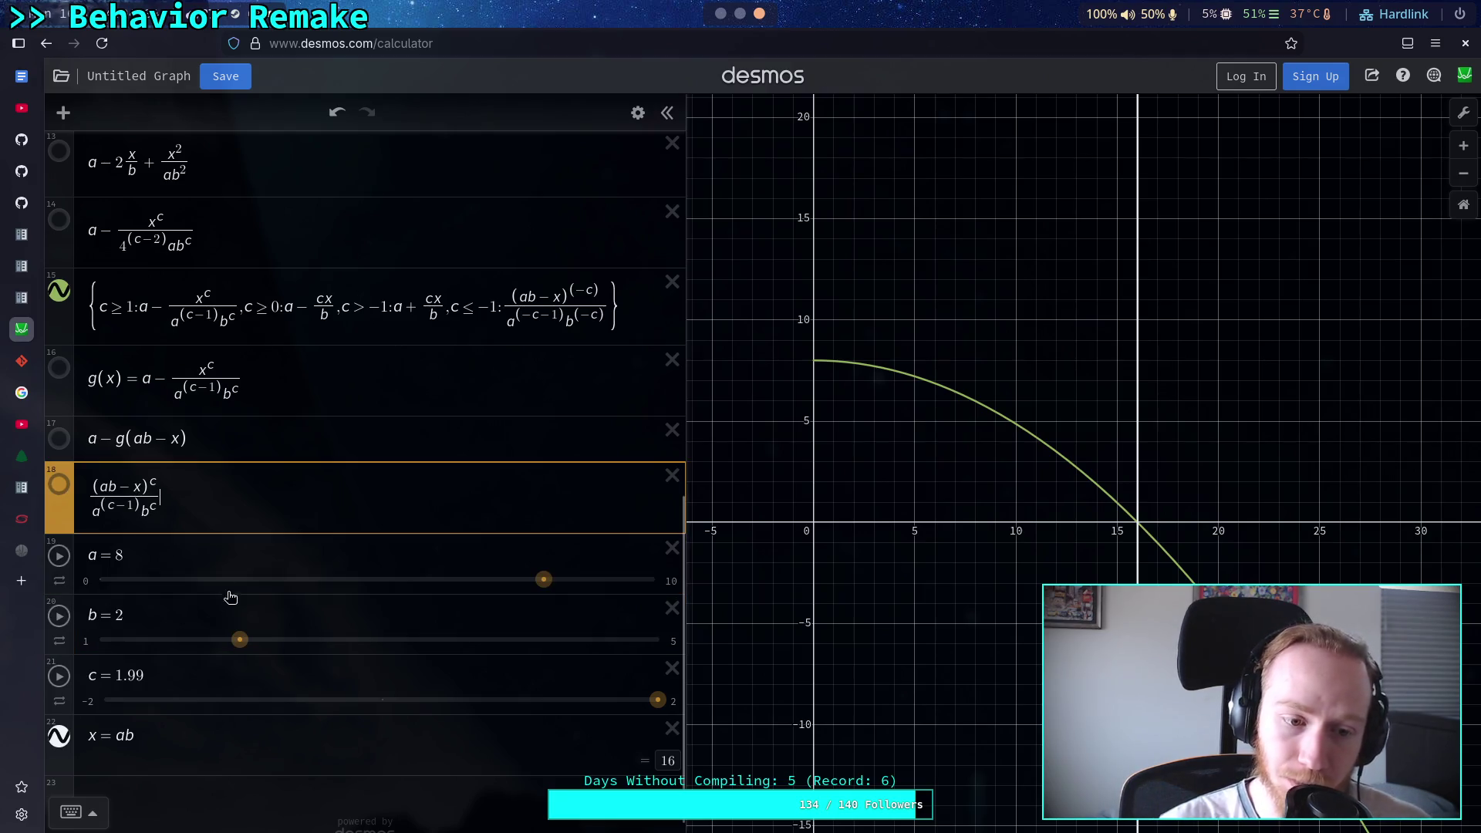
{"action": "mouse_move", "coordinate": [547, 580]}
{"action": "left_mouse_down"}
{"action": "mouse_move", "coordinate": [421, 588]}
{"action": "mouse_move", "coordinate": [493, 643]}
{"action": "left_mouse_up"}
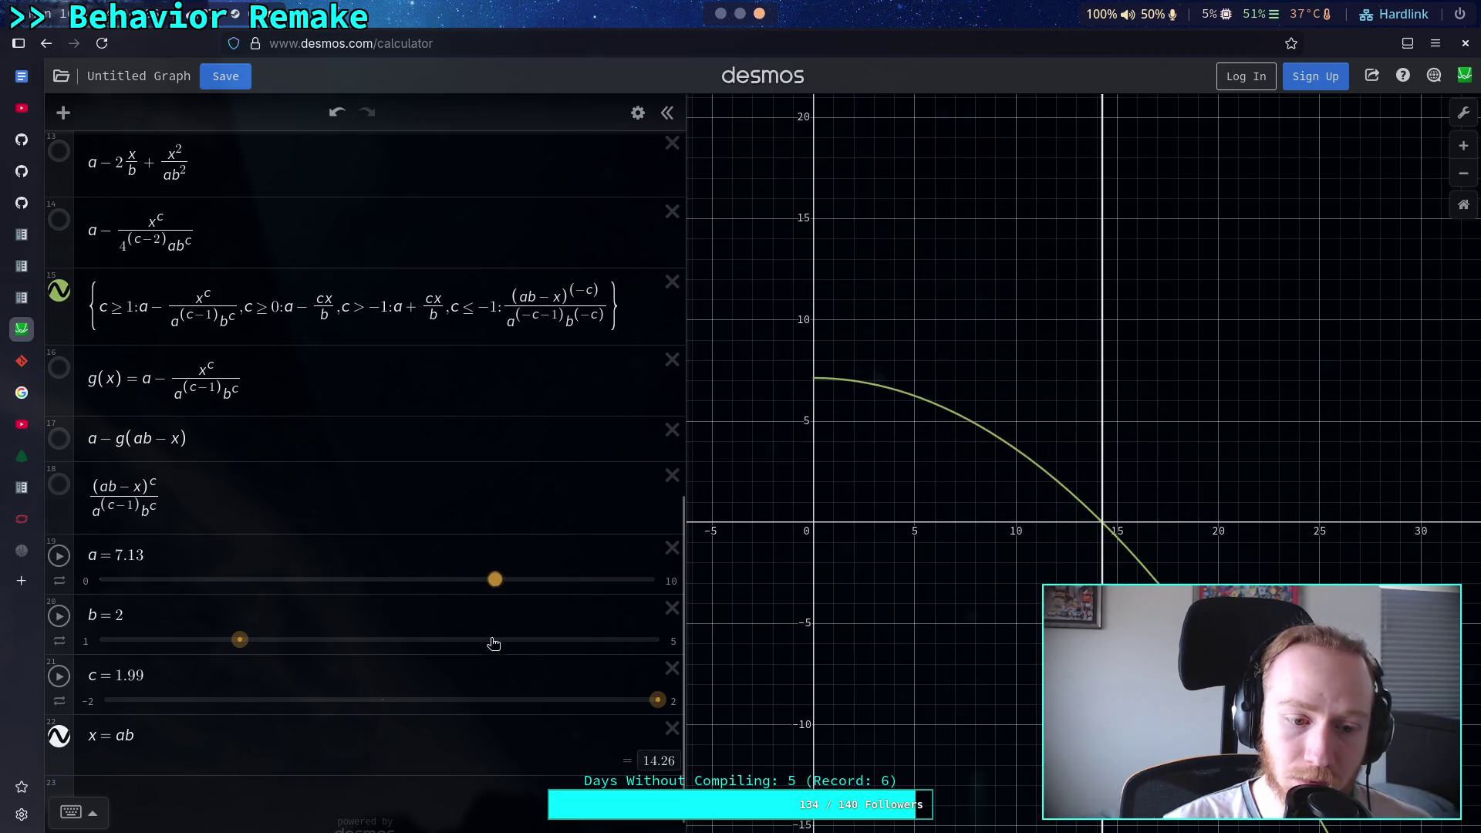
{"action": "mouse_move", "coordinate": [659, 701]}
{"action": "left_mouse_down"}
{"action": "mouse_move", "coordinate": [152, 701]}
{"action": "mouse_move", "coordinate": [586, 696]}
{"action": "left_mouse_up"}
{"action": "mouse_move", "coordinate": [240, 643]}
{"action": "left_mouse_down"}
{"action": "mouse_move", "coordinate": [404, 639]}
{"action": "mouse_move", "coordinate": [100, 641]}
{"action": "left_mouse_up"}
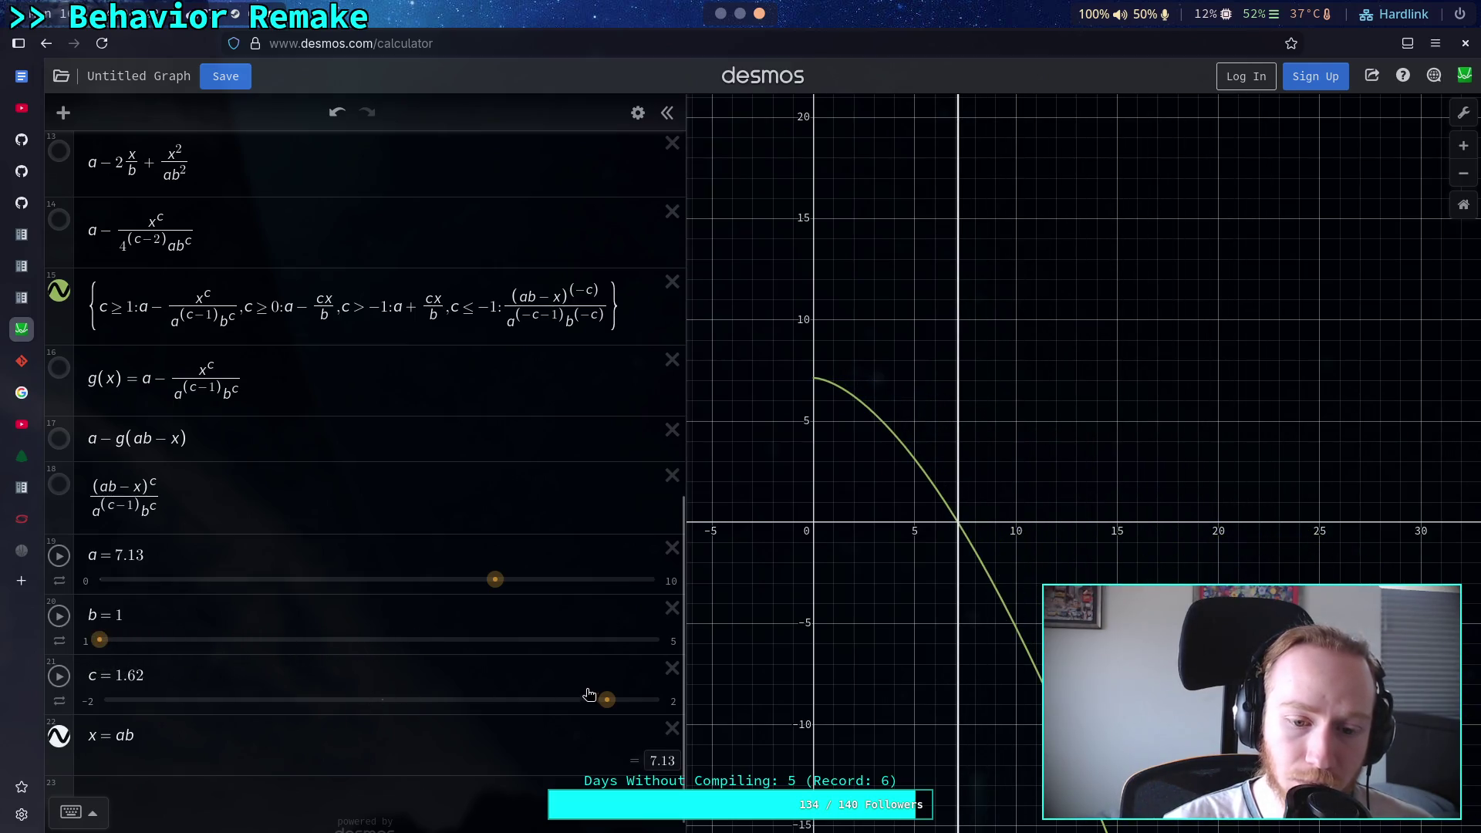
{"action": "mouse_move", "coordinate": [601, 701]}
{"action": "left_mouse_down"}
{"action": "mouse_move", "coordinate": [344, 700]}
{"action": "mouse_move", "coordinate": [677, 708]}
{"action": "left_mouse_up"}
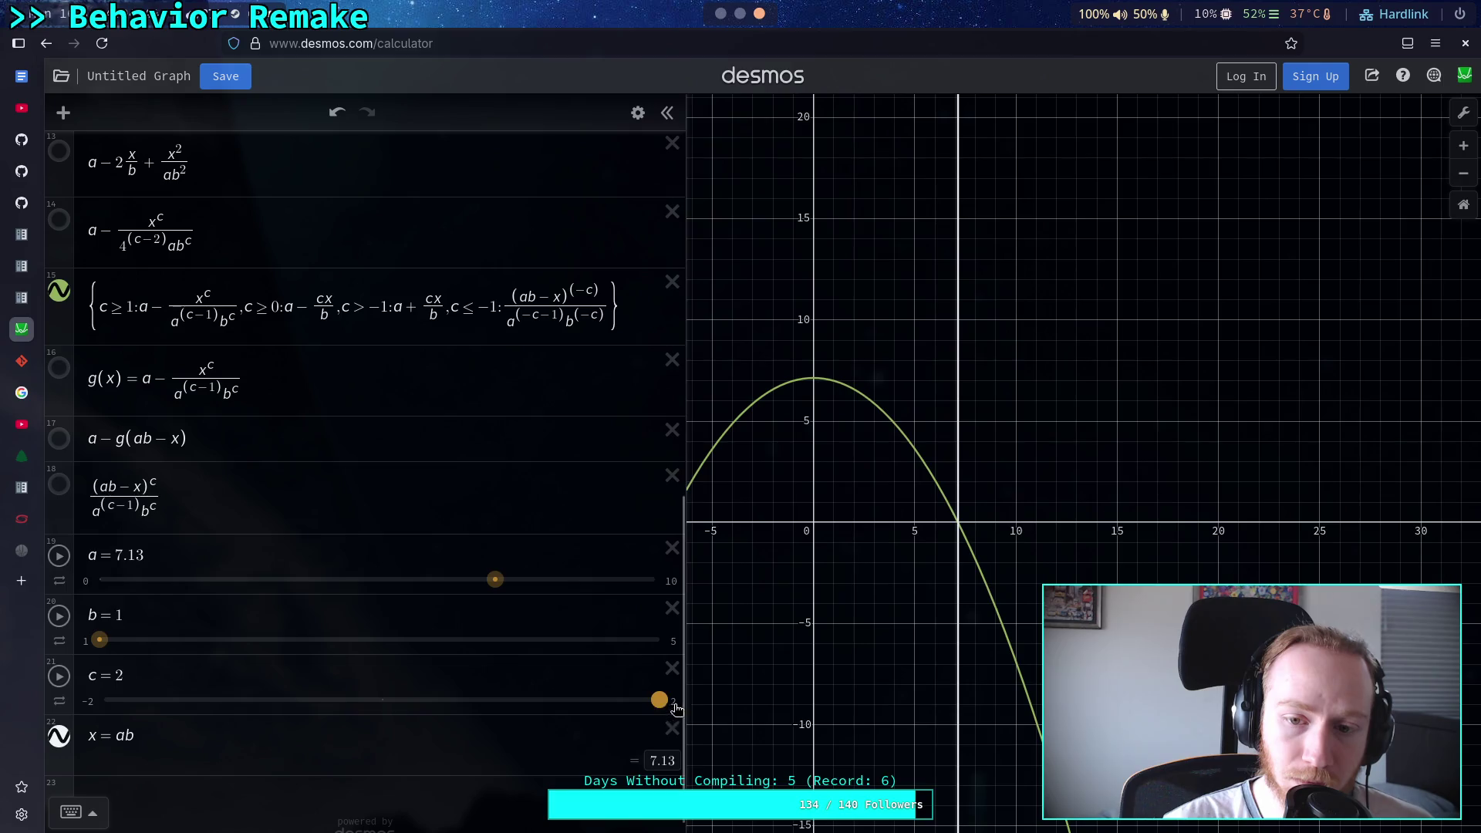
Step: Settle on a = 5, b = 3.47, c = −1.93 so the curve eases to zero at x = 17.35
{"action": "left_click_drag", "start_coordinate": [108, 645], "coordinate": [457, 649]}
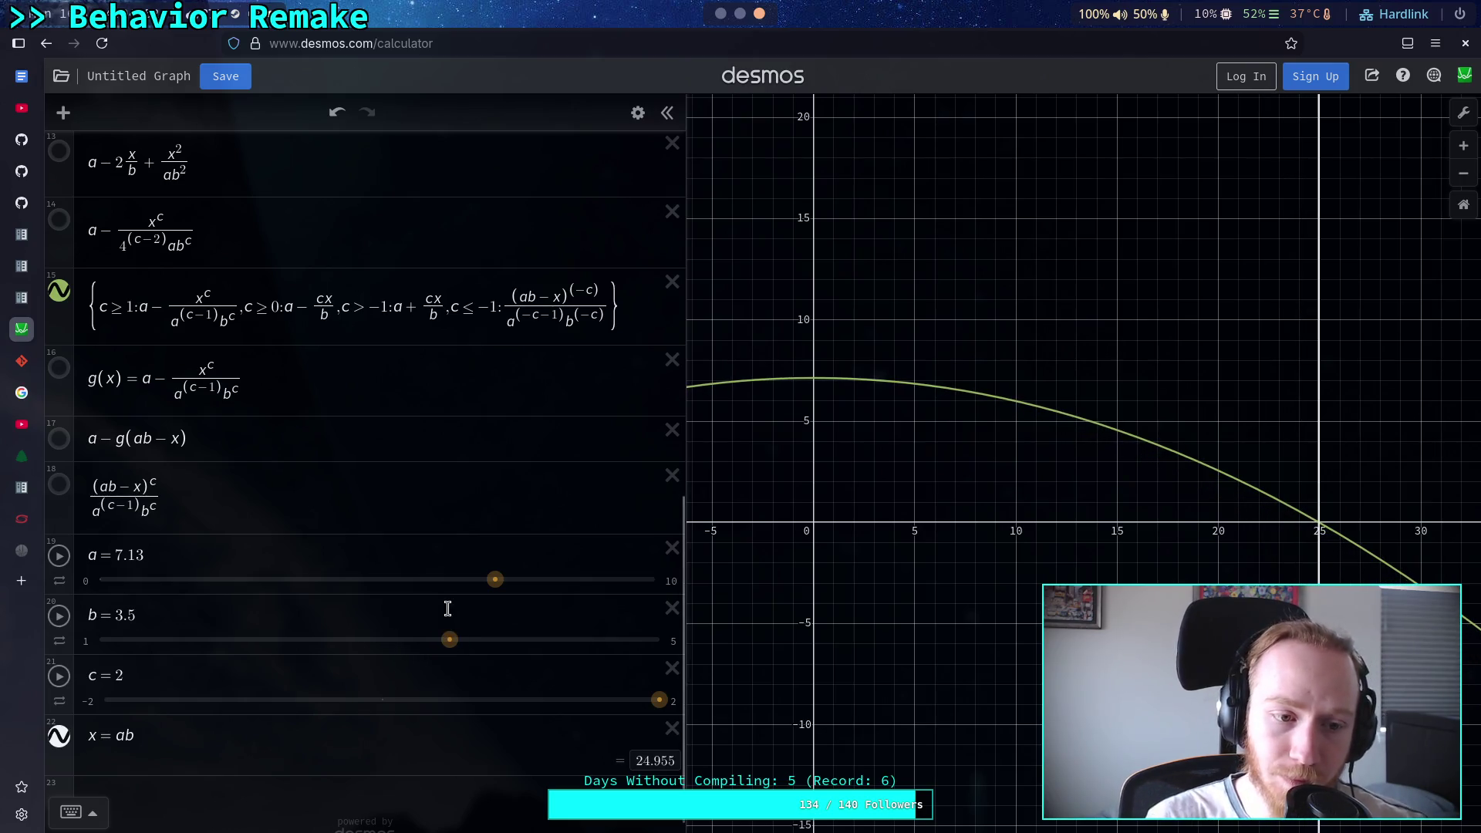
{"action": "left_click_drag", "start_coordinate": [506, 580], "coordinate": [384, 583]}
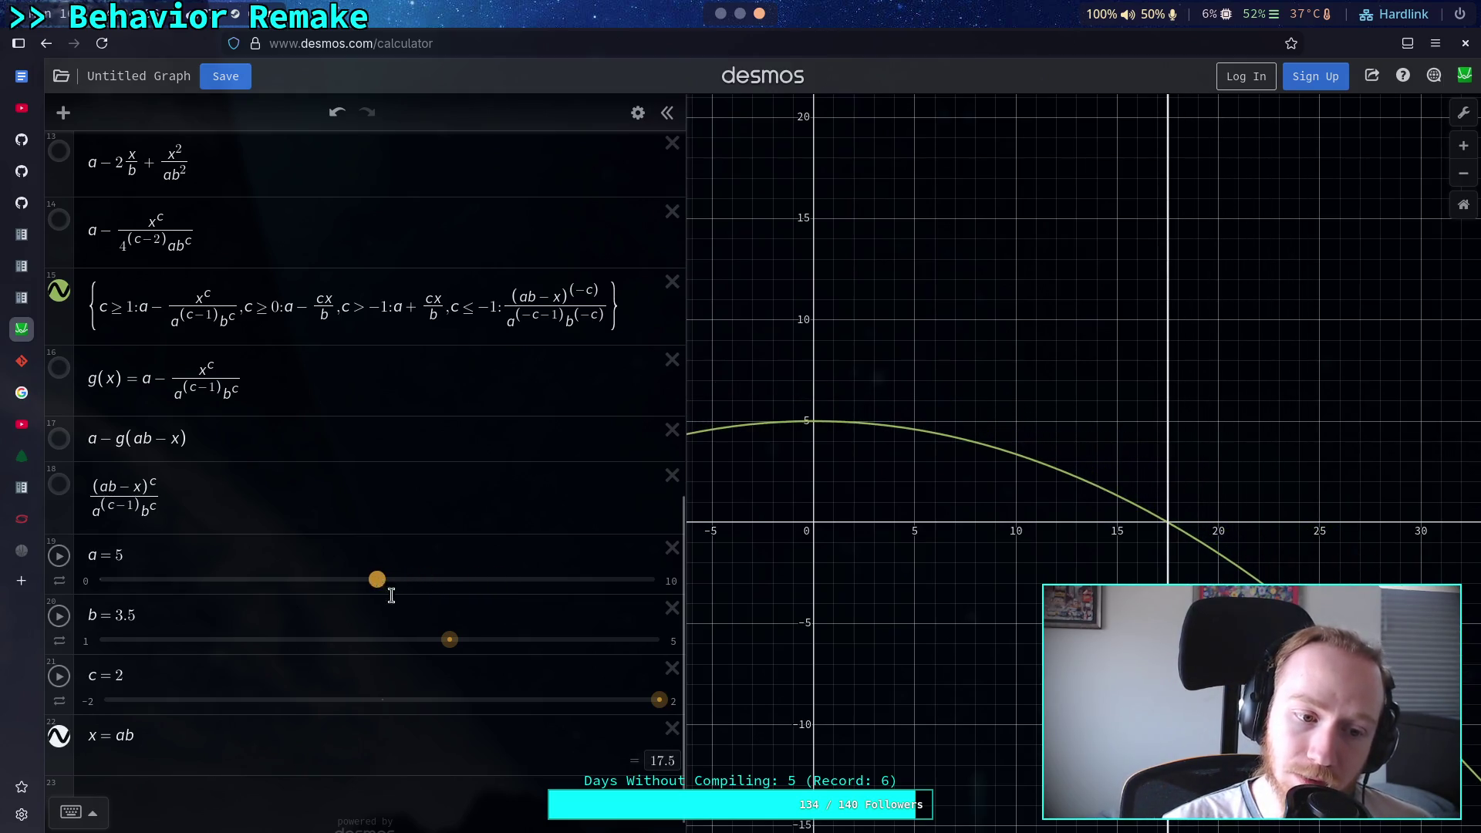
{"action": "mouse_move", "coordinate": [447, 644]}
{"action": "left_mouse_down"}
{"action": "mouse_move", "coordinate": [208, 645]}
{"action": "mouse_move", "coordinate": [677, 668]}
{"action": "left_mouse_up"}
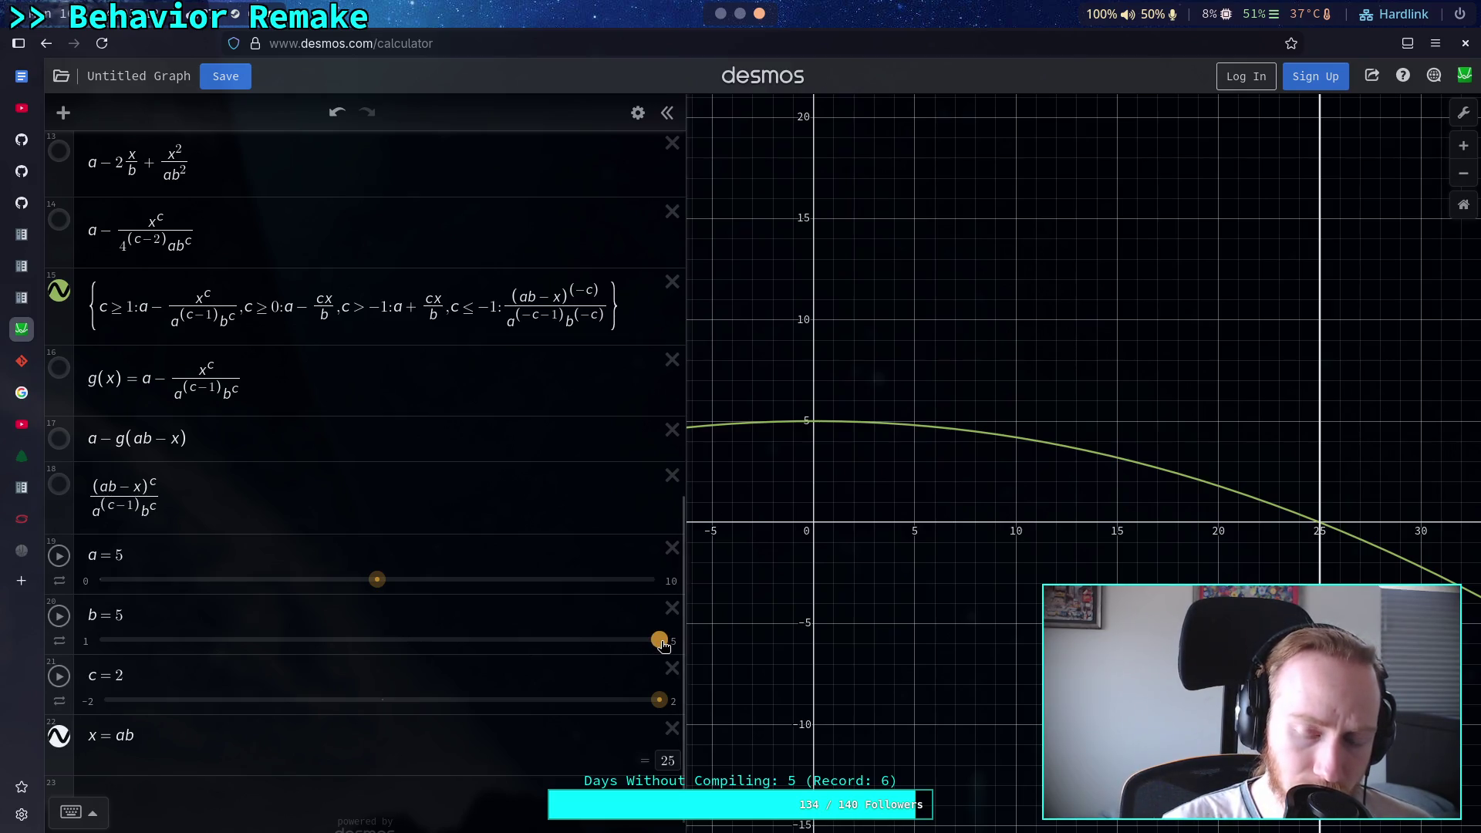
{"action": "mouse_move", "coordinate": [664, 645]}
{"action": "left_mouse_down"}
{"action": "mouse_move", "coordinate": [114, 641]}
{"action": "mouse_move", "coordinate": [448, 650]}
{"action": "left_mouse_up"}
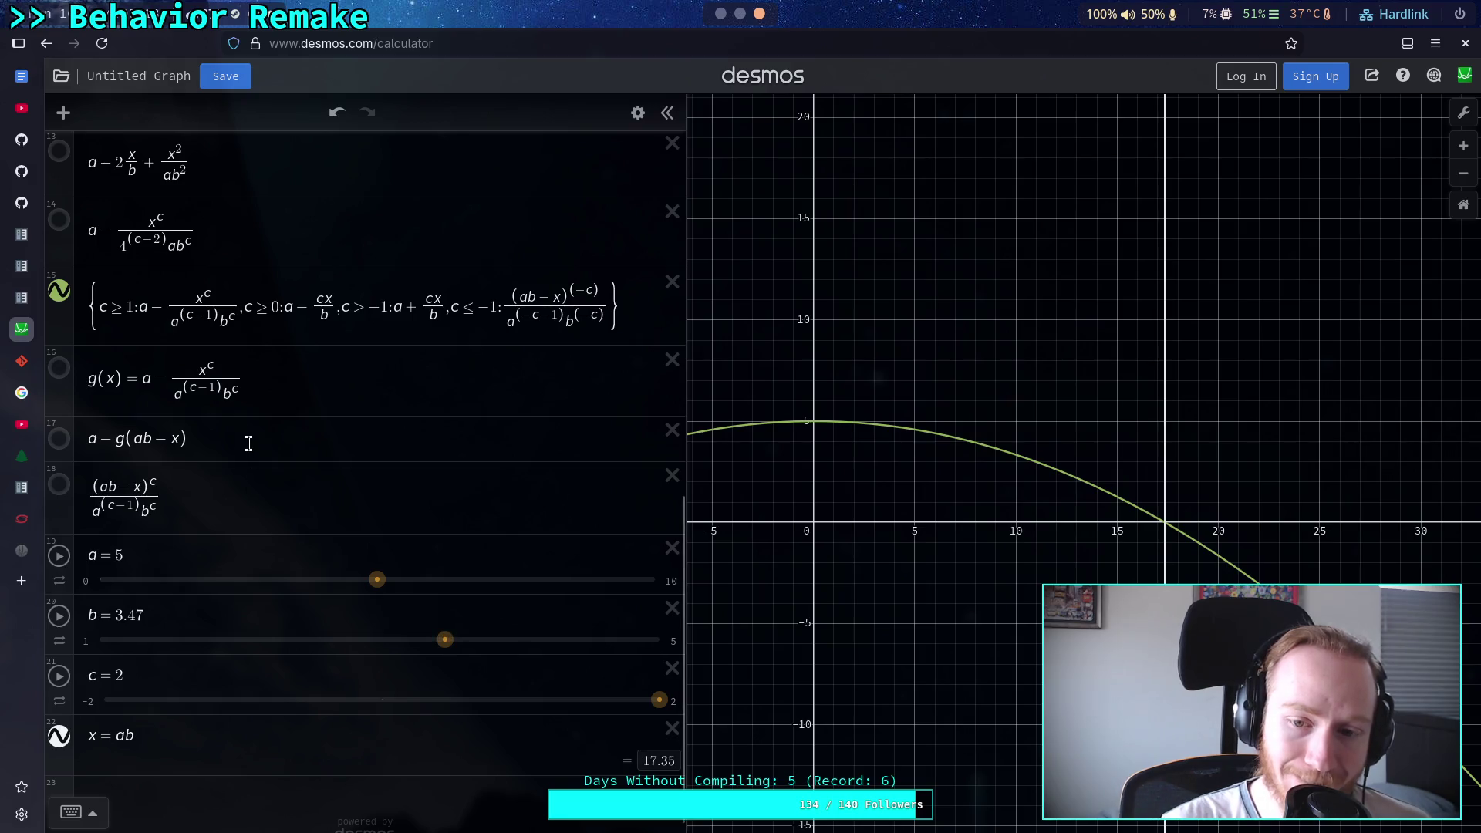
{"action": "mouse_move", "coordinate": [659, 703]}
{"action": "left_mouse_down"}
{"action": "mouse_move", "coordinate": [123, 702]}
{"action": "mouse_move", "coordinate": [75, 685]}
{"action": "mouse_move", "coordinate": [612, 695]}
{"action": "mouse_move", "coordinate": [234, 697]}
{"action": "mouse_move", "coordinate": [124, 683]}
{"action": "left_mouse_up"}
{"action": "left_click", "coordinate": [89, 701]}
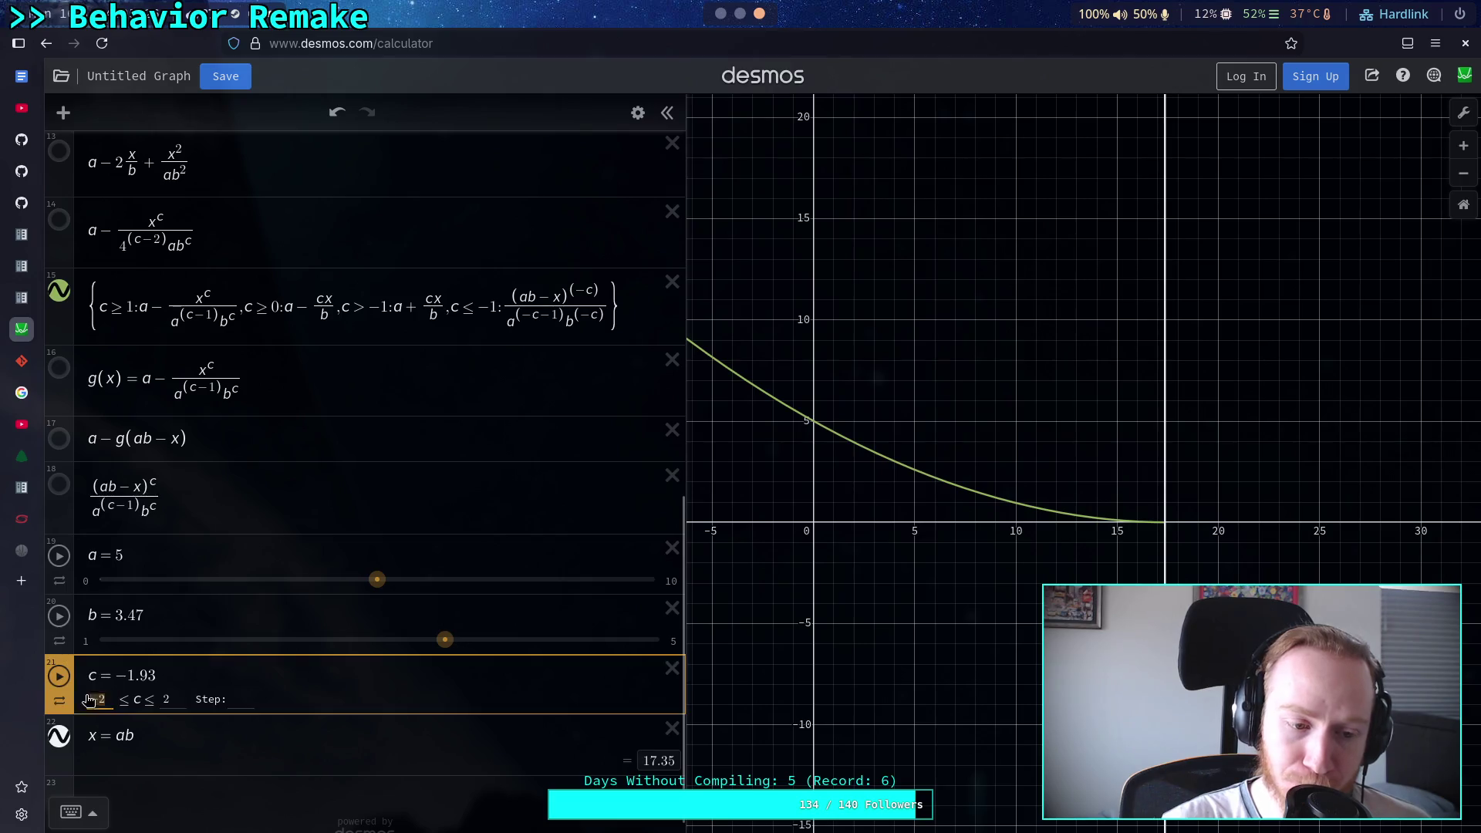
Step: Change the c slider's limits to −5 and 5, then sweep c across the new range
{"action": "key", "text": "BackSpace"}
{"action": "type", "text": "1"}
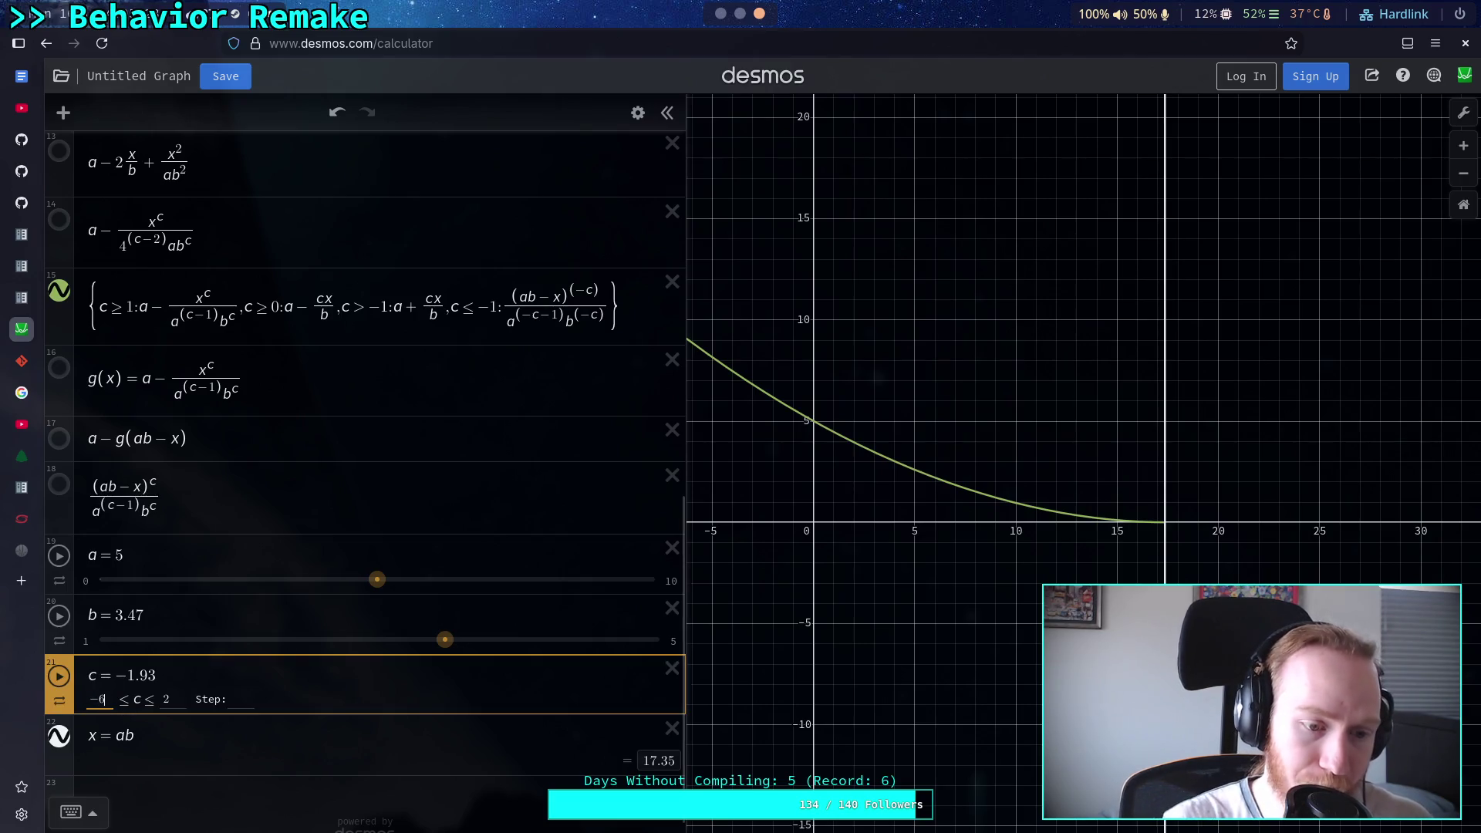
{"action": "left_click", "coordinate": [166, 700]}
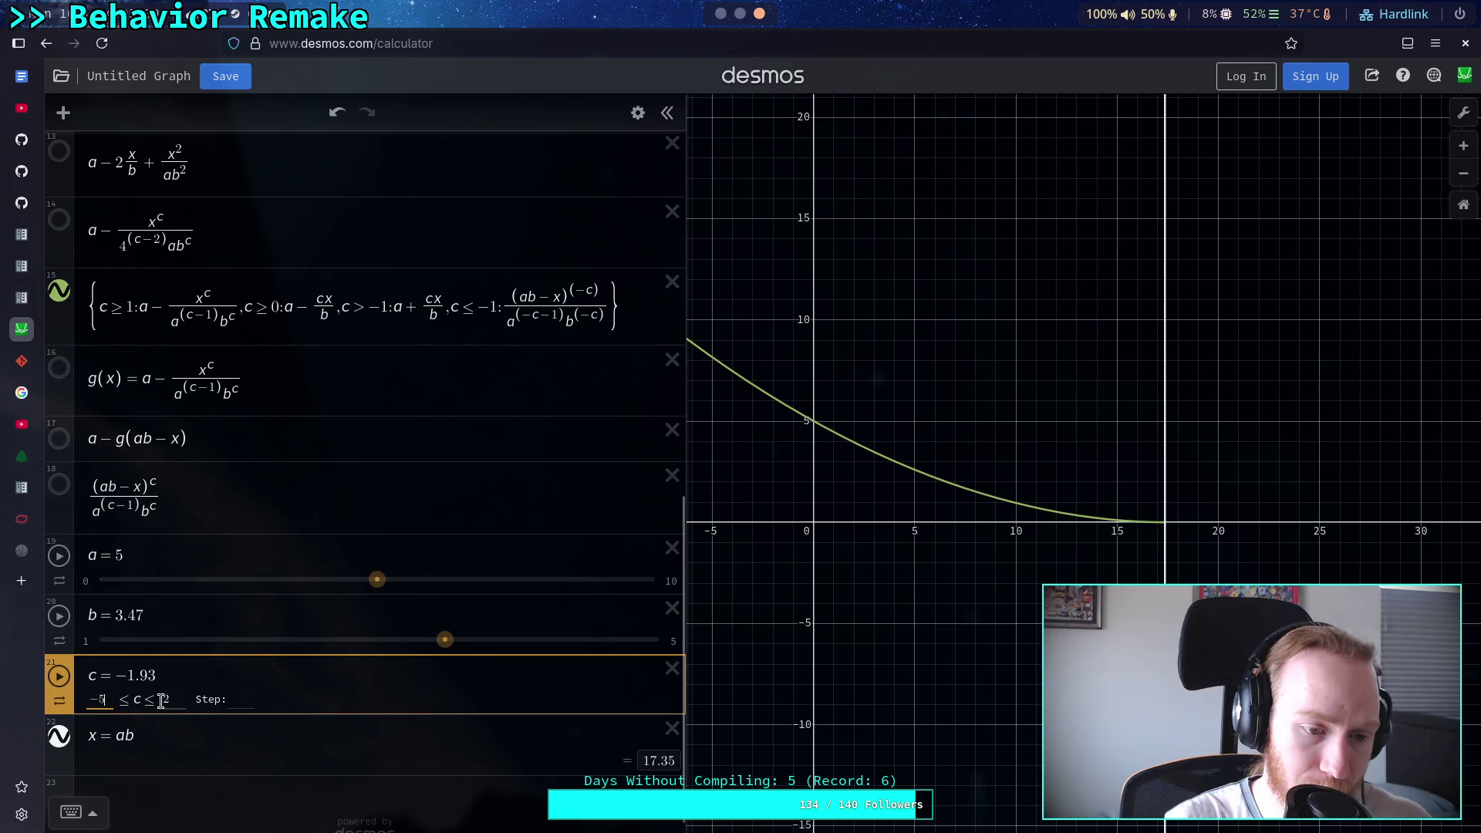
{"action": "key", "text": "BackSpace"}
{"action": "type", "text": "5"}
{"action": "left_click", "coordinate": [165, 628]}
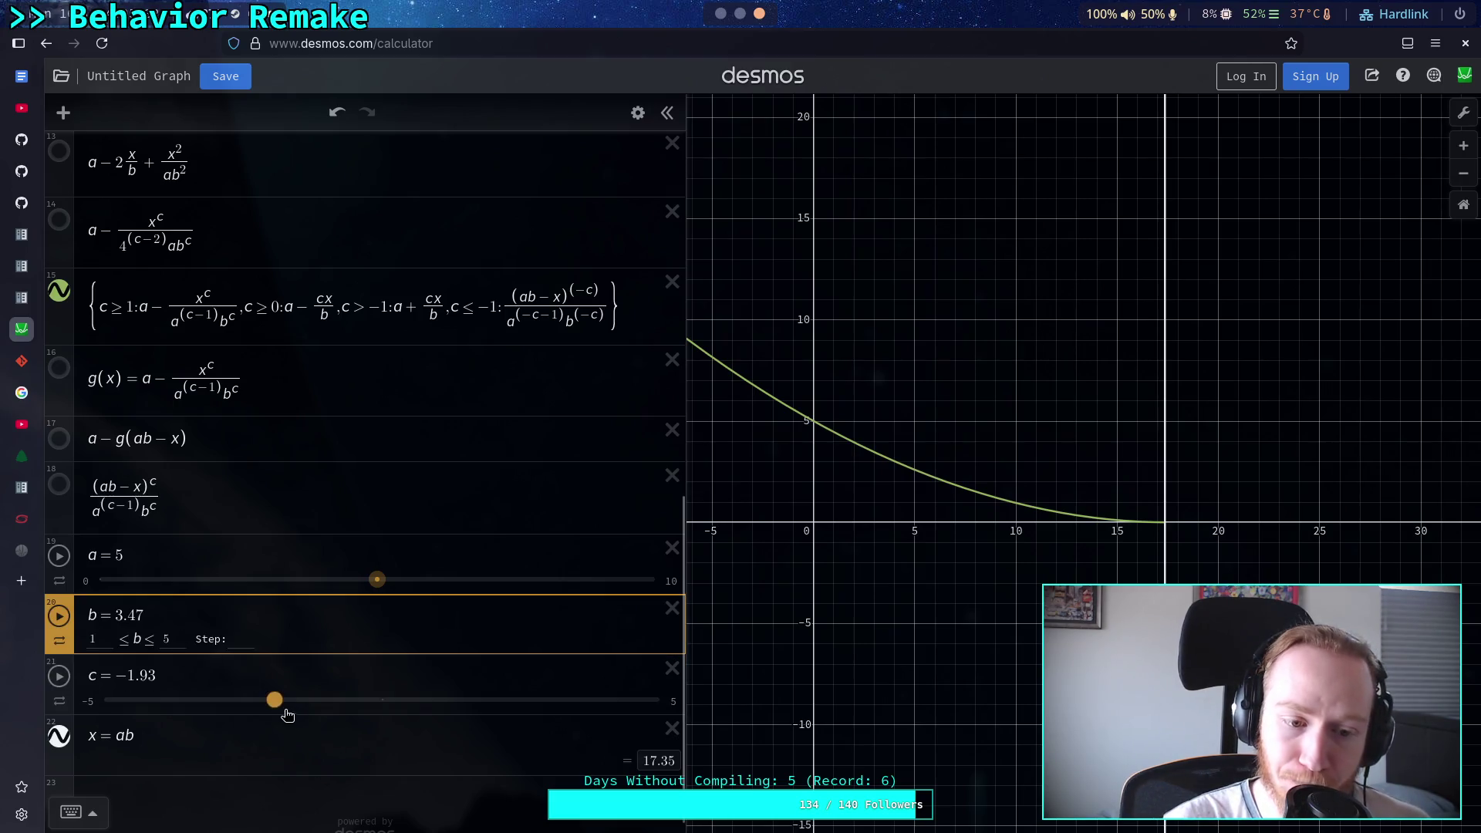
{"action": "mouse_move", "coordinate": [276, 701]}
{"action": "left_mouse_down"}
{"action": "mouse_move", "coordinate": [106, 701]}
{"action": "mouse_move", "coordinate": [648, 717]}
{"action": "mouse_move", "coordinate": [248, 703]}
{"action": "mouse_move", "coordinate": [592, 700]}
{"action": "left_mouse_up"}
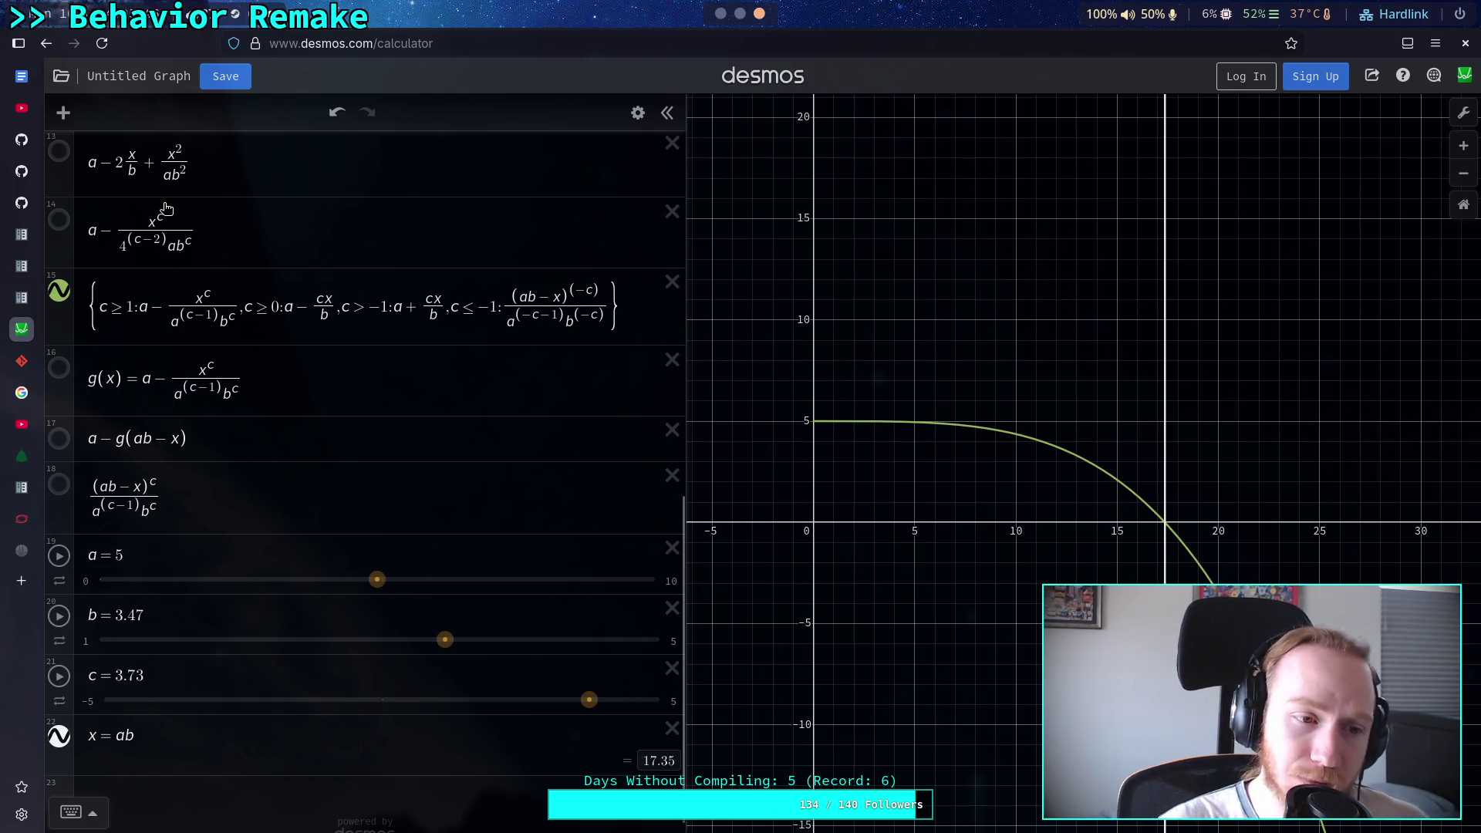
Step: Search the Godot documentation for 'ease'
{"action": "left_click", "coordinate": [22, 298]}
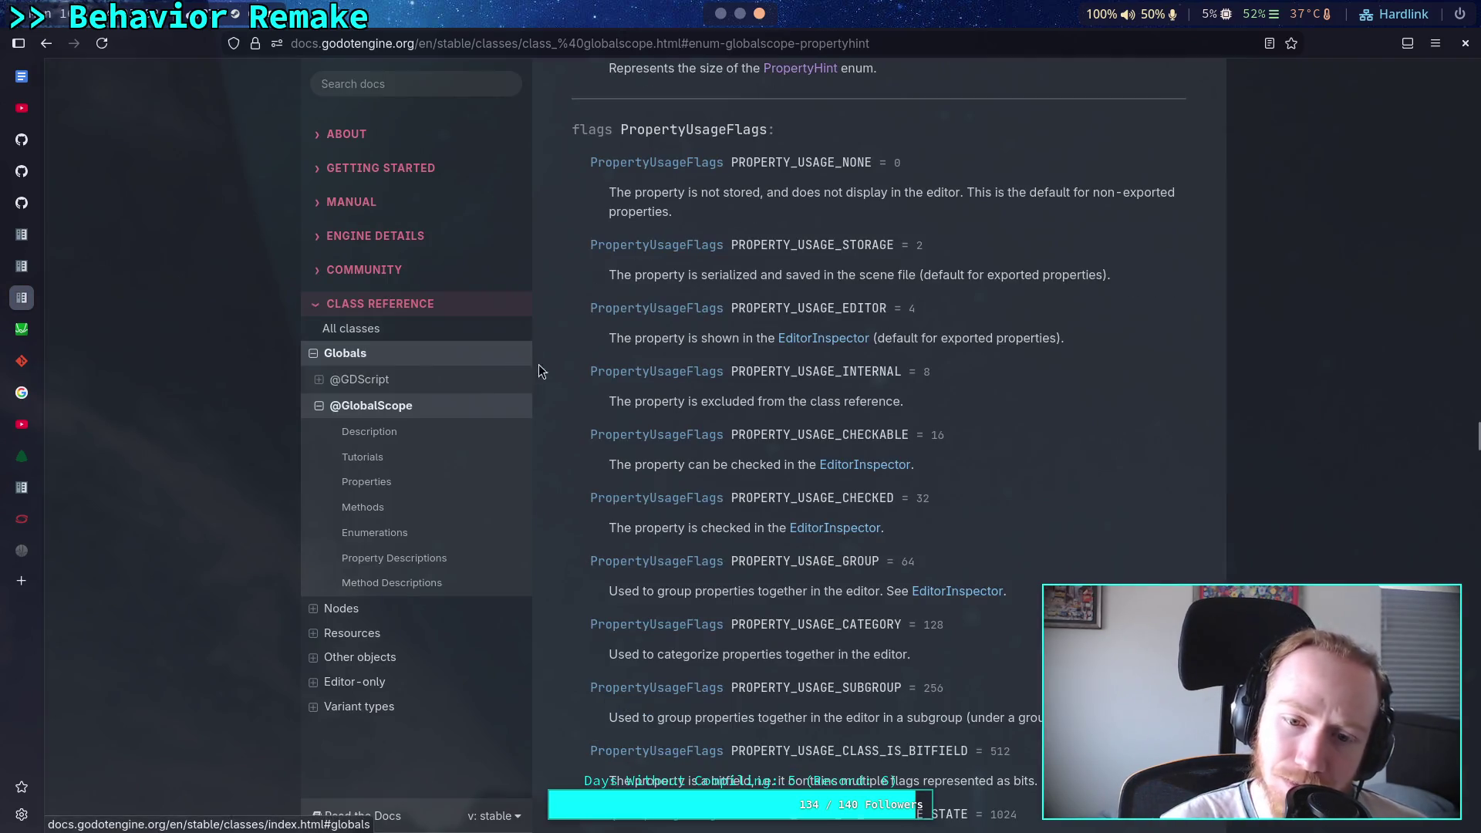
{"action": "left_click", "coordinate": [396, 74]}
{"action": "type", "text": "ease"}
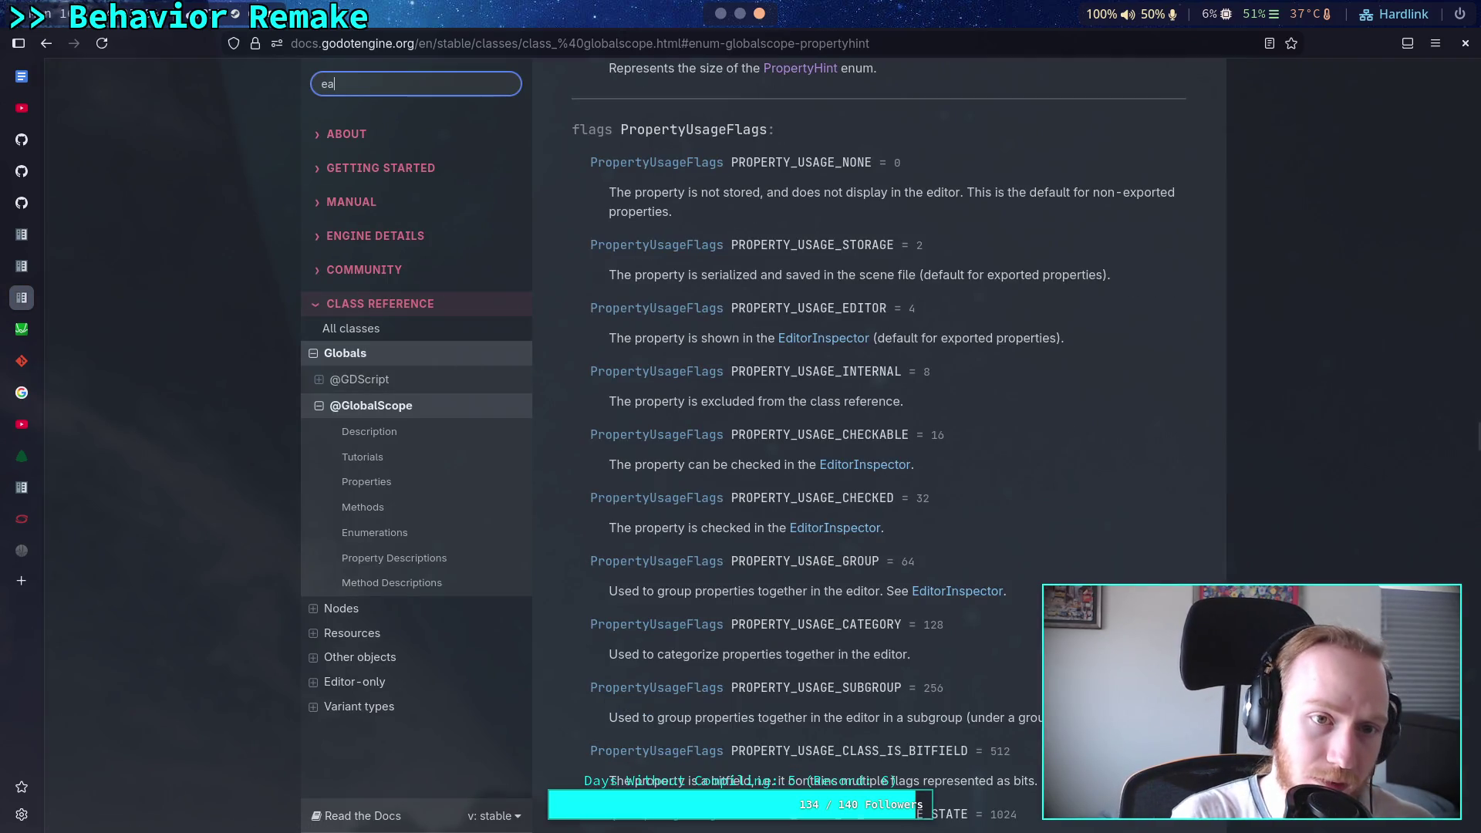
{"action": "key", "text": "Return"}
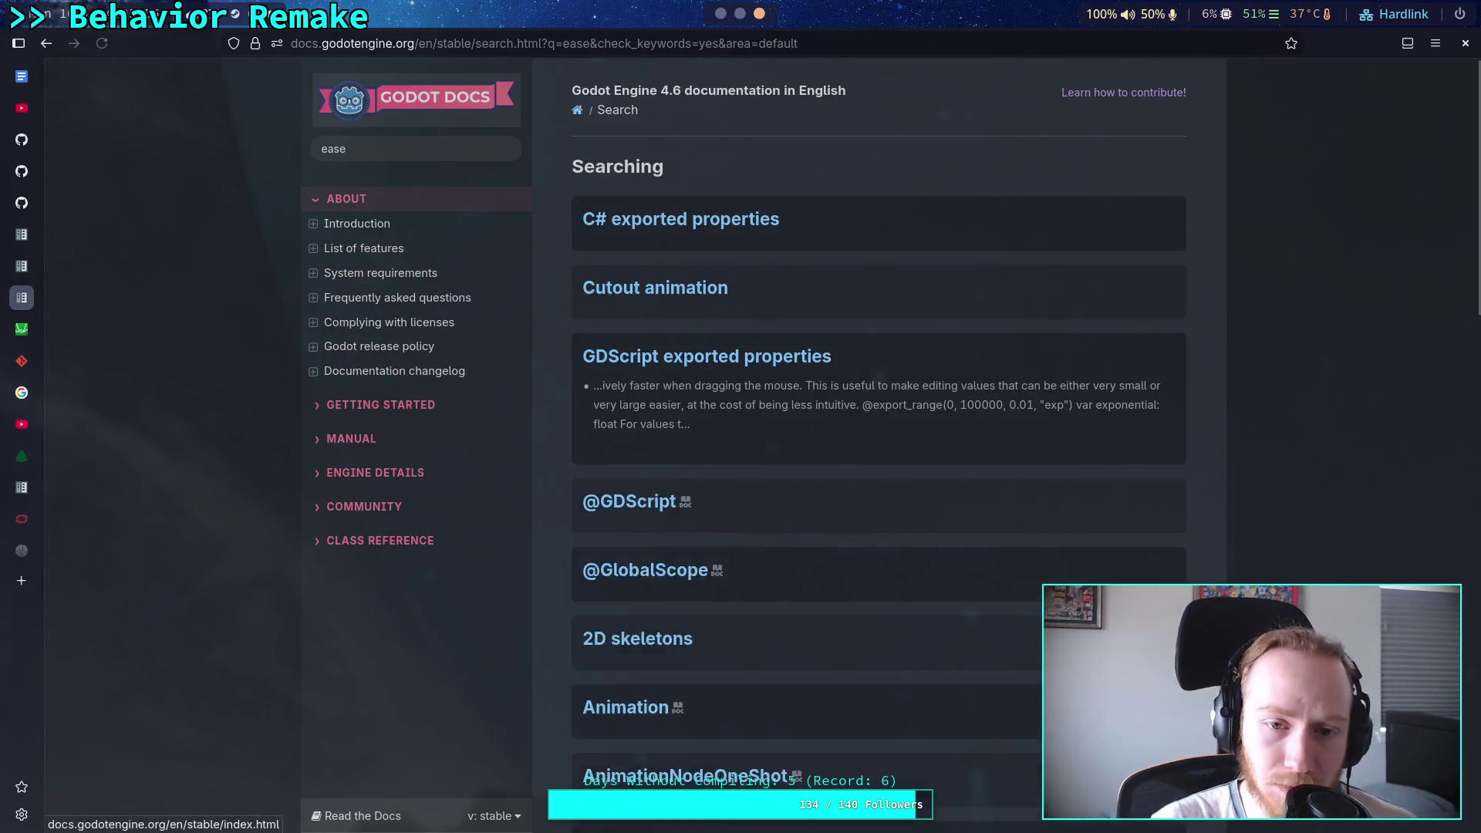
{"action": "scroll", "coordinate": [628, 495], "scroll_direction": "down", "scroll_amount": 3}
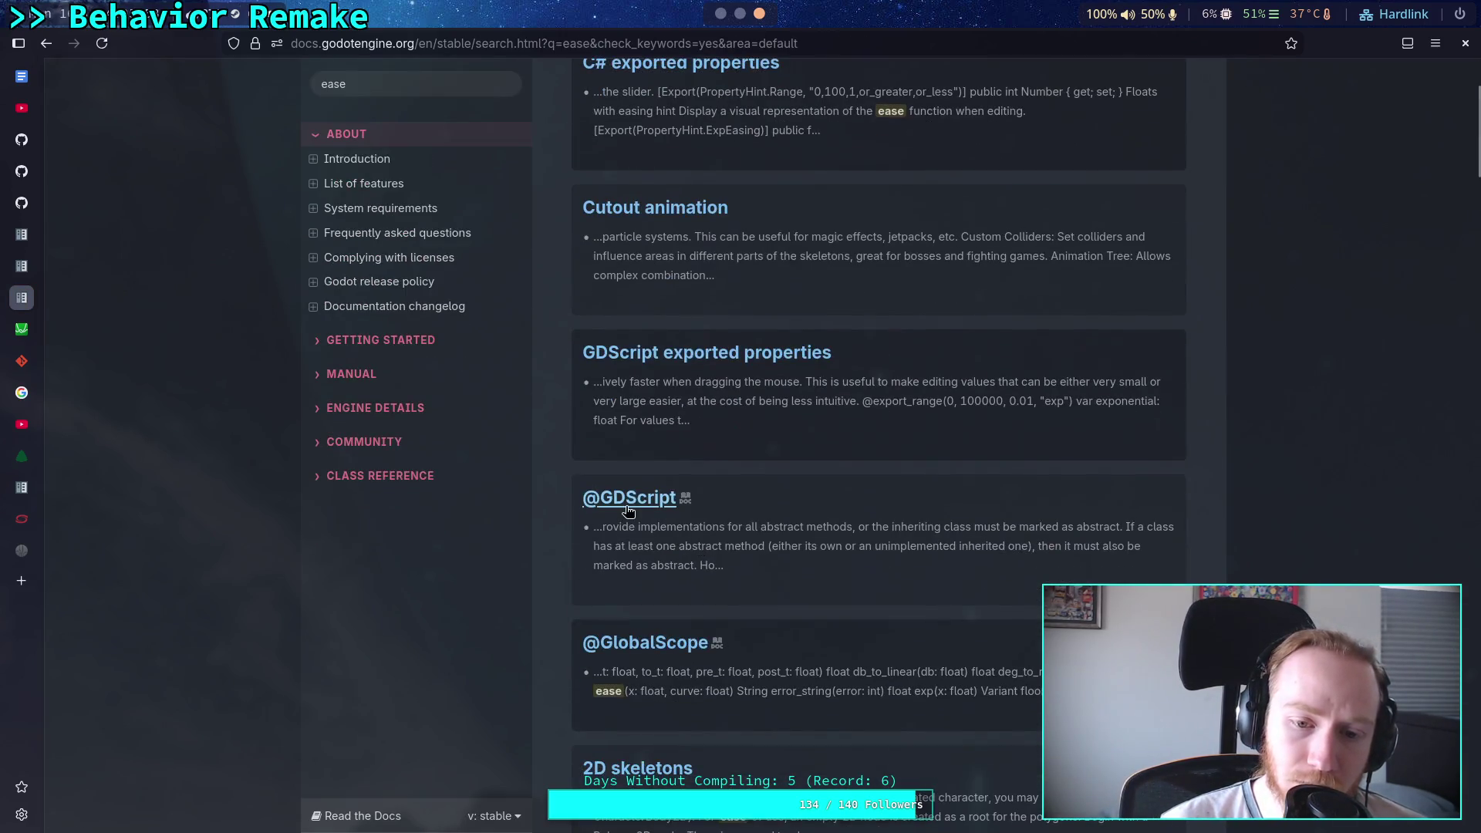
{"action": "left_click", "coordinate": [675, 652]}
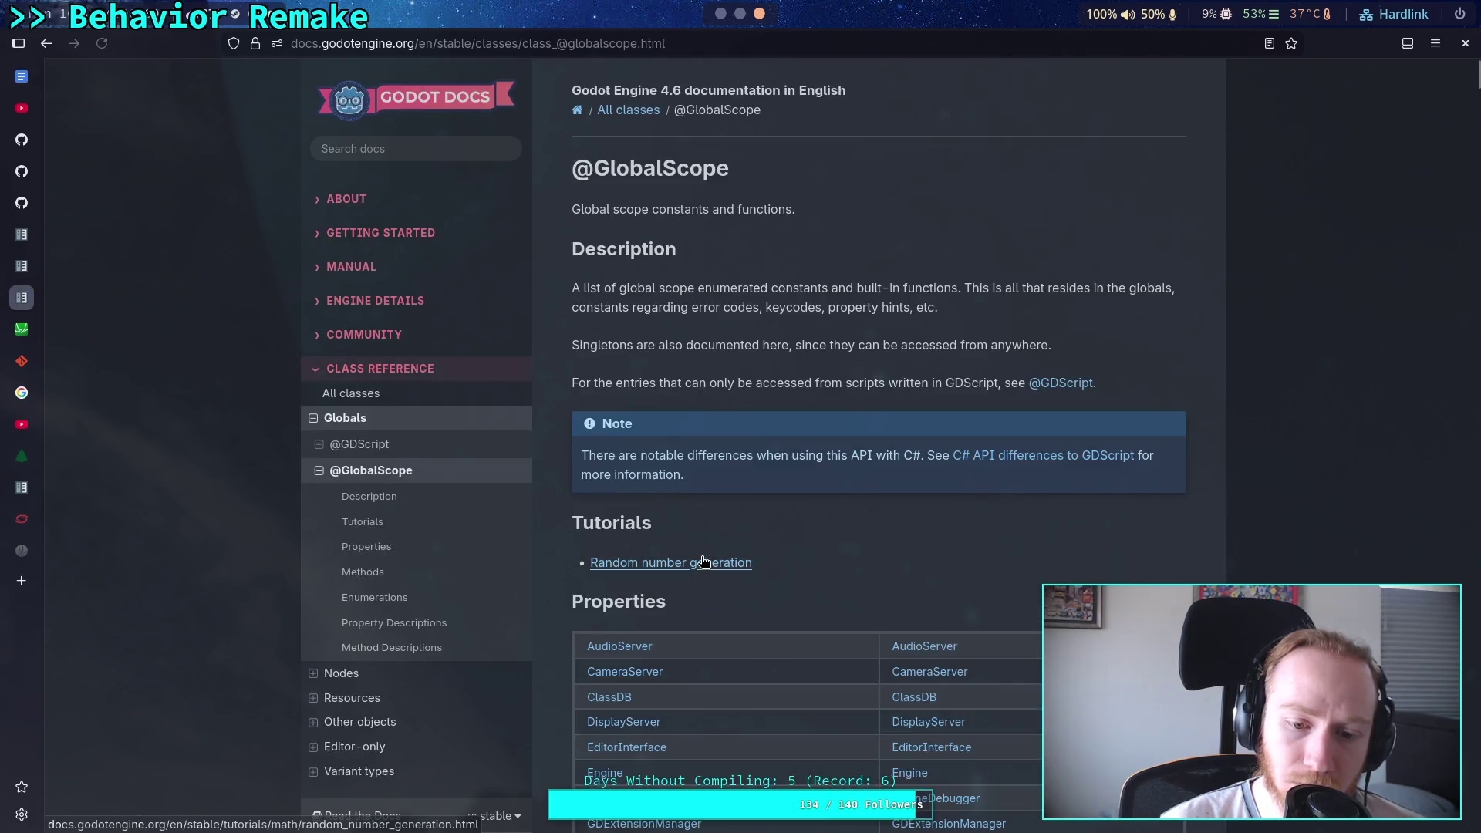
{"action": "scroll", "coordinate": [715, 532], "scroll_direction": "down", "scroll_amount": 15}
{"action": "scroll", "coordinate": [713, 538], "scroll_direction": "down", "scroll_amount": 10}
{"action": "scroll", "coordinate": [713, 532], "scroll_direction": "up", "scroll_amount": 6}
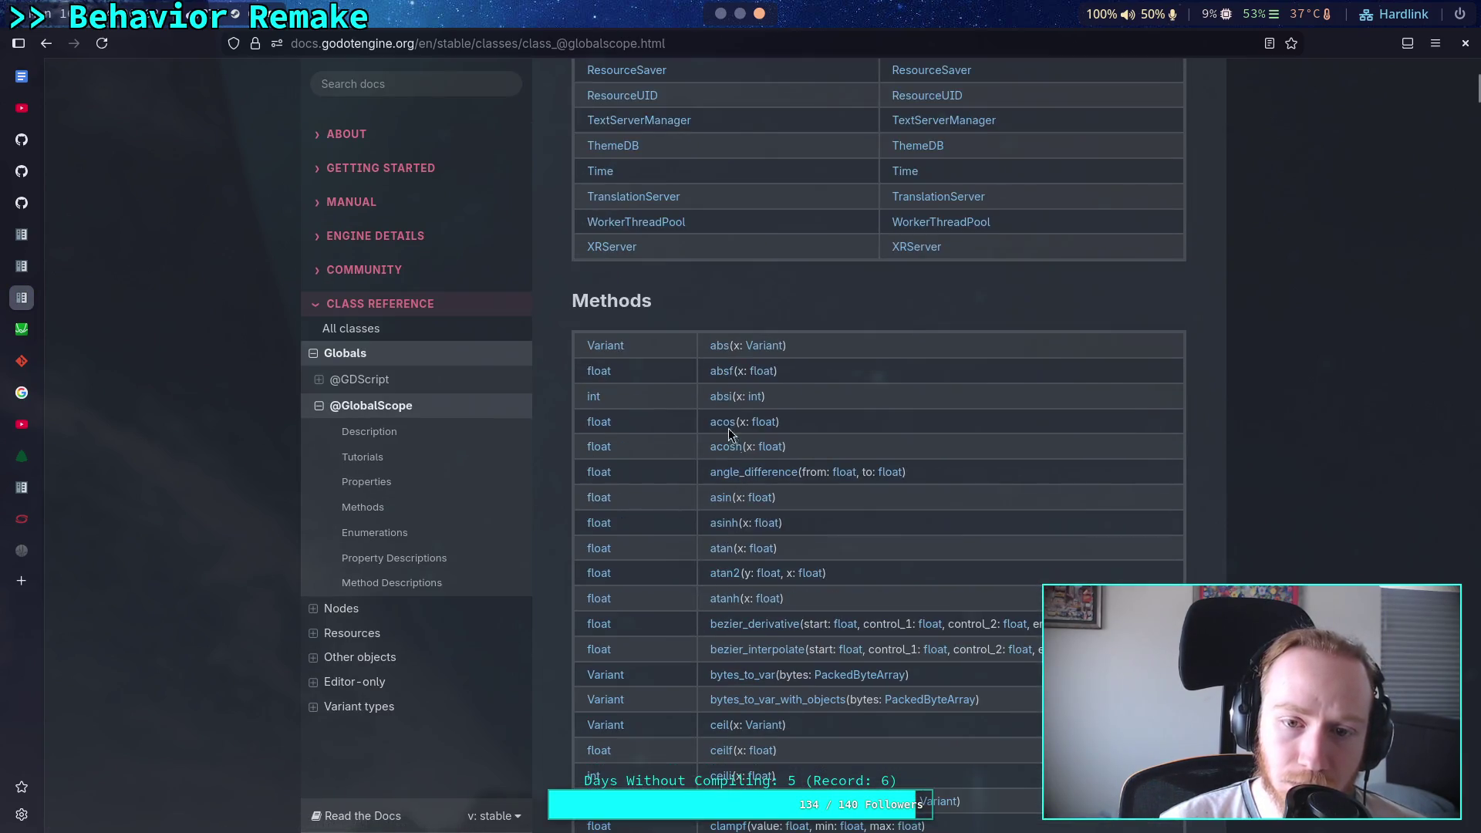
{"action": "scroll", "coordinate": [728, 432], "scroll_direction": "down", "scroll_amount": 8}
{"action": "left_click", "coordinate": [730, 437]}
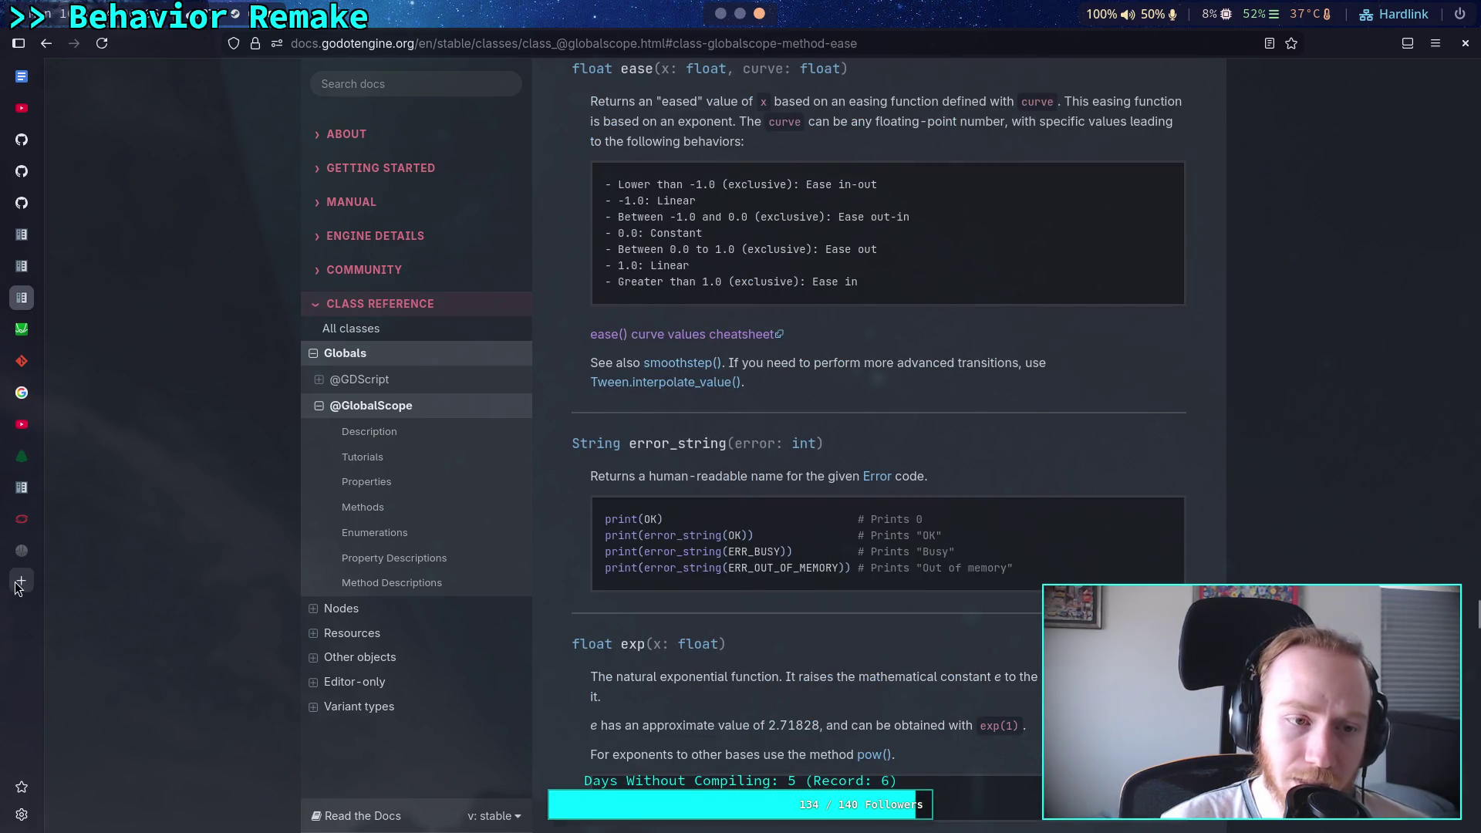
{"action": "key", "text": "ctrl+t"}
{"action": "left_click", "coordinate": [455, 77]}
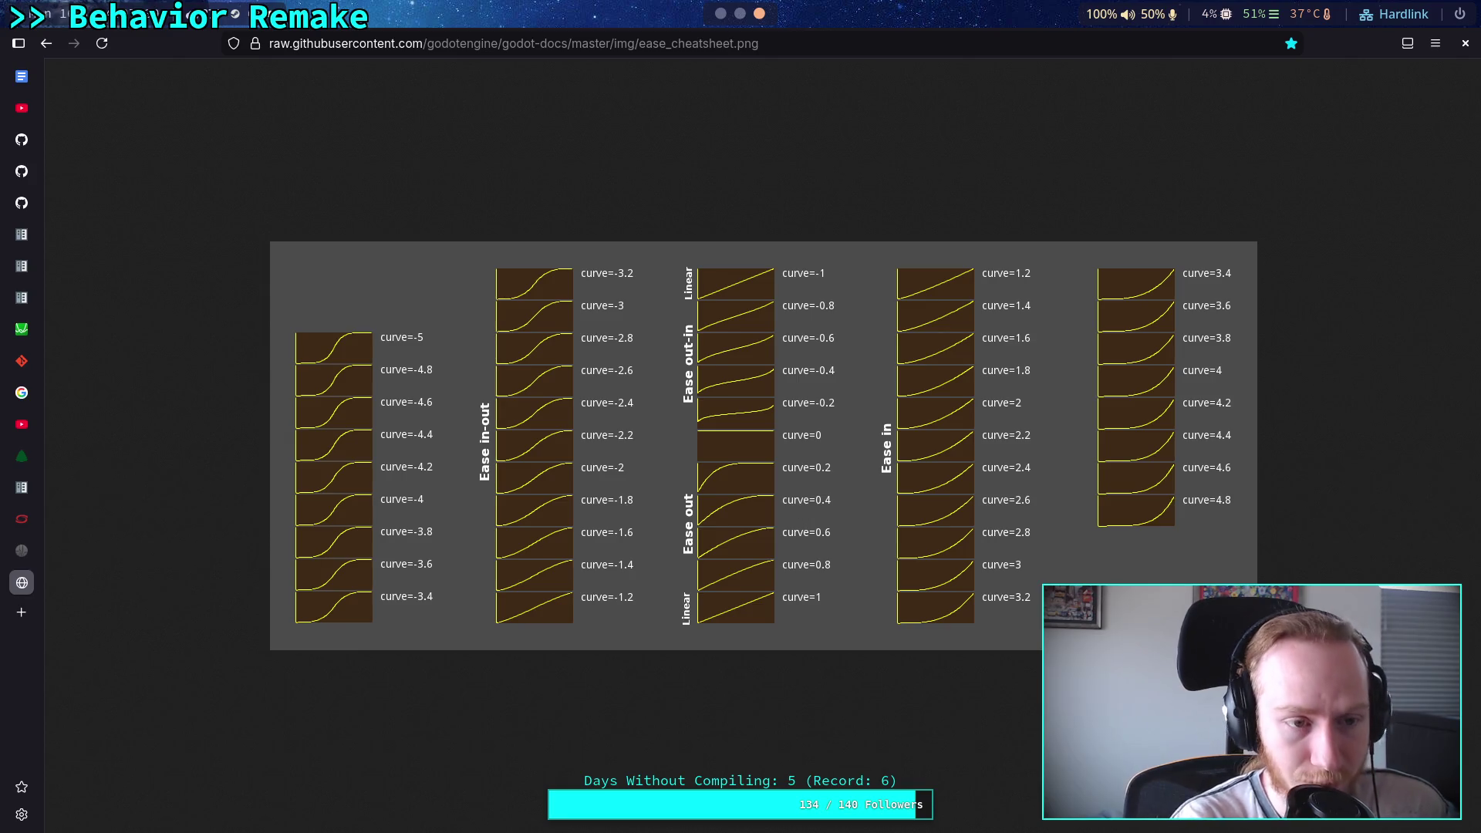
Step: Go back to the Desmos graph after viewing the ease cheatsheet
{"action": "left_click", "coordinate": [23, 330]}
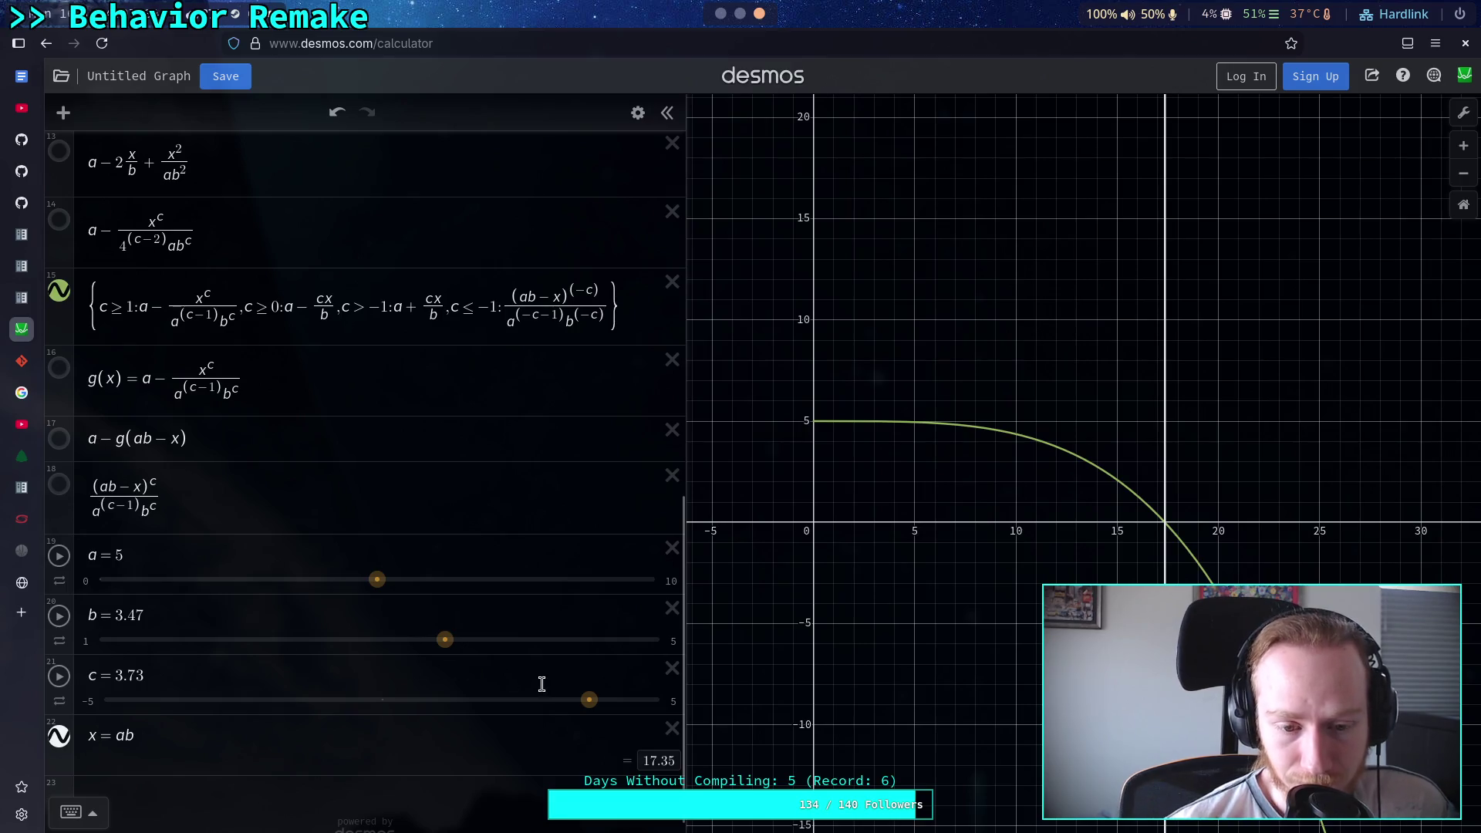
Step: Drag c to −3.46 so the curve decays, then return to the ease cheatsheet
{"action": "mouse_move", "coordinate": [589, 700]}
{"action": "left_mouse_down"}
{"action": "mouse_move", "coordinate": [143, 703]}
{"action": "mouse_move", "coordinate": [107, 717]}
{"action": "mouse_move", "coordinate": [599, 717]}
{"action": "mouse_move", "coordinate": [187, 721]}
{"action": "left_mouse_up"}
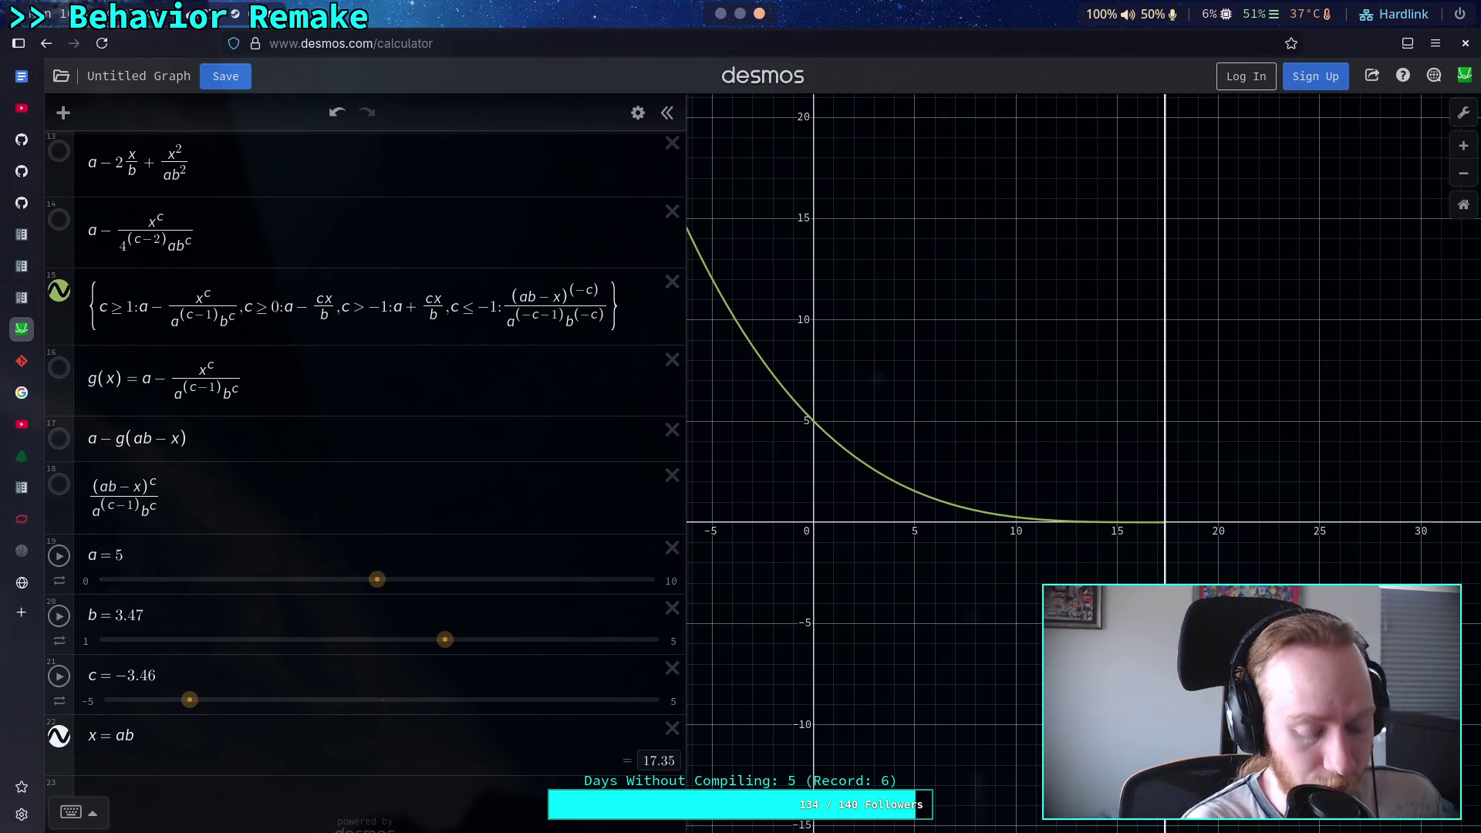
{"action": "left_click", "coordinate": [22, 583]}
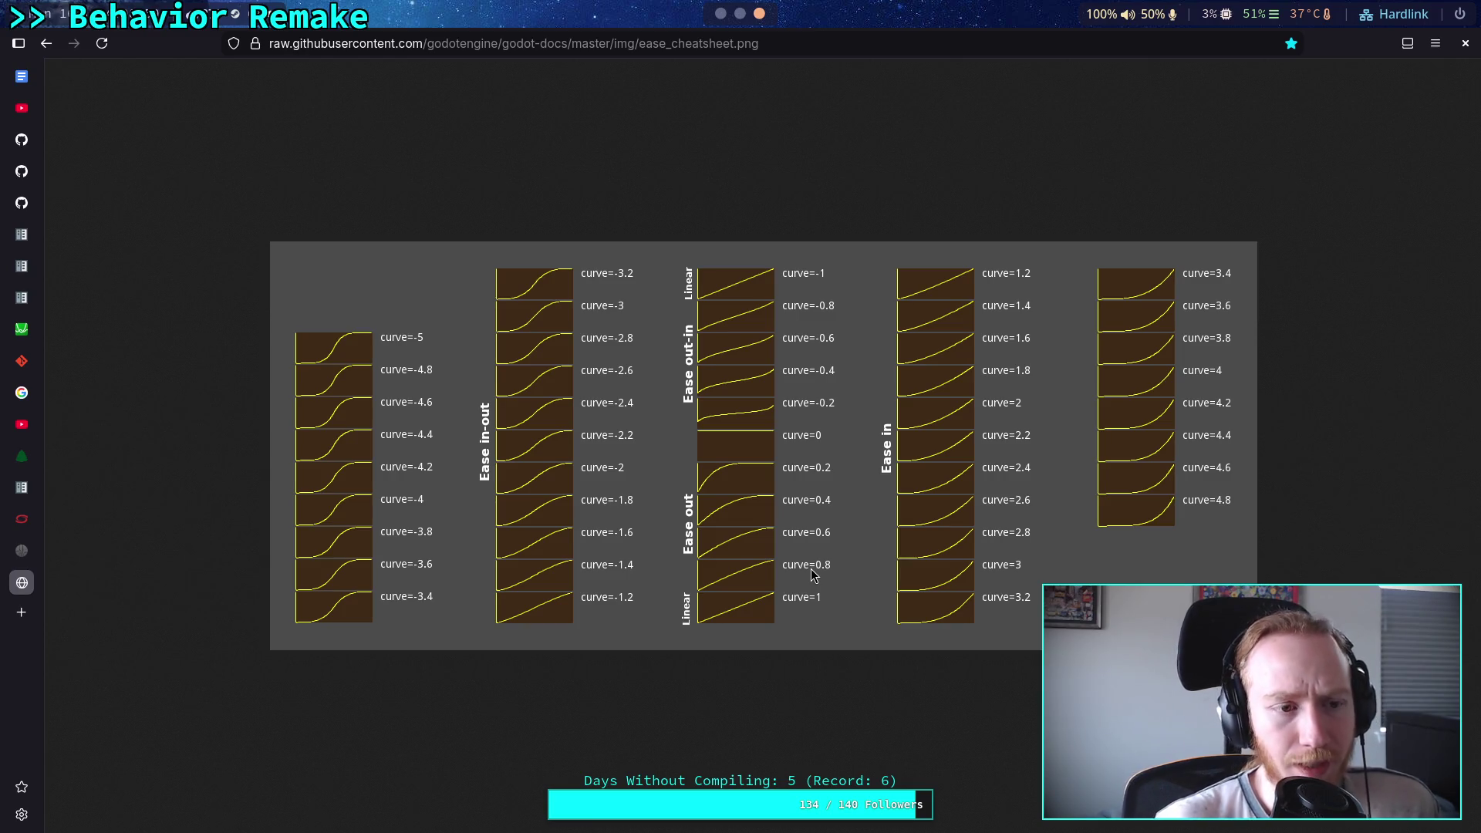
{"action": "left_click", "coordinate": [23, 307]}
{"action": "left_click", "coordinate": [392, 85]}
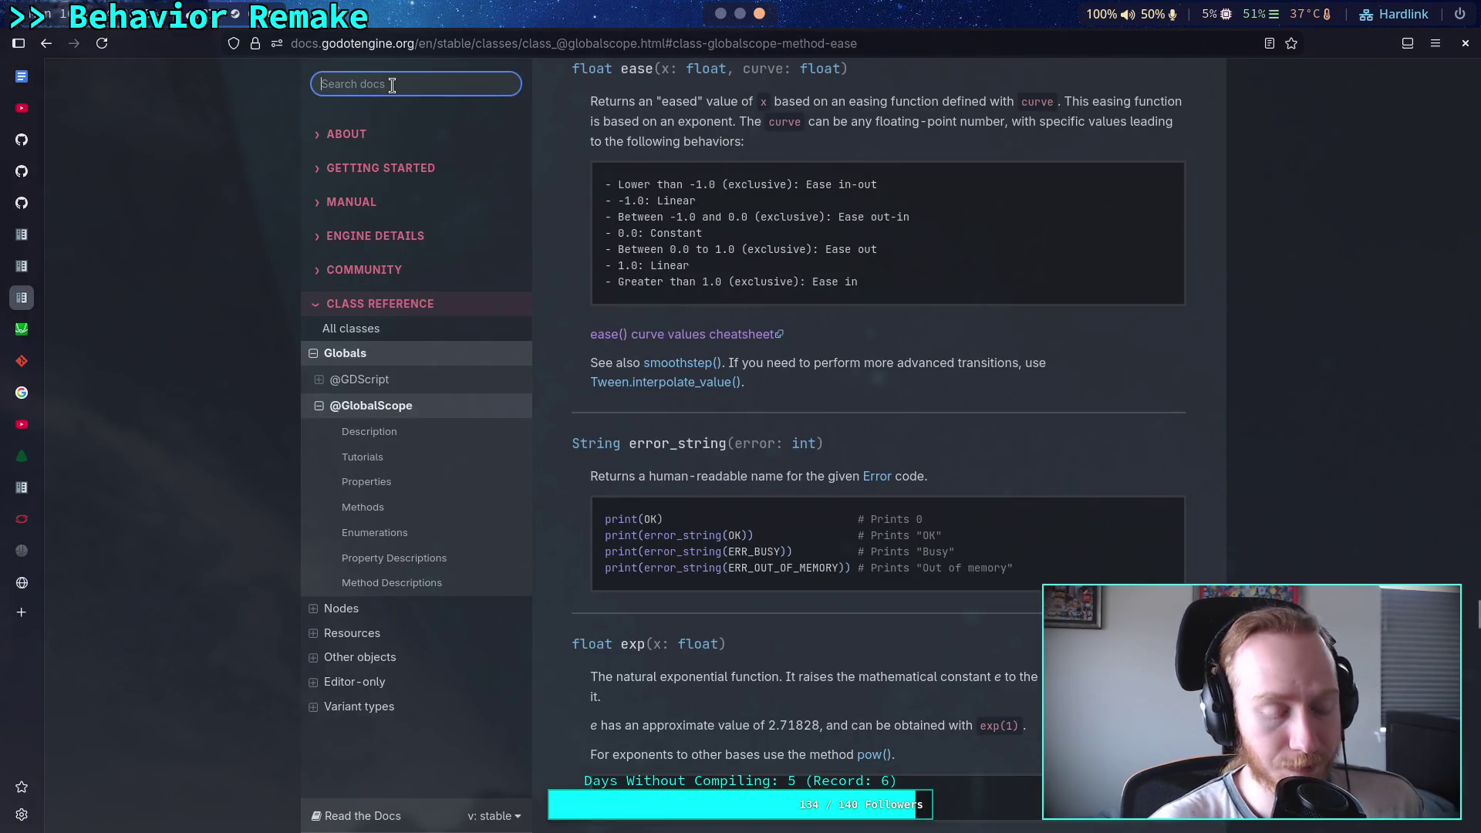
{"action": "type", "text": "@export"}
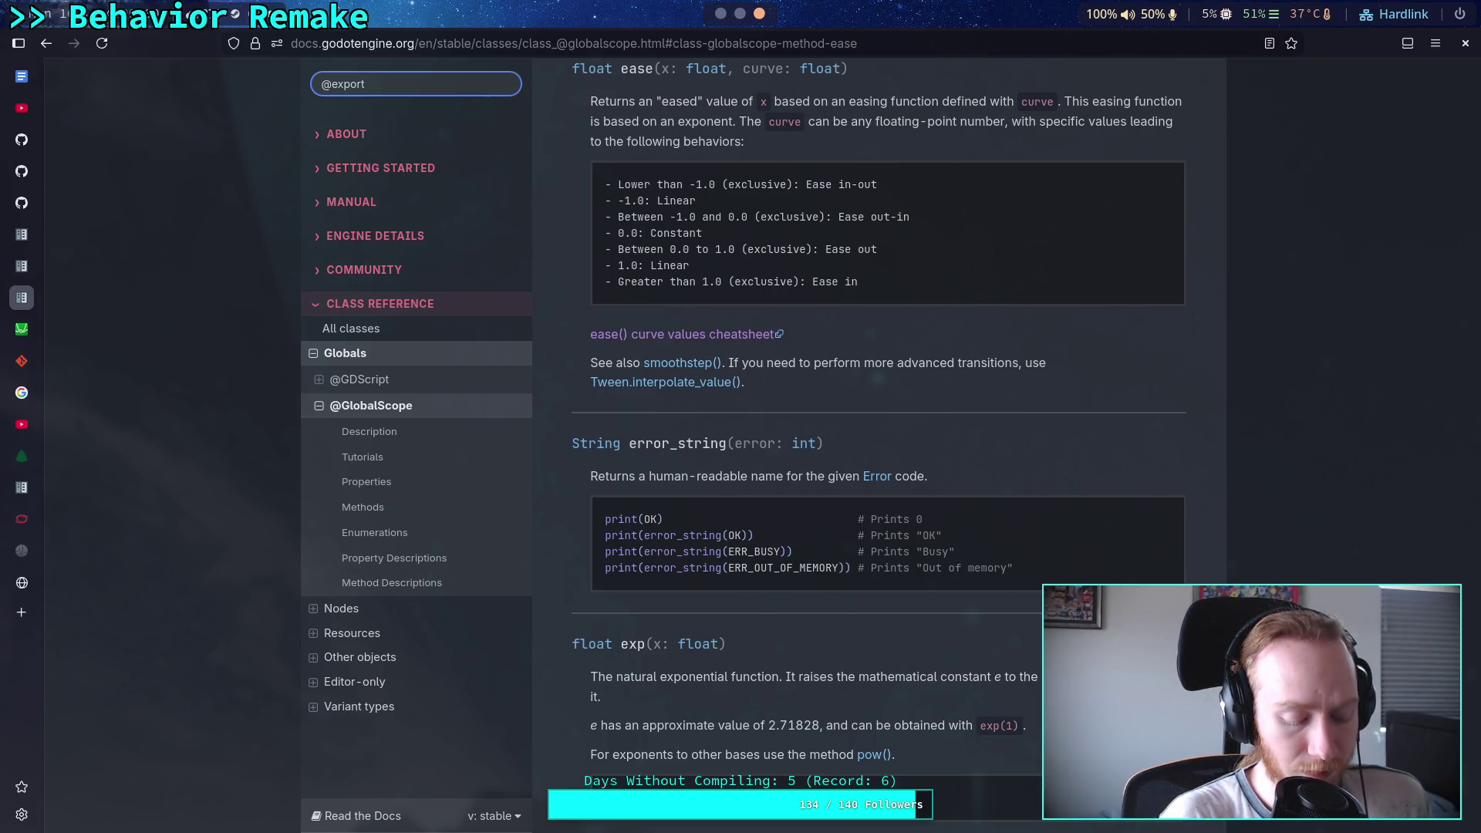
{"action": "type", "text": "_ex"}
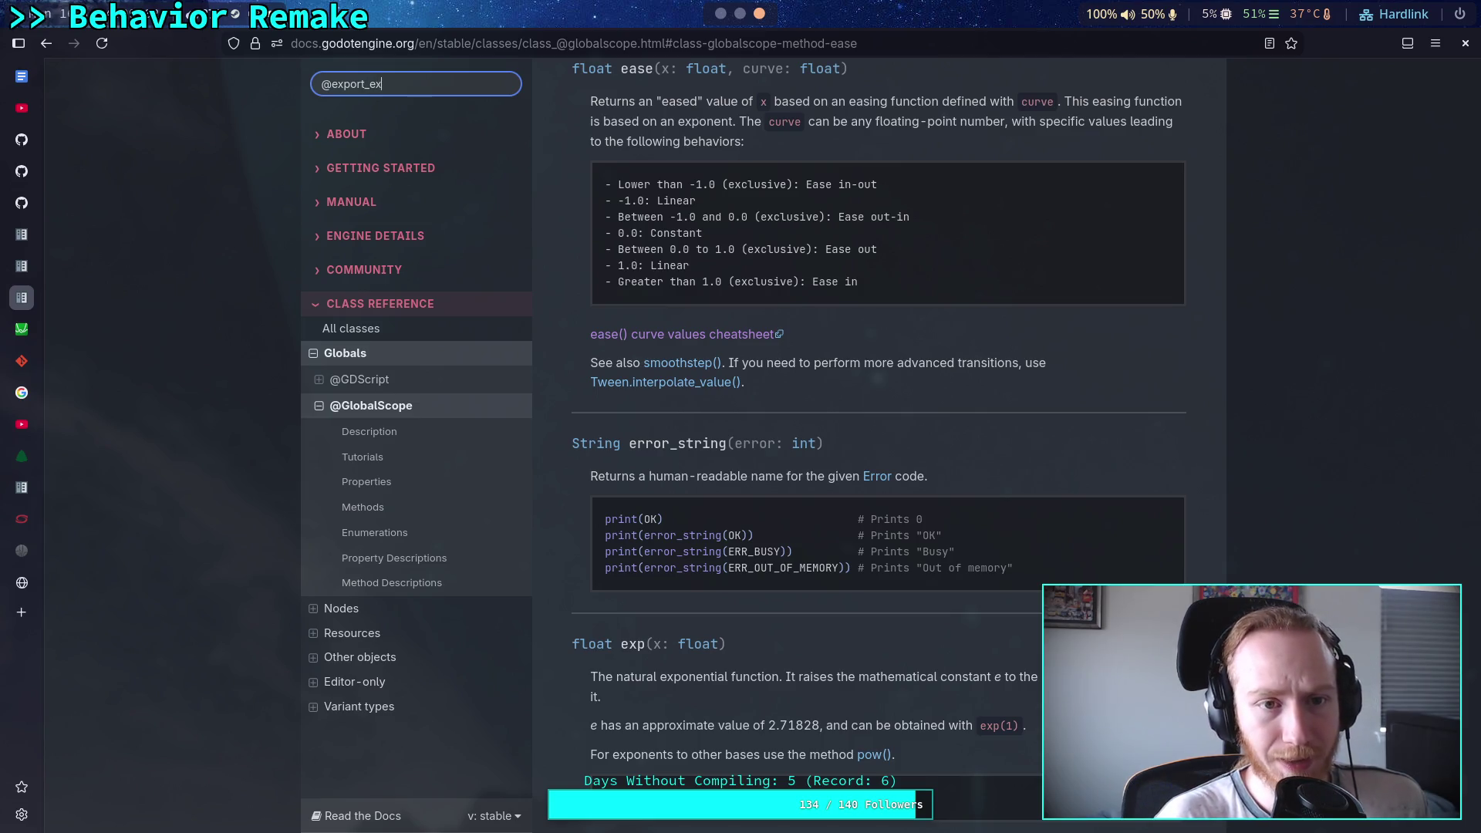
{"action": "type", "text": "p"}
{"action": "key", "text": "Return"}
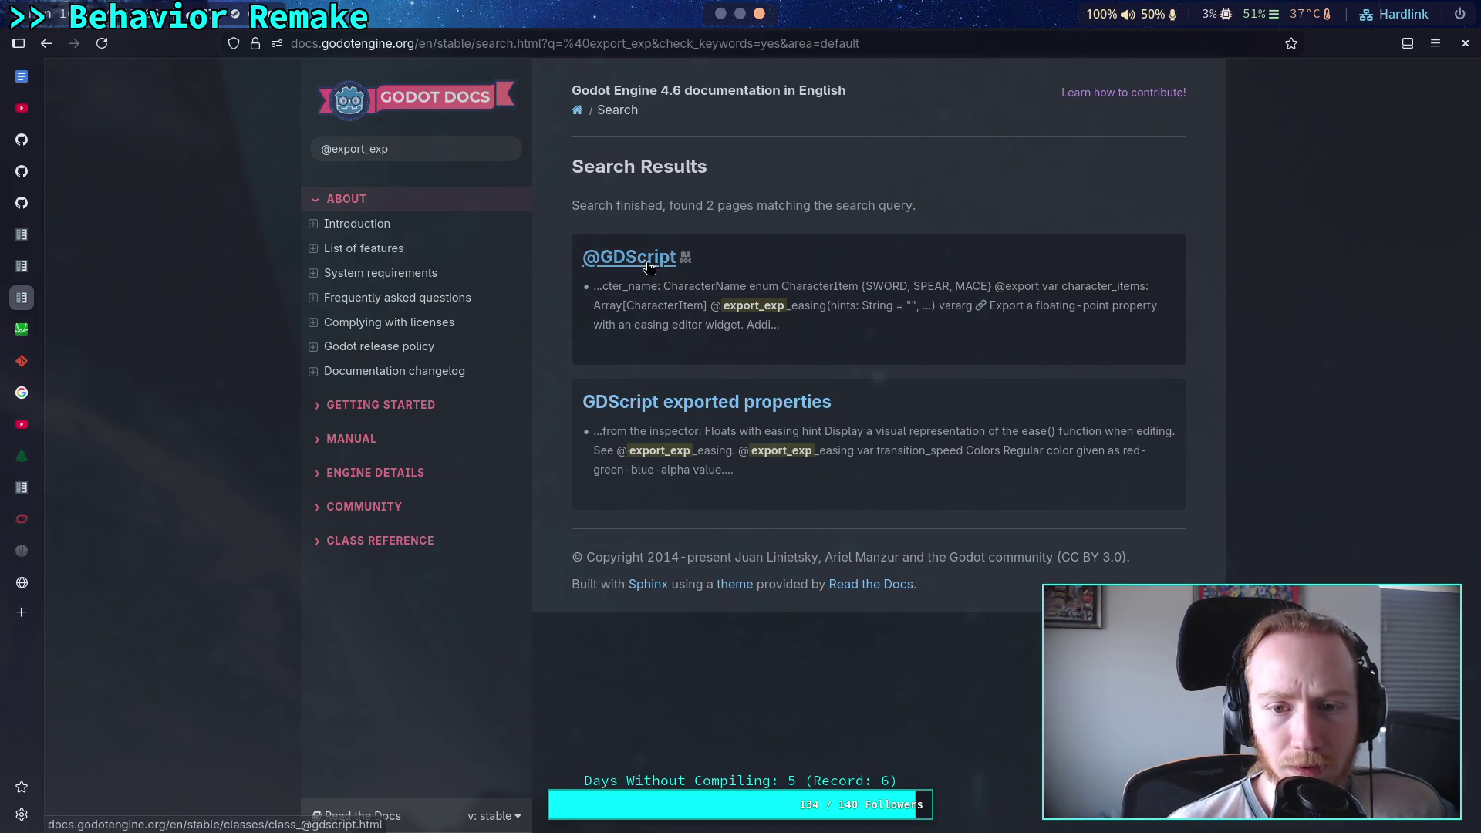
{"action": "left_click", "coordinate": [654, 254]}
{"action": "scroll", "coordinate": [767, 416], "scroll_direction": "down", "scroll_amount": 5}
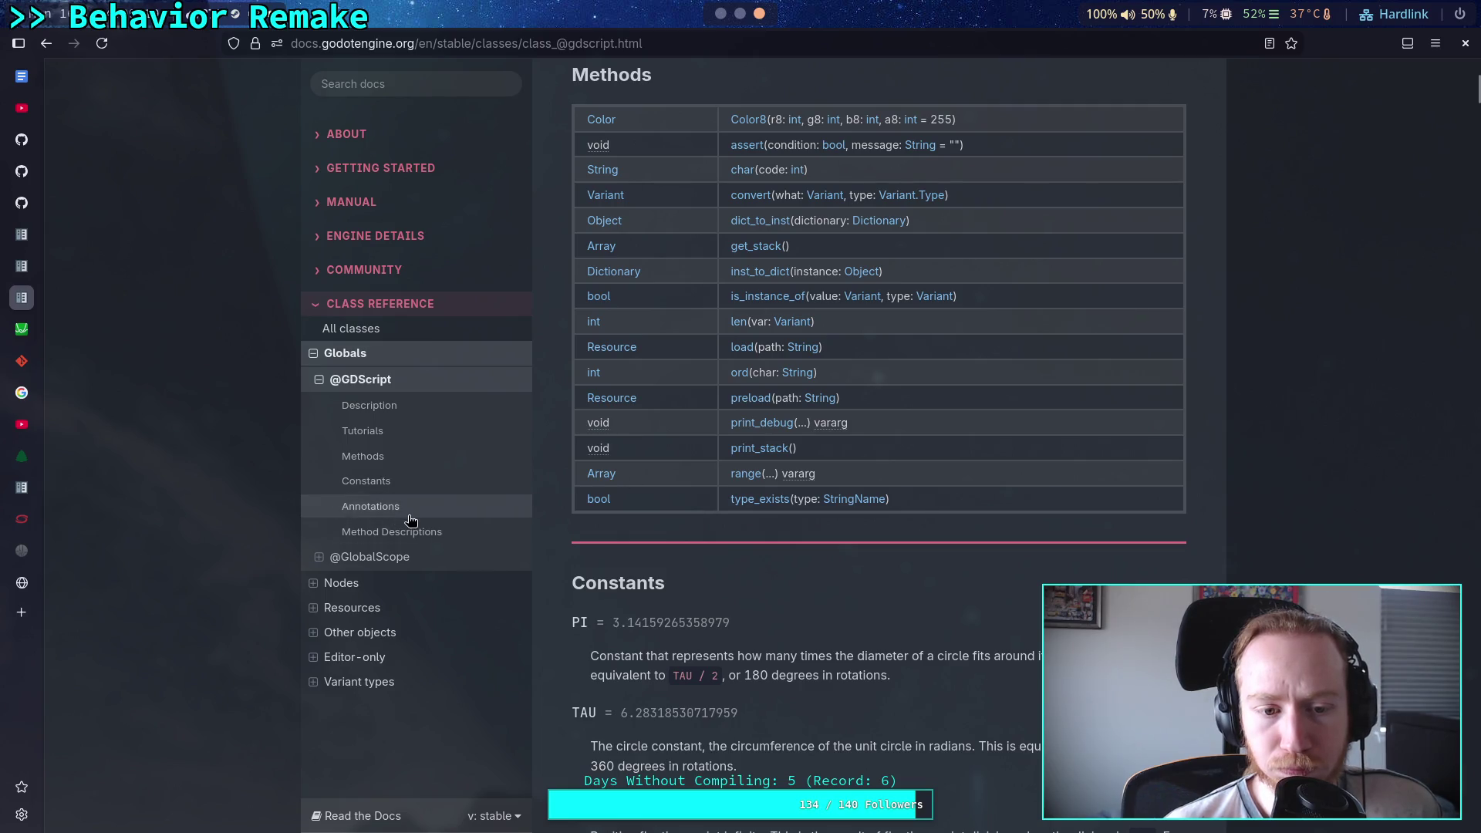
{"action": "left_click", "coordinate": [516, 503]}
{"action": "scroll", "coordinate": [739, 460], "scroll_direction": "down", "scroll_amount": 15}
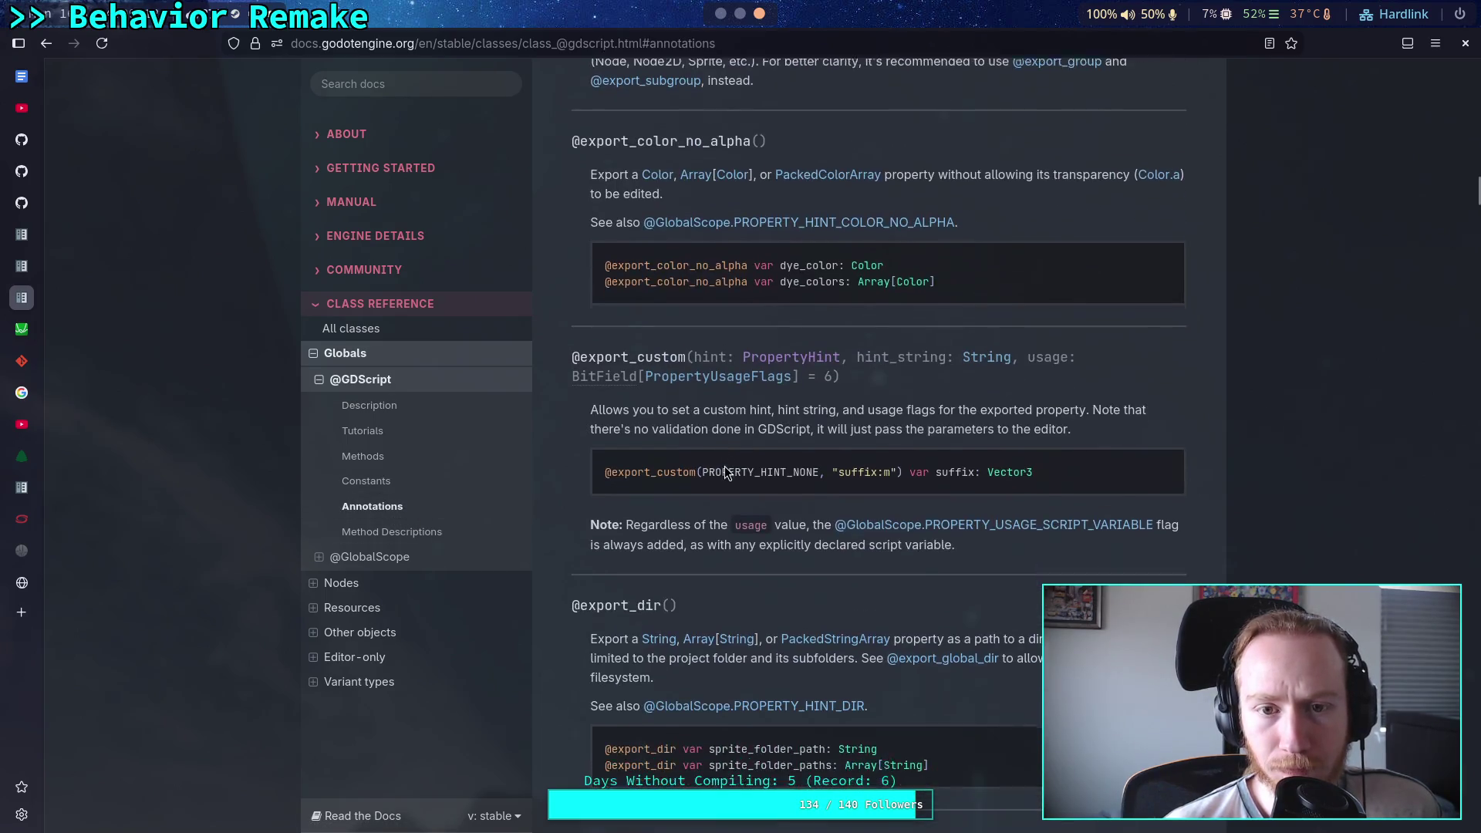
{"action": "scroll", "coordinate": [724, 465], "scroll_direction": "up", "scroll_amount": 5}
{"action": "scroll", "coordinate": [723, 465], "scroll_direction": "down", "scroll_amount": 20}
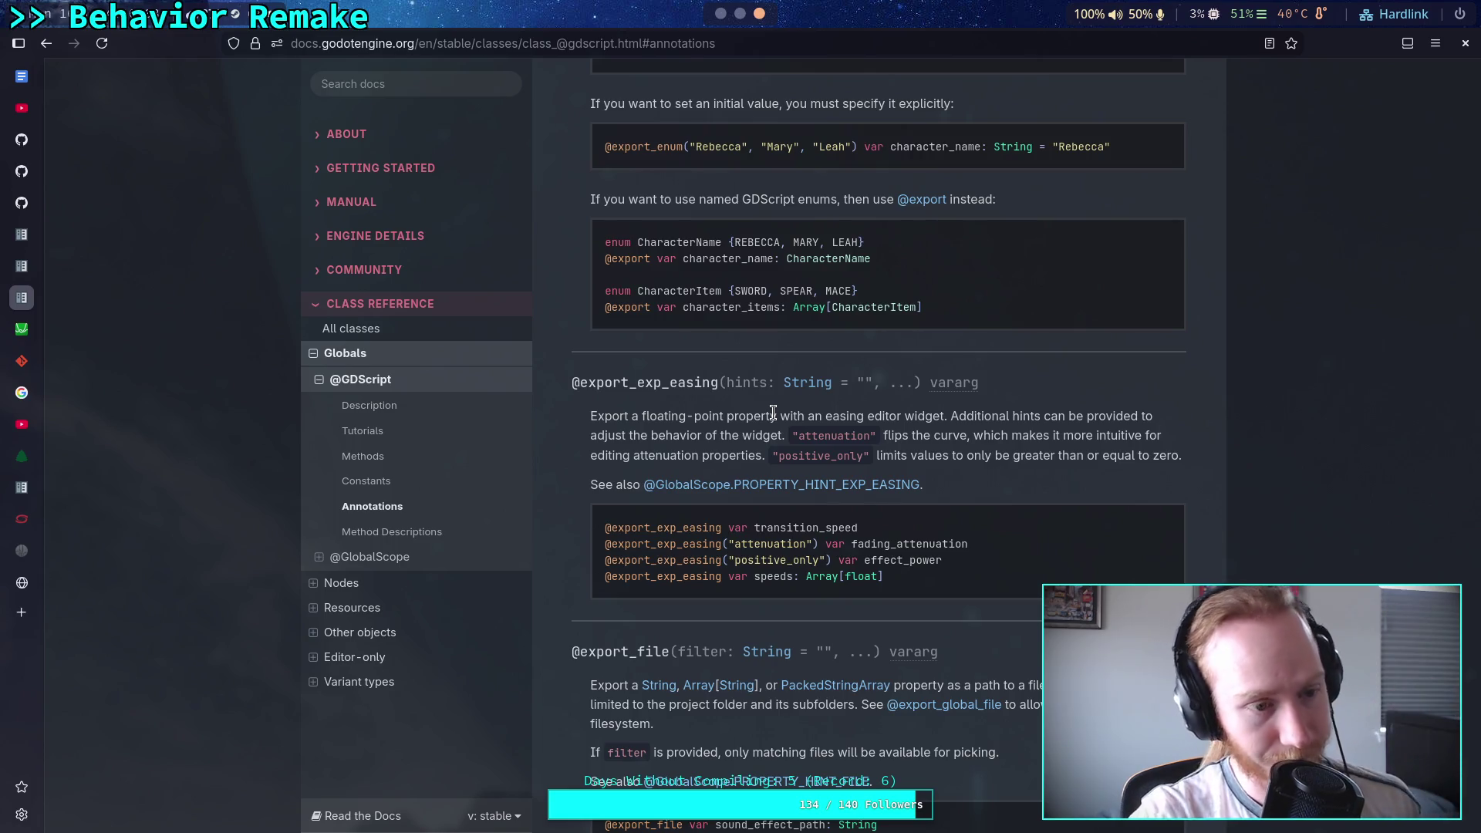
{"action": "key", "text": "alt+Tab"}
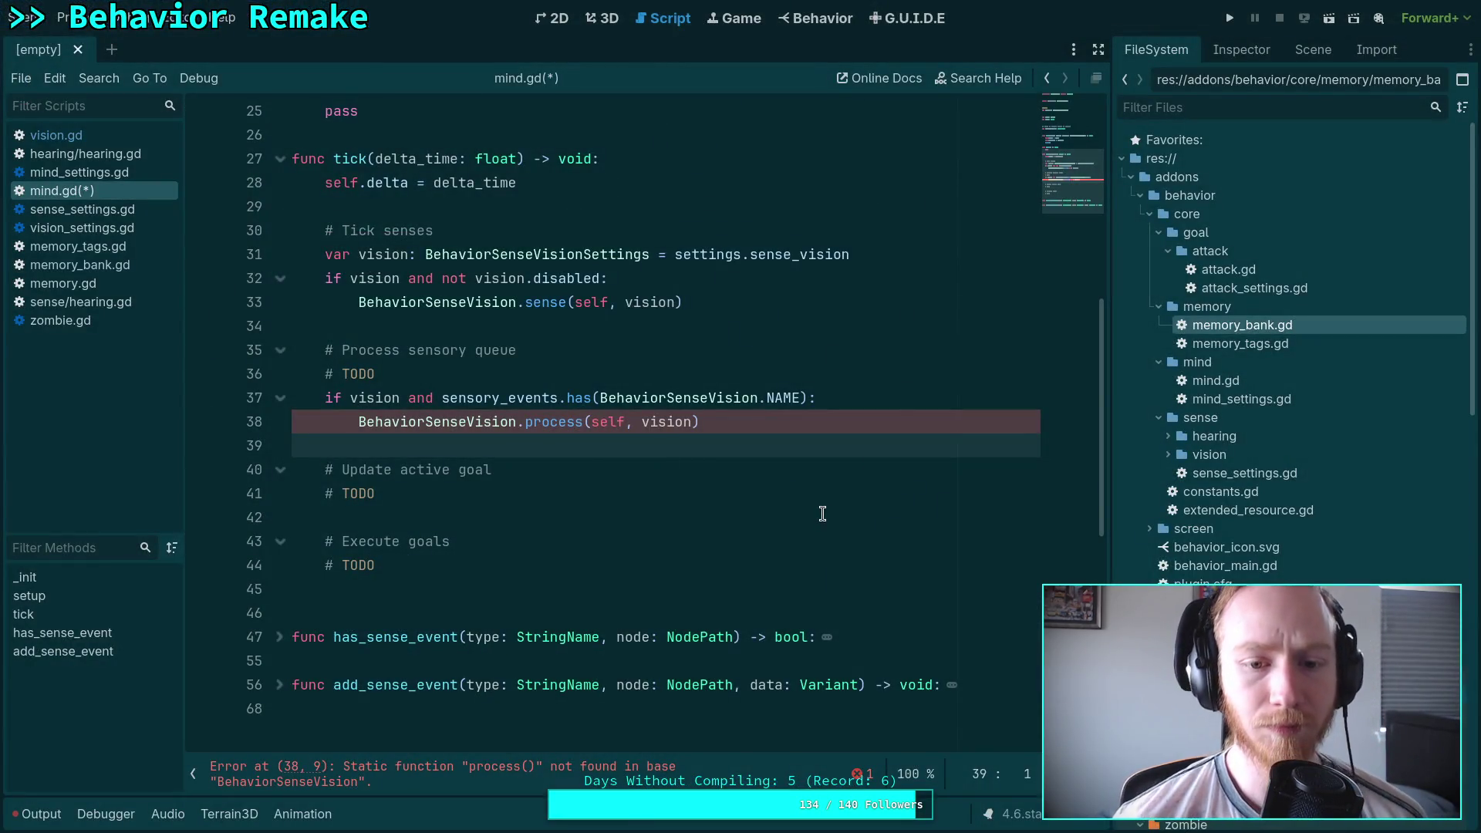
Step: Save the edited mind.gd script
{"action": "right_click", "coordinate": [562, 423]}
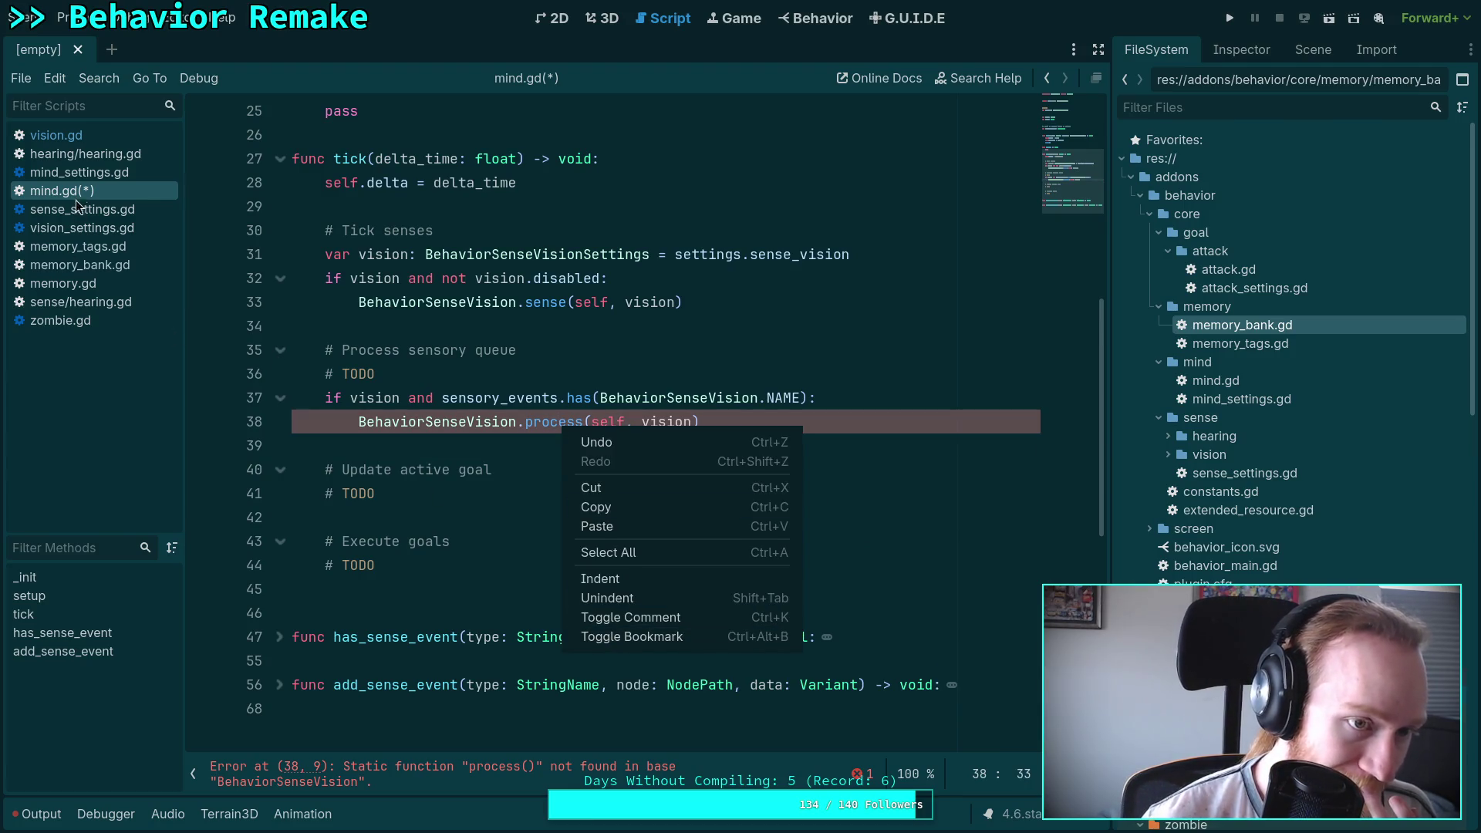
{"action": "left_click", "coordinate": [293, 331]}
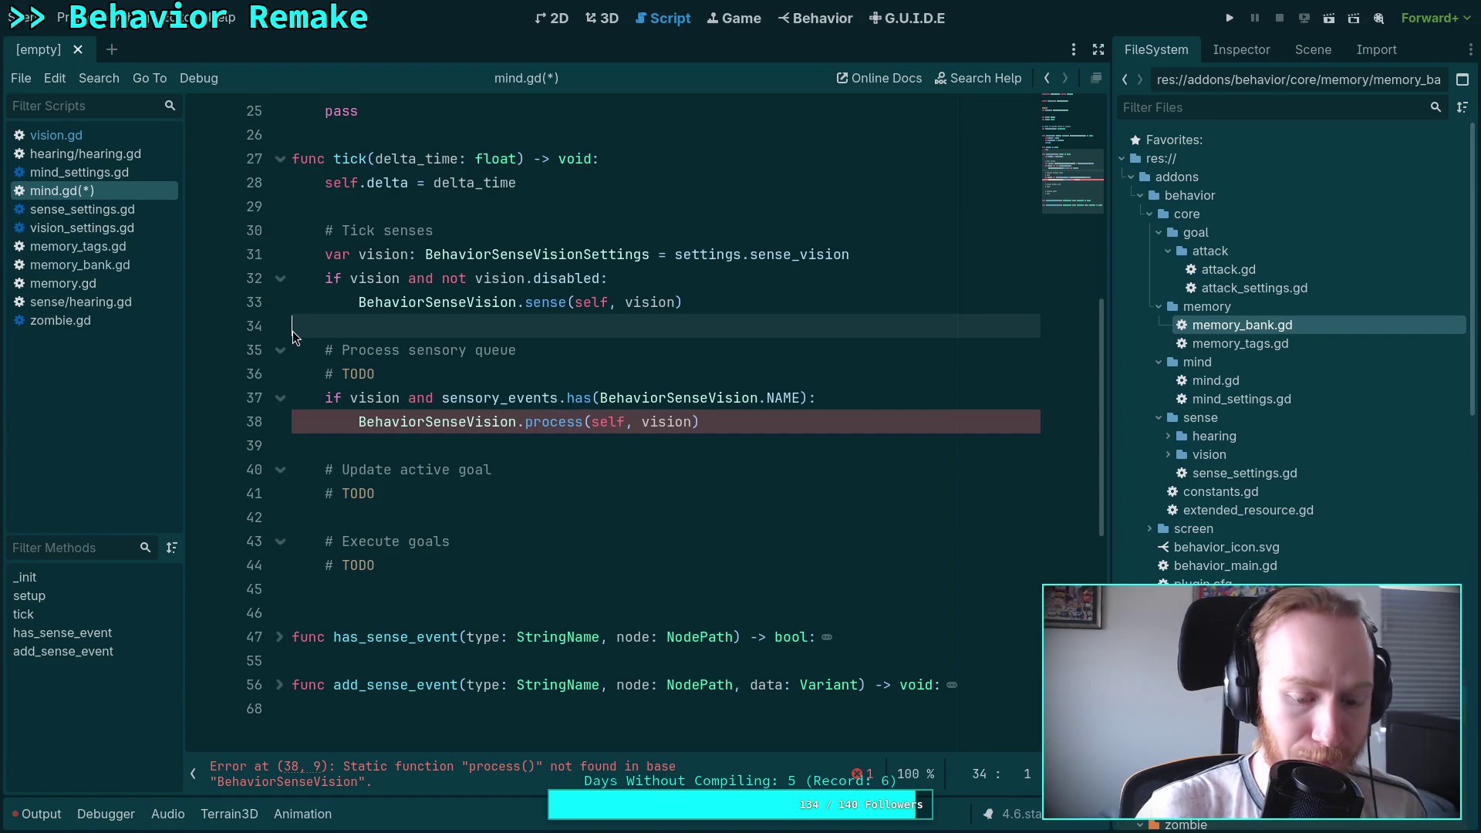
{"action": "key", "text": "ctrl+s"}
Step: In vision.gd, fold the sense() function and add a blank line 122 below it
{"action": "left_click", "coordinate": [62, 135]}
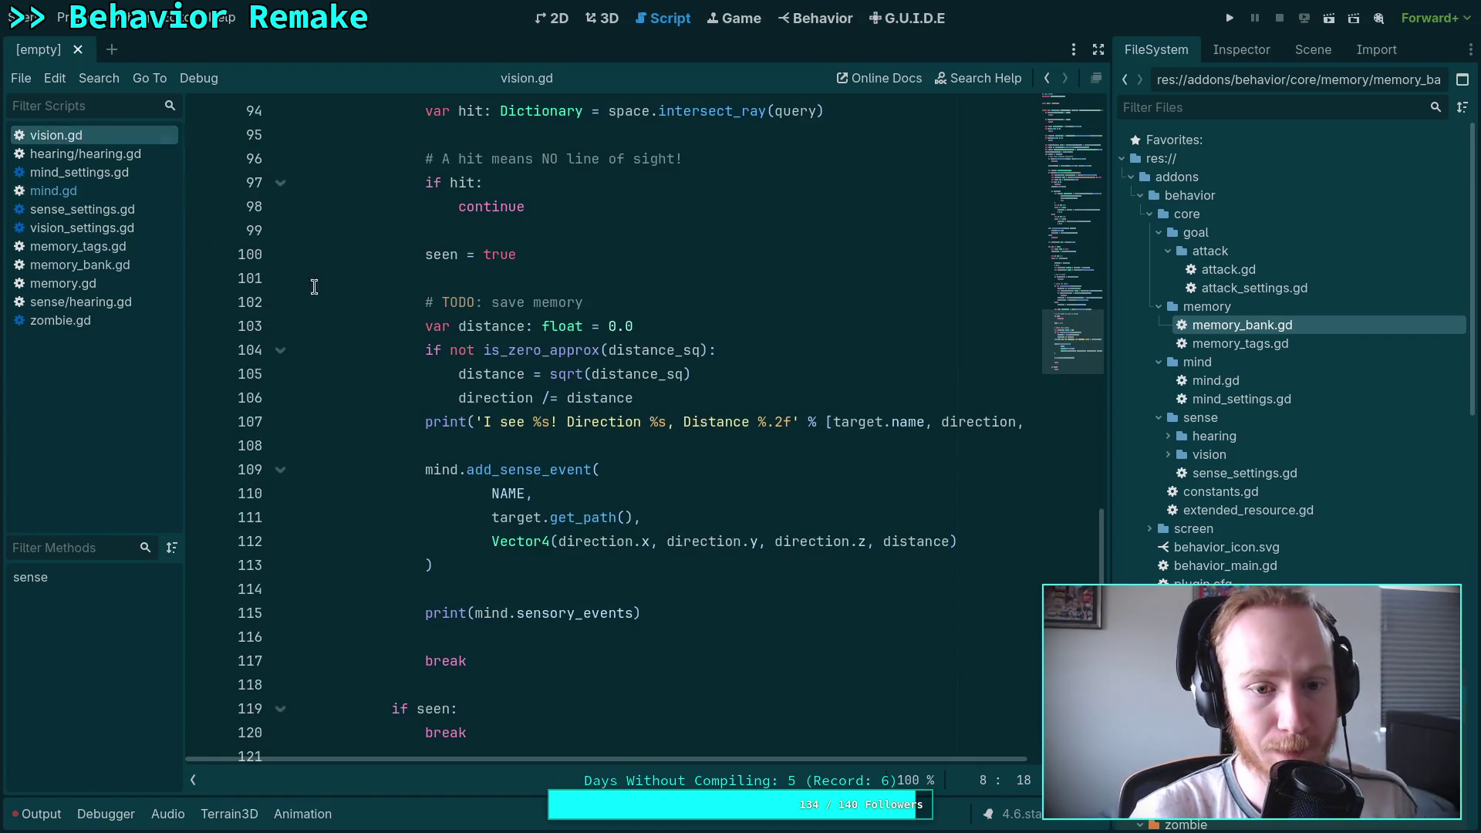
{"action": "scroll", "coordinate": [323, 312], "scroll_direction": "up", "scroll_amount": 20}
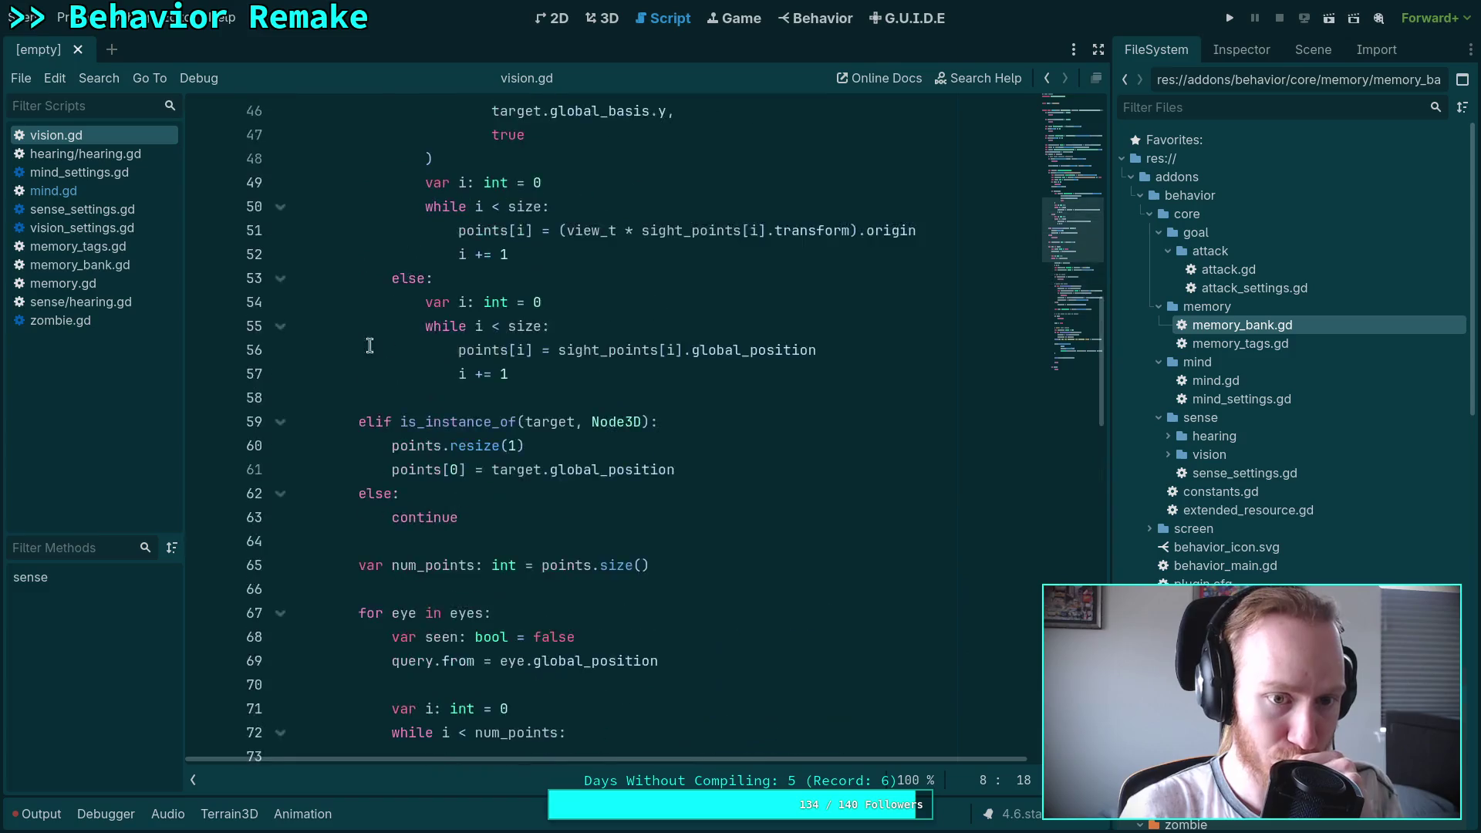
{"action": "scroll", "coordinate": [323, 312], "scroll_direction": "up", "scroll_amount": 9}
{"action": "left_click", "coordinate": [280, 279]}
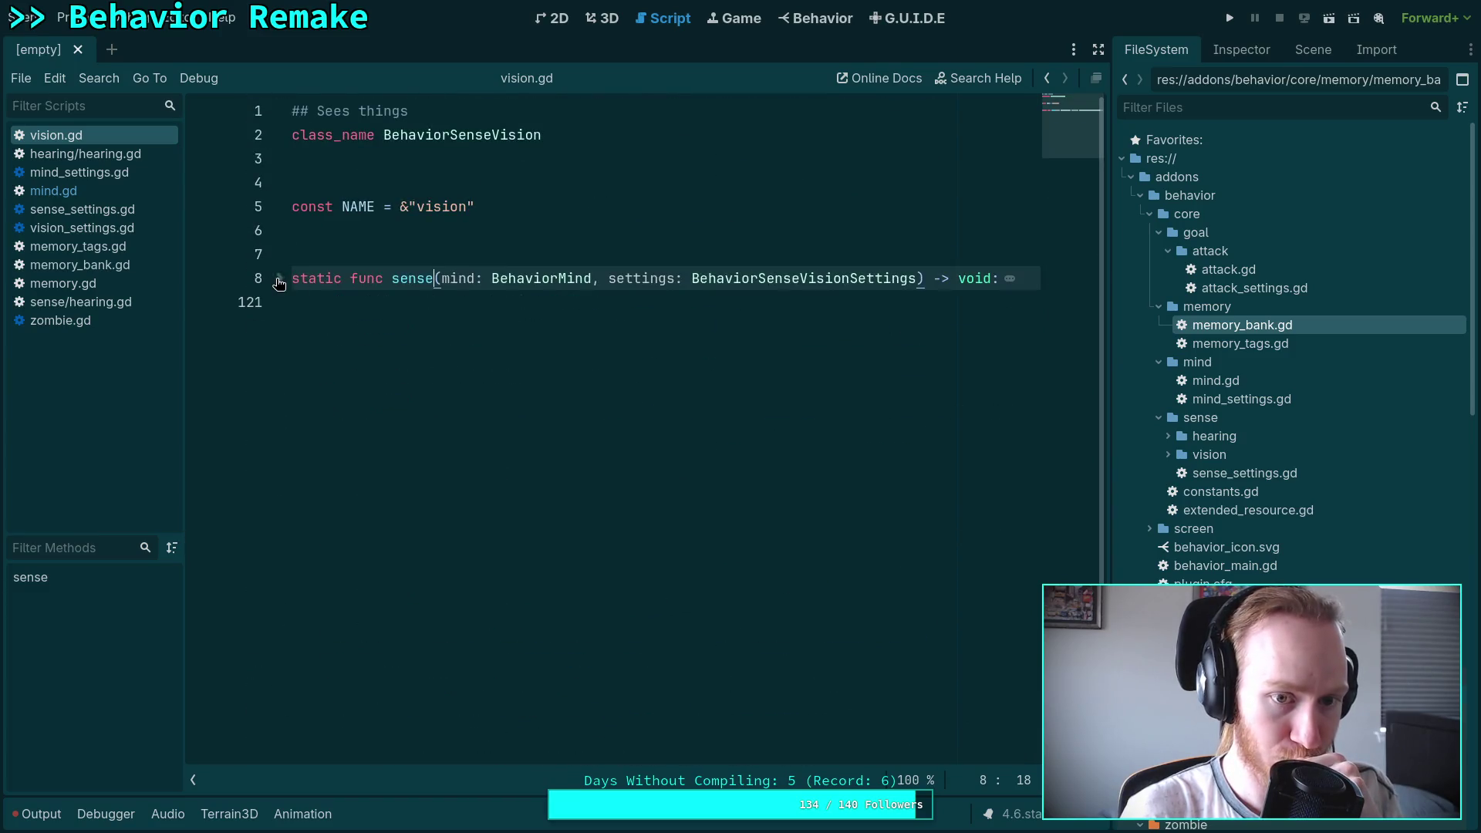
{"action": "left_click", "coordinate": [609, 346]}
{"action": "key", "text": "Return"}
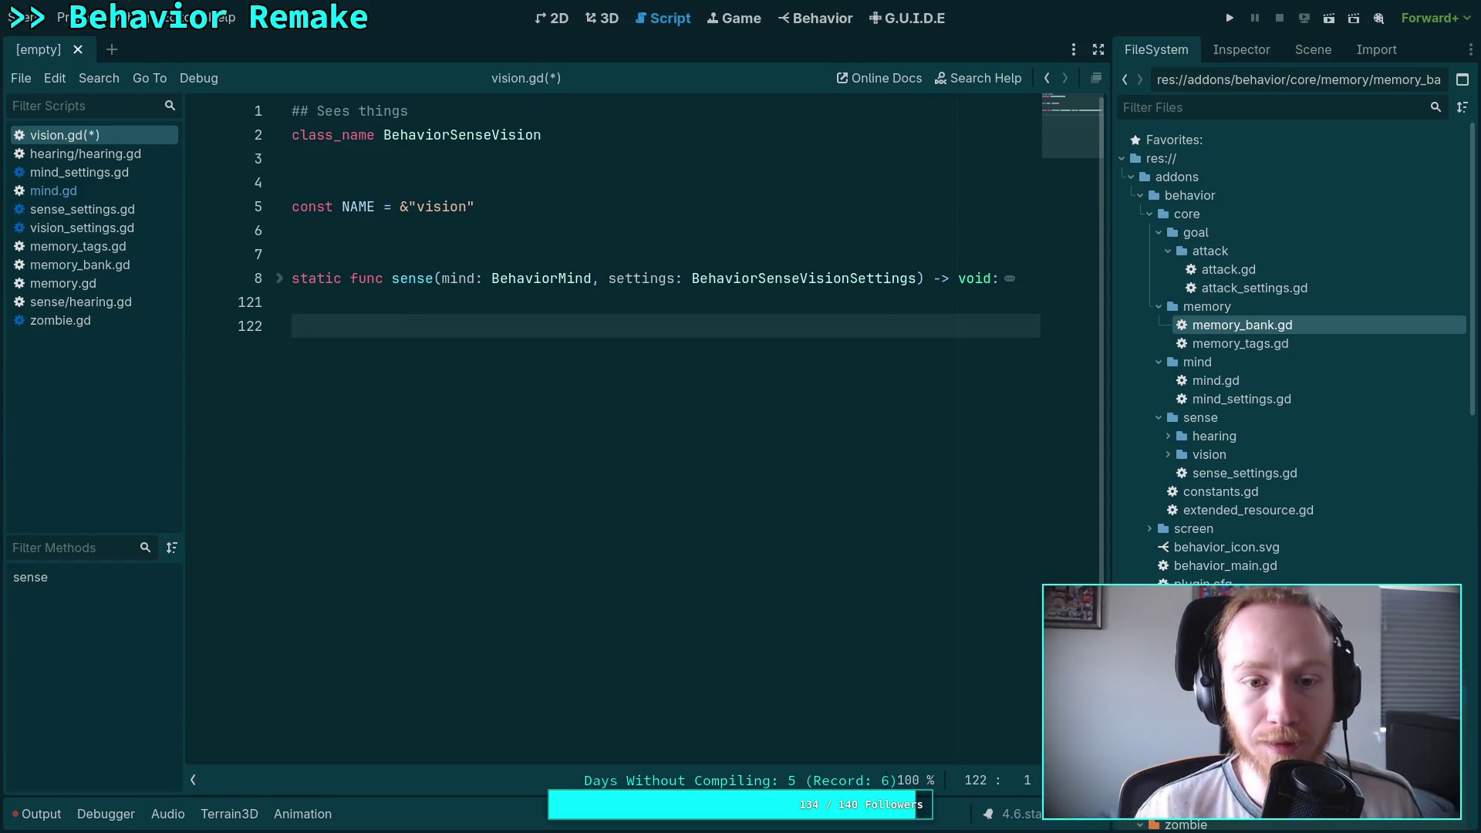
Step: In mind.gd, change line 37's condition to 'if vision and not vision.disabled:'
{"action": "left_click", "coordinate": [87, 191]}
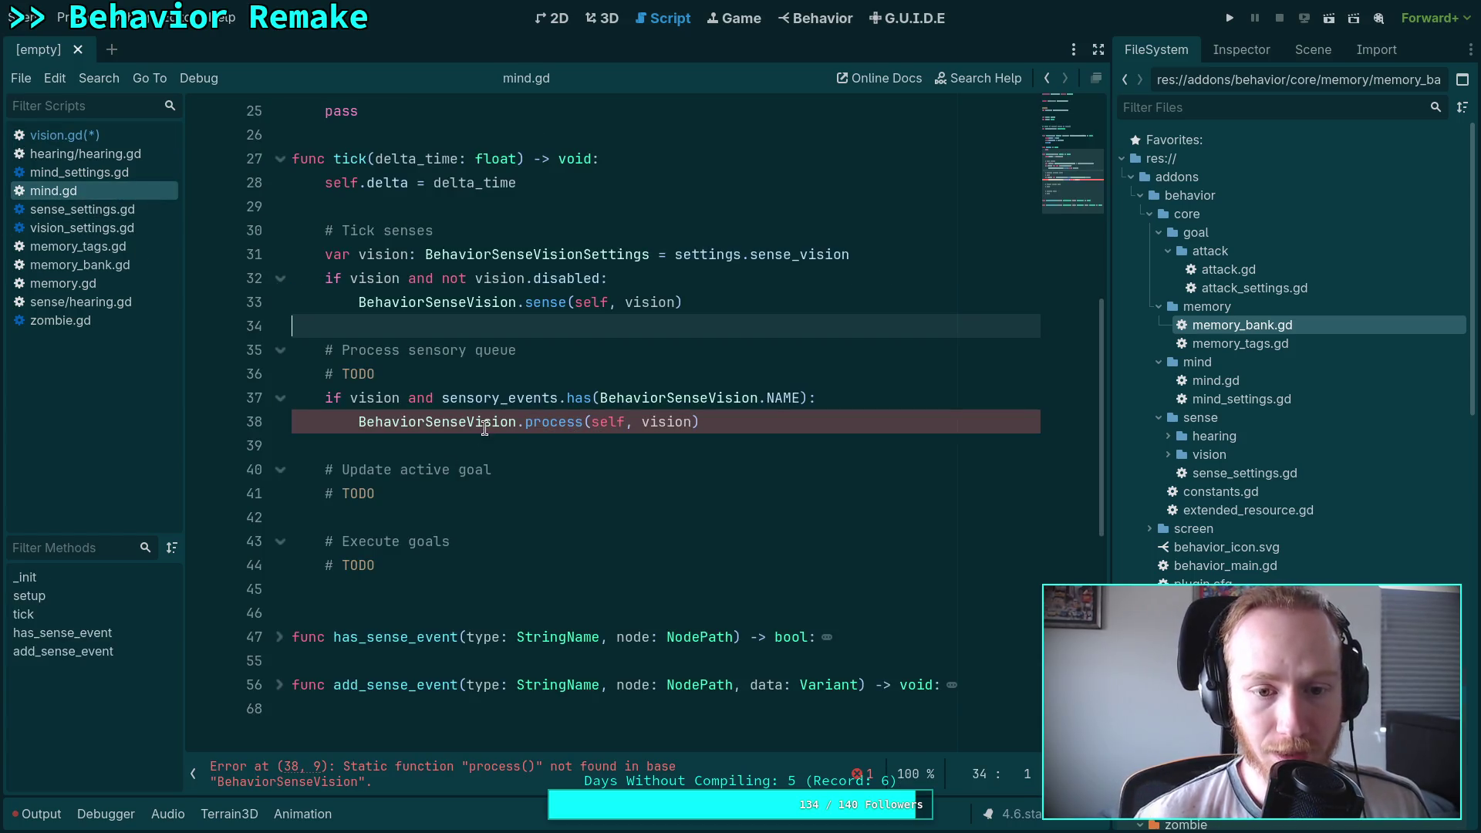
{"action": "left_click_drag", "start_coordinate": [401, 398], "coordinate": [807, 398]}
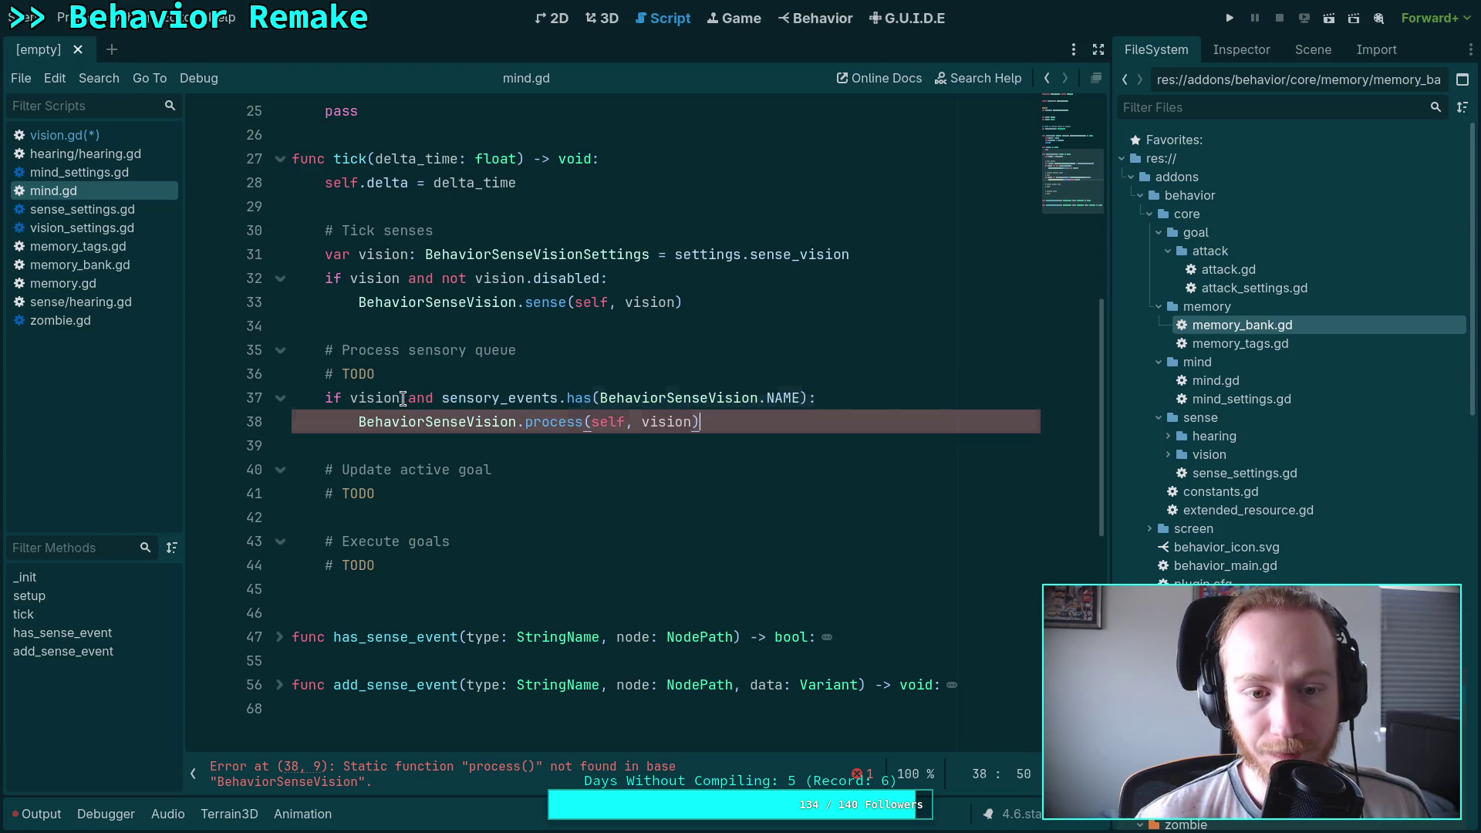
{"action": "left_click_drag", "start_coordinate": [402, 398], "coordinate": [807, 400]}
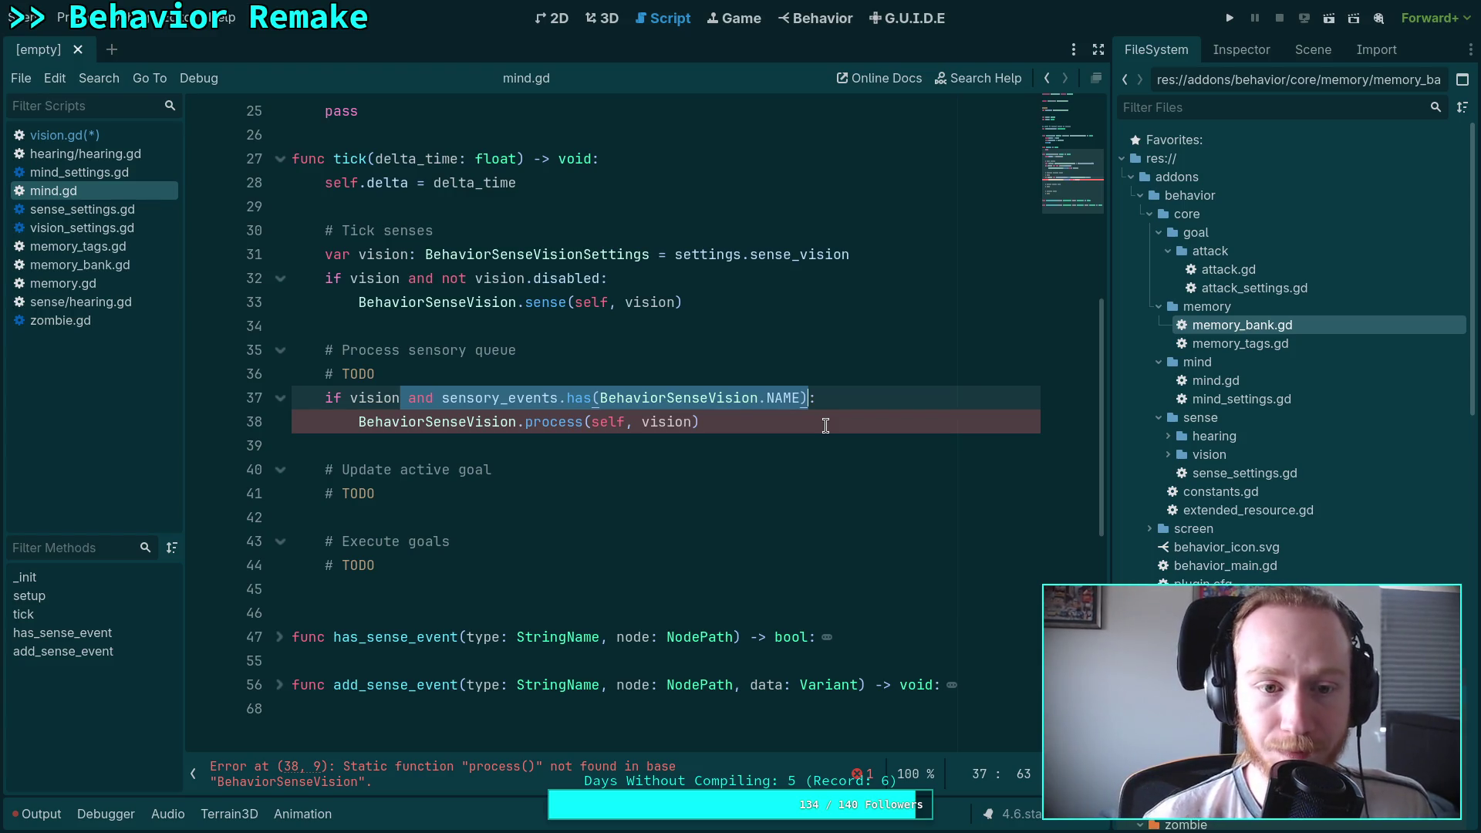
{"action": "key", "text": "BackSpace"}
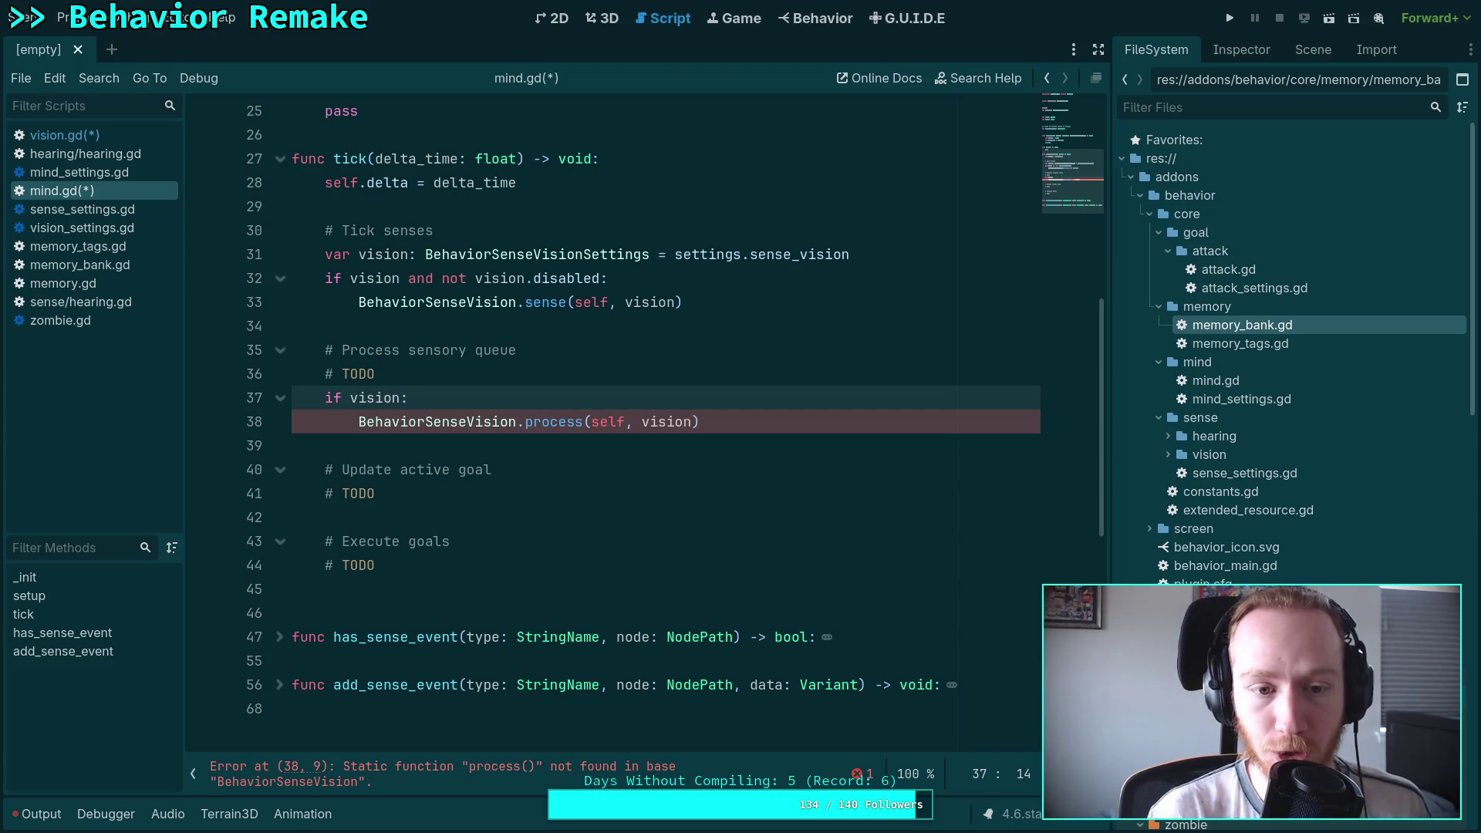
{"action": "type", "text": "and "}
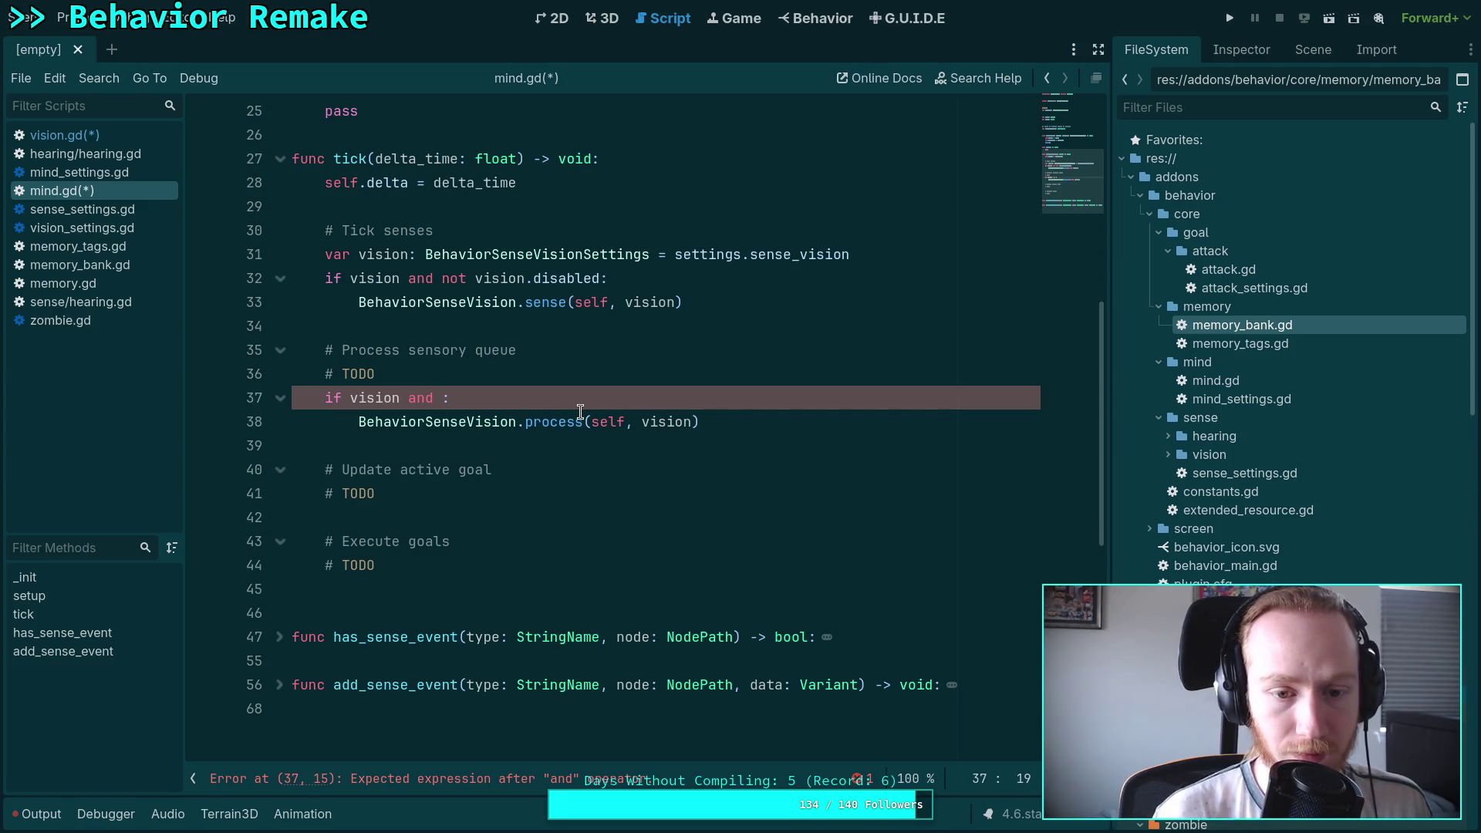
{"action": "type", "text": "not v"}
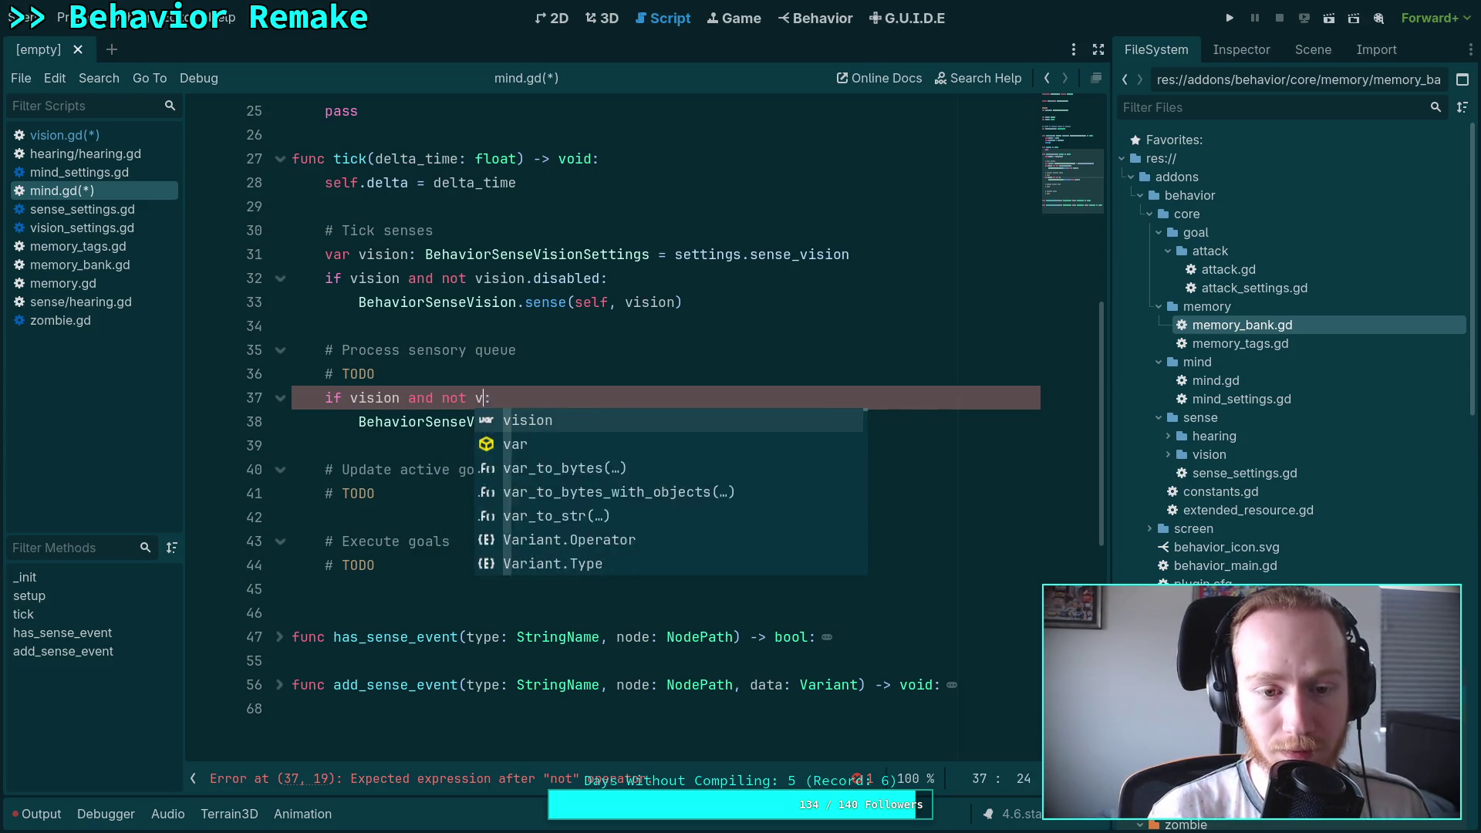
{"action": "type", "text": "ision.disabled"}
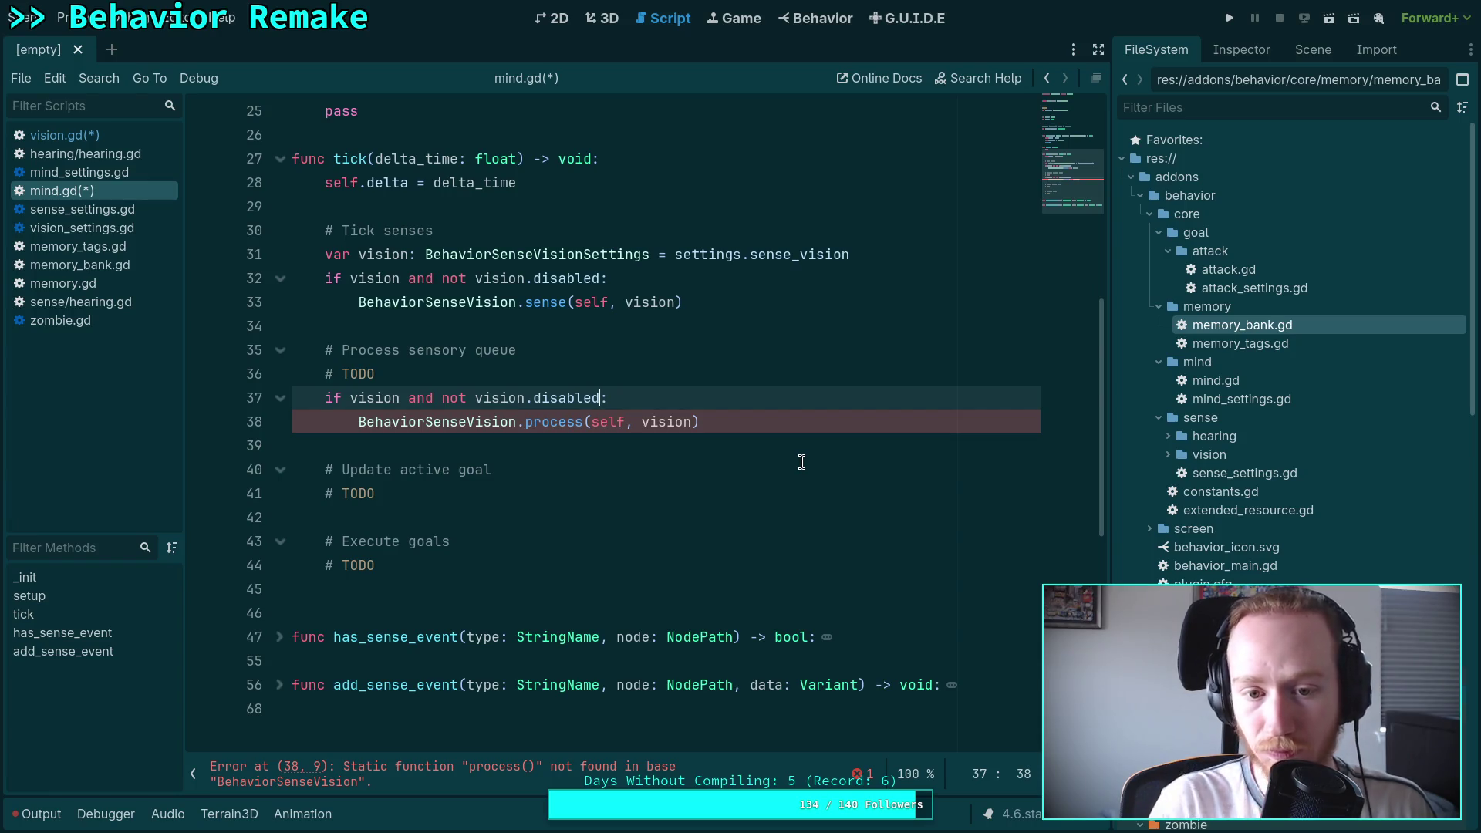
{"action": "left_click", "coordinate": [741, 418]}
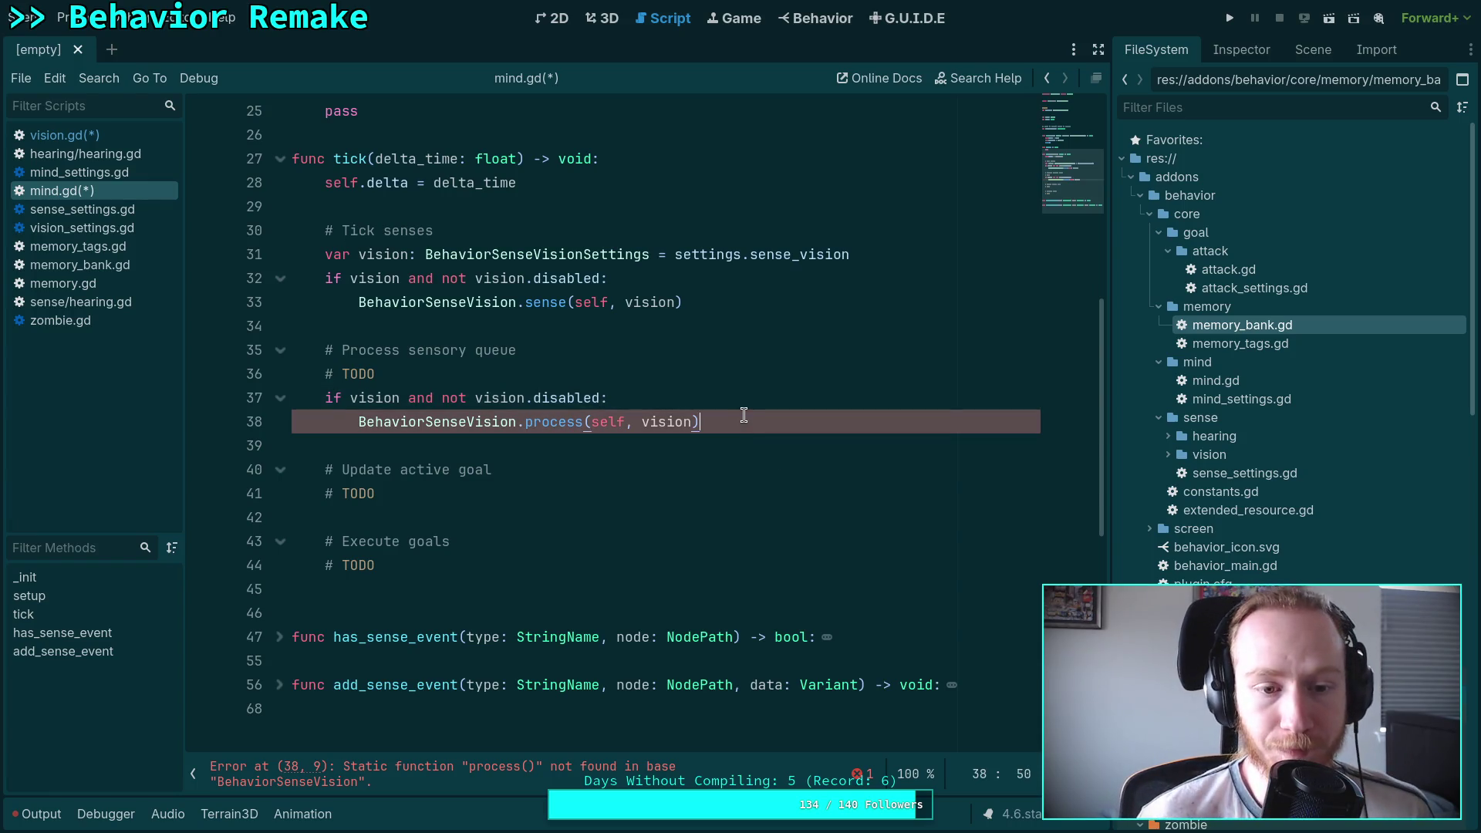
Step: Move the BehaviorSenseVision.process line up to sit directly under the sense call
{"action": "key", "text": "alt+Up"}
{"action": "key", "text": "alt+Up"}
{"action": "key", "text": "alt+Up"}
{"action": "key", "text": "alt+Up"}
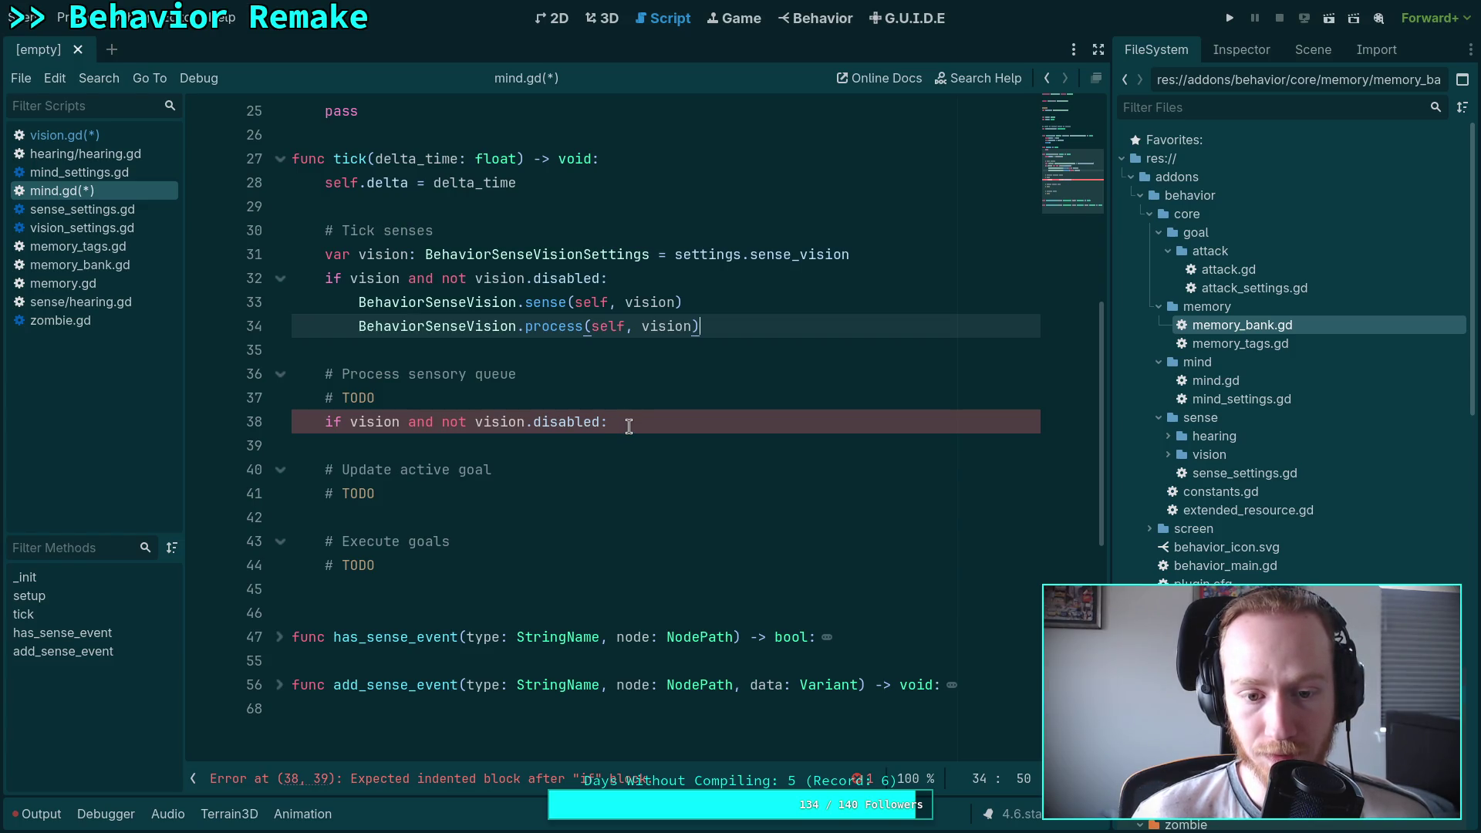
{"action": "left_click_drag", "start_coordinate": [629, 424], "coordinate": [629, 388]}
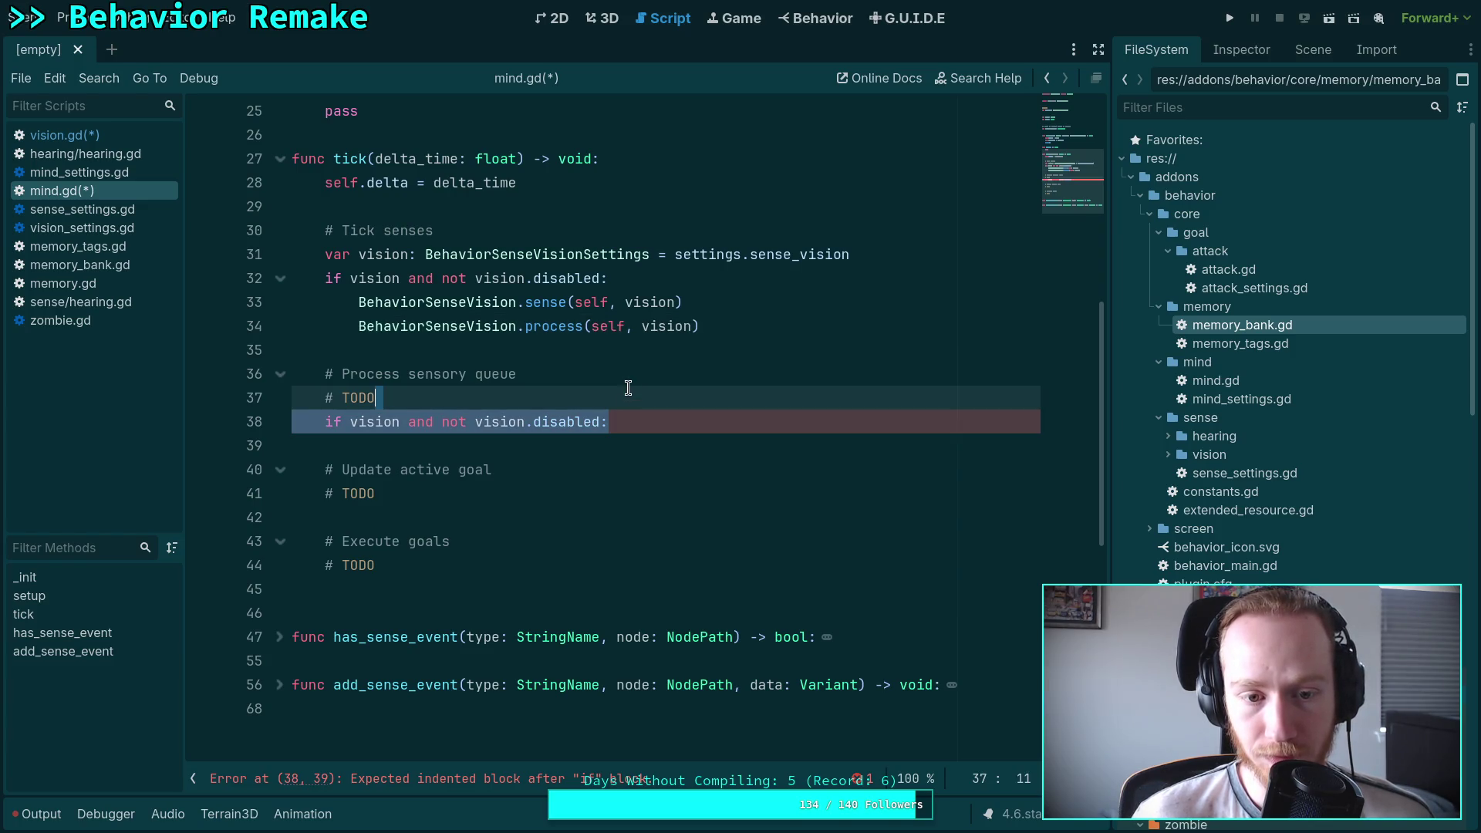
{"action": "left_click", "coordinate": [679, 389]}
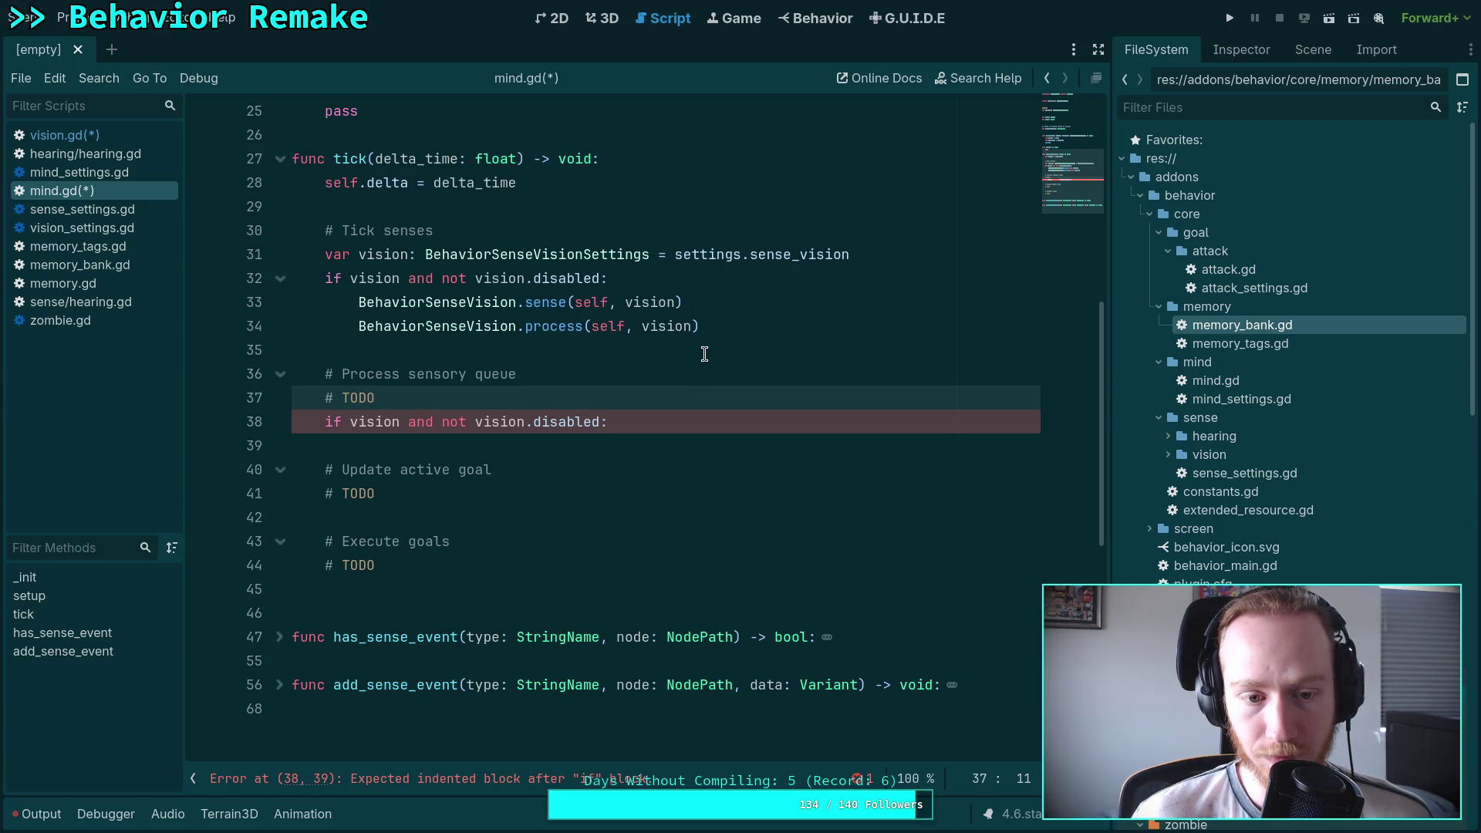
{"action": "left_click", "coordinate": [743, 284]}
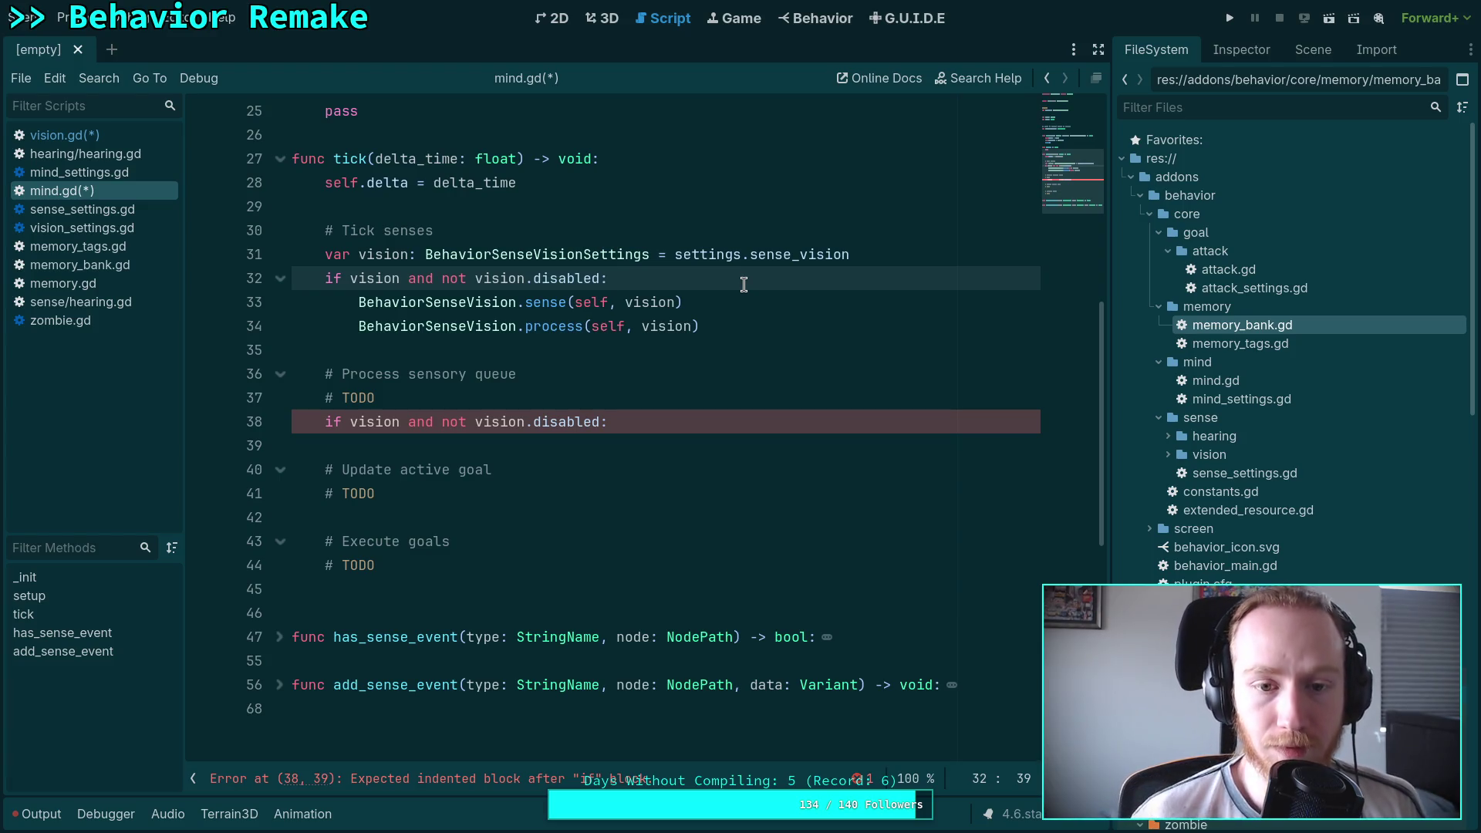
{"action": "scroll", "coordinate": [771, 397], "scroll_direction": "up", "scroll_amount": 2}
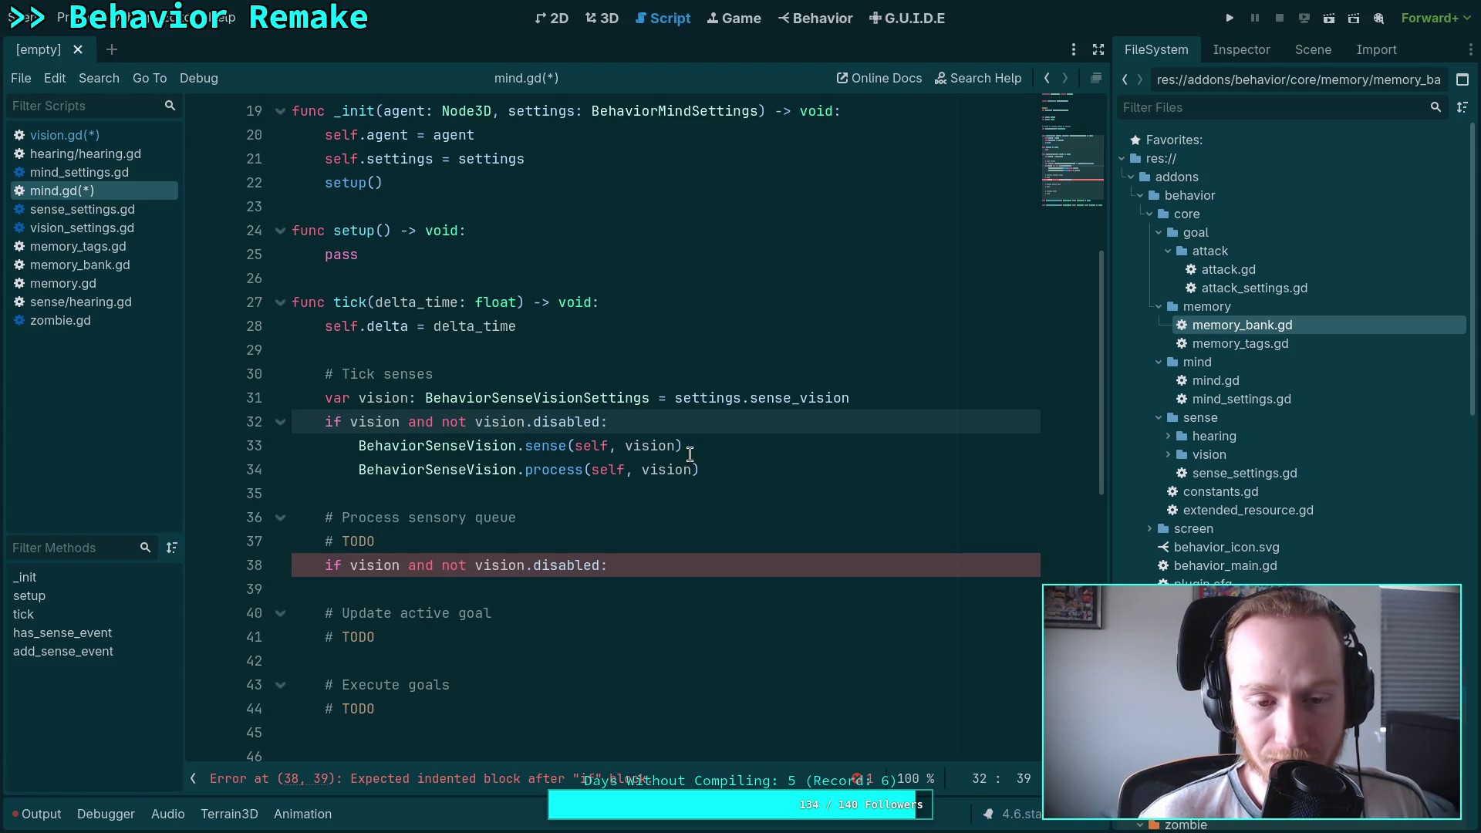
{"action": "scroll", "coordinate": [690, 454], "scroll_direction": "up", "scroll_amount": 1}
Step: Compare the sense and process calls, then view basic_zombie_mind_settings in the Behavior editor
{"action": "left_click", "coordinate": [704, 518]}
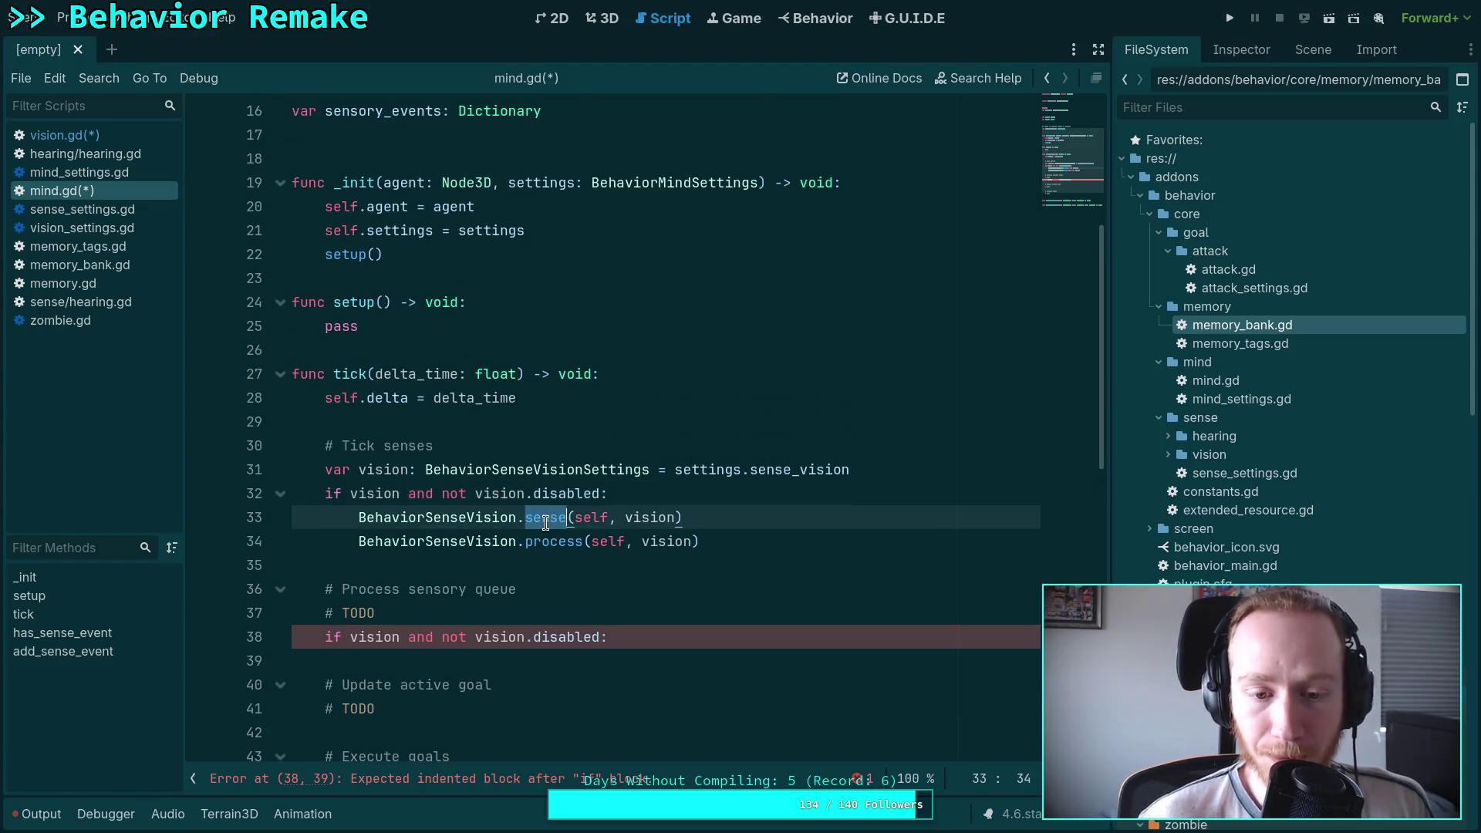
{"action": "left_click_drag", "start_coordinate": [708, 517], "coordinate": [358, 518]}
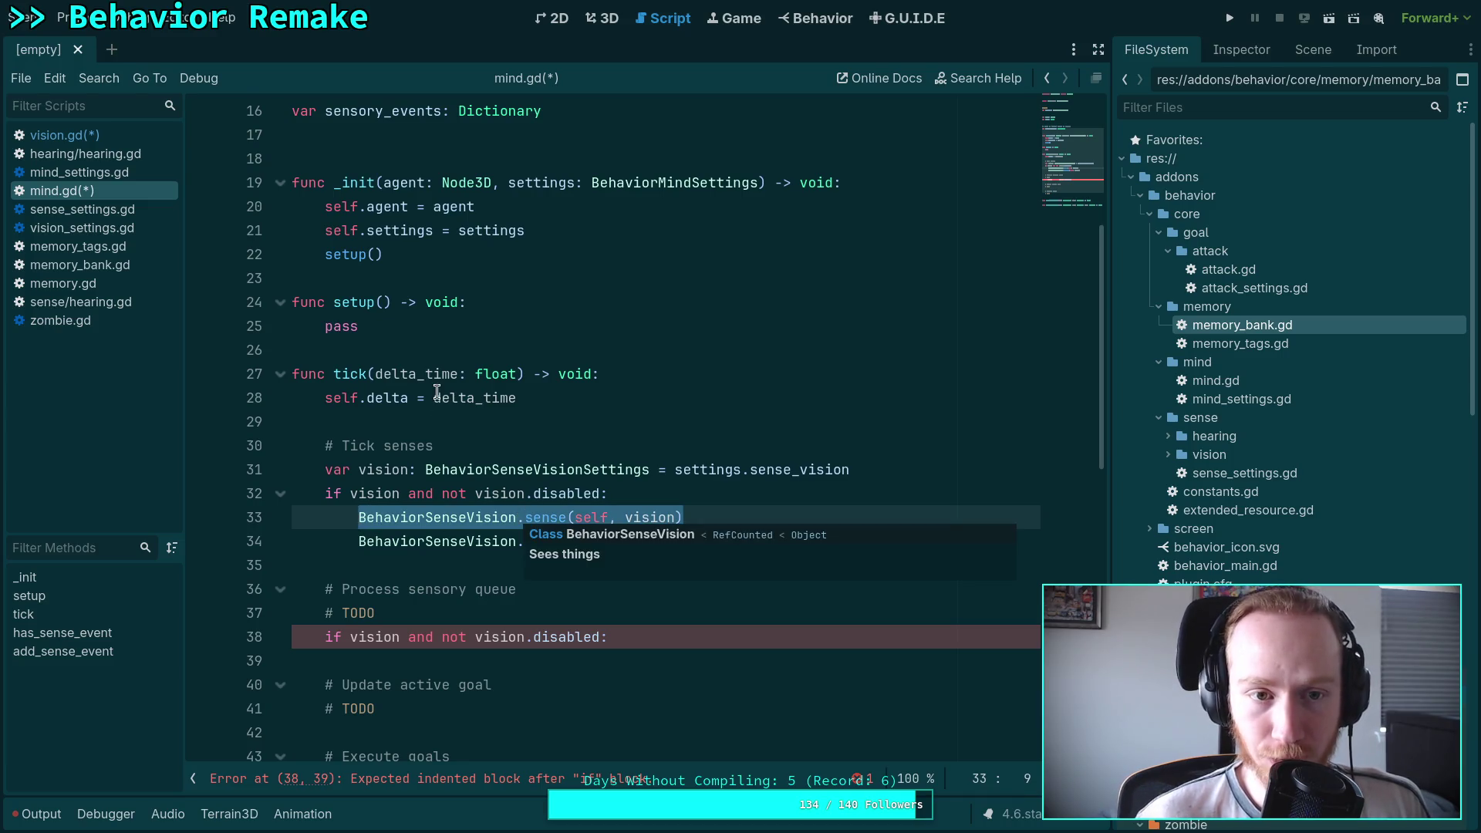
{"action": "scroll", "coordinate": [436, 393], "scroll_direction": "up", "scroll_amount": 2}
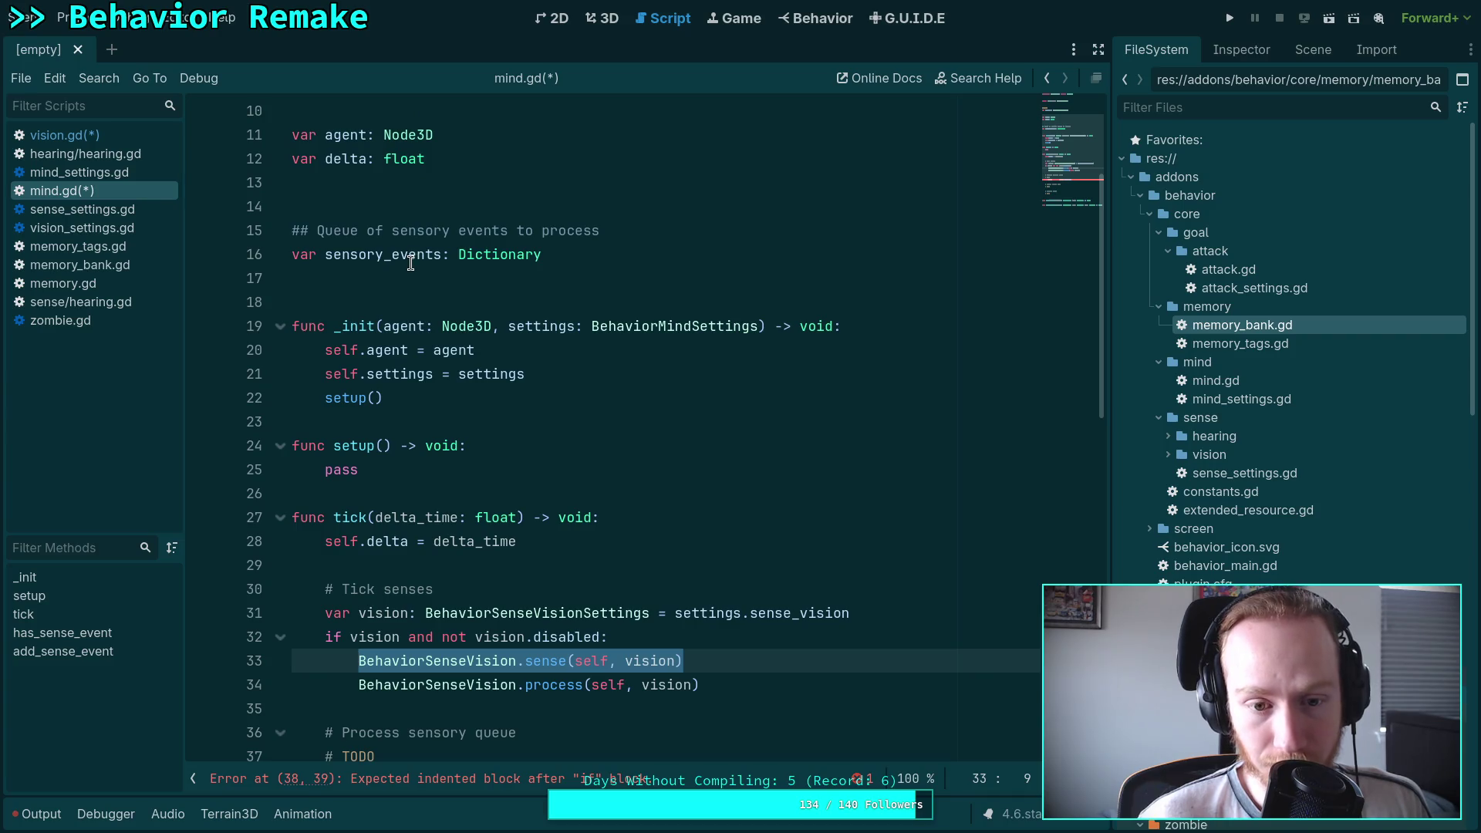
{"action": "scroll", "coordinate": [410, 263], "scroll_direction": "down", "scroll_amount": 5}
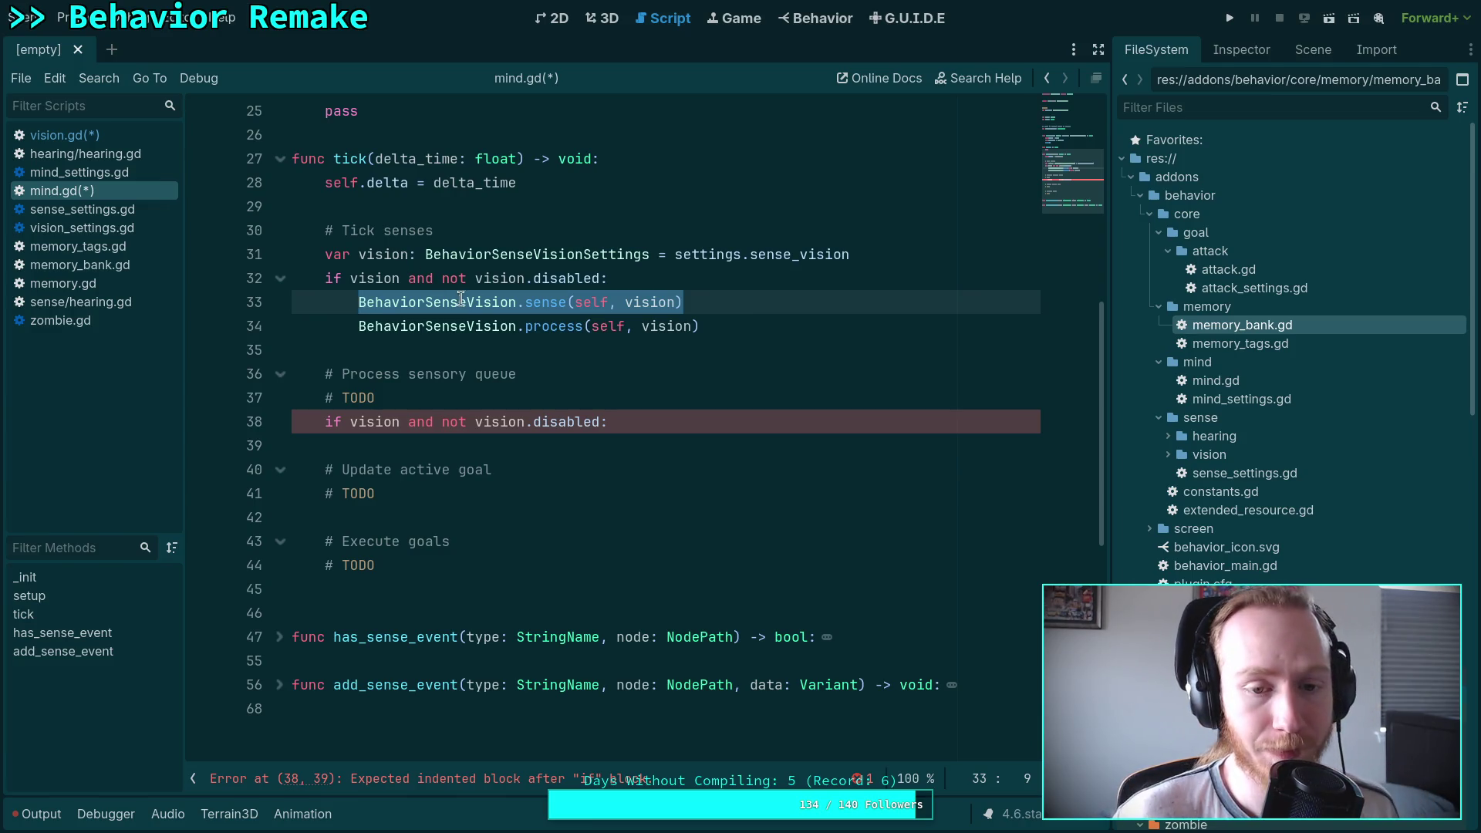
{"action": "double_click", "coordinate": [546, 325]}
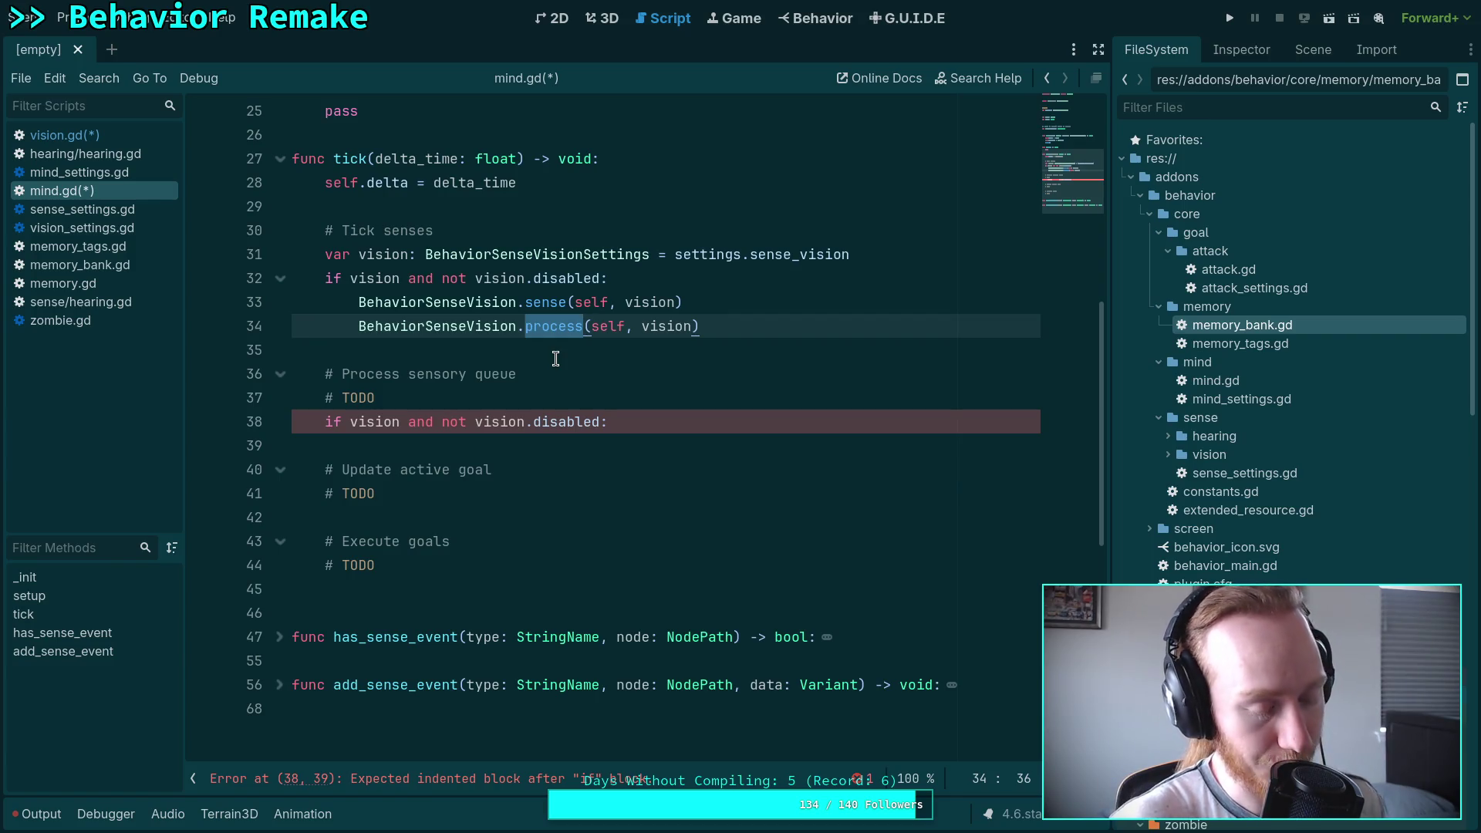
{"action": "left_click", "coordinate": [544, 305]}
{"action": "left_click", "coordinate": [695, 303]}
{"action": "left_click_drag", "start_coordinate": [386, 308], "coordinate": [358, 305]}
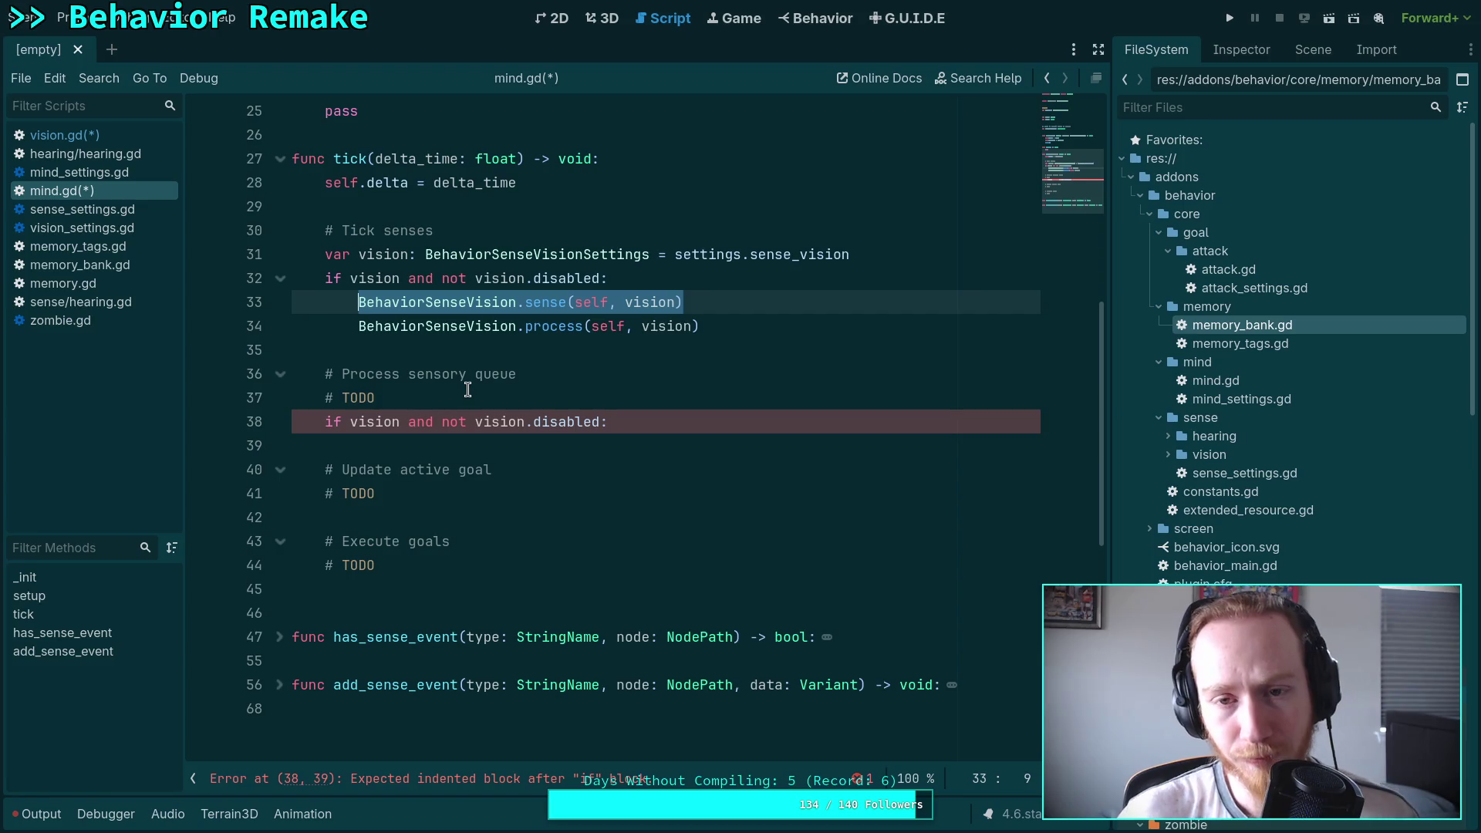
{"action": "left_click", "coordinate": [814, 20]}
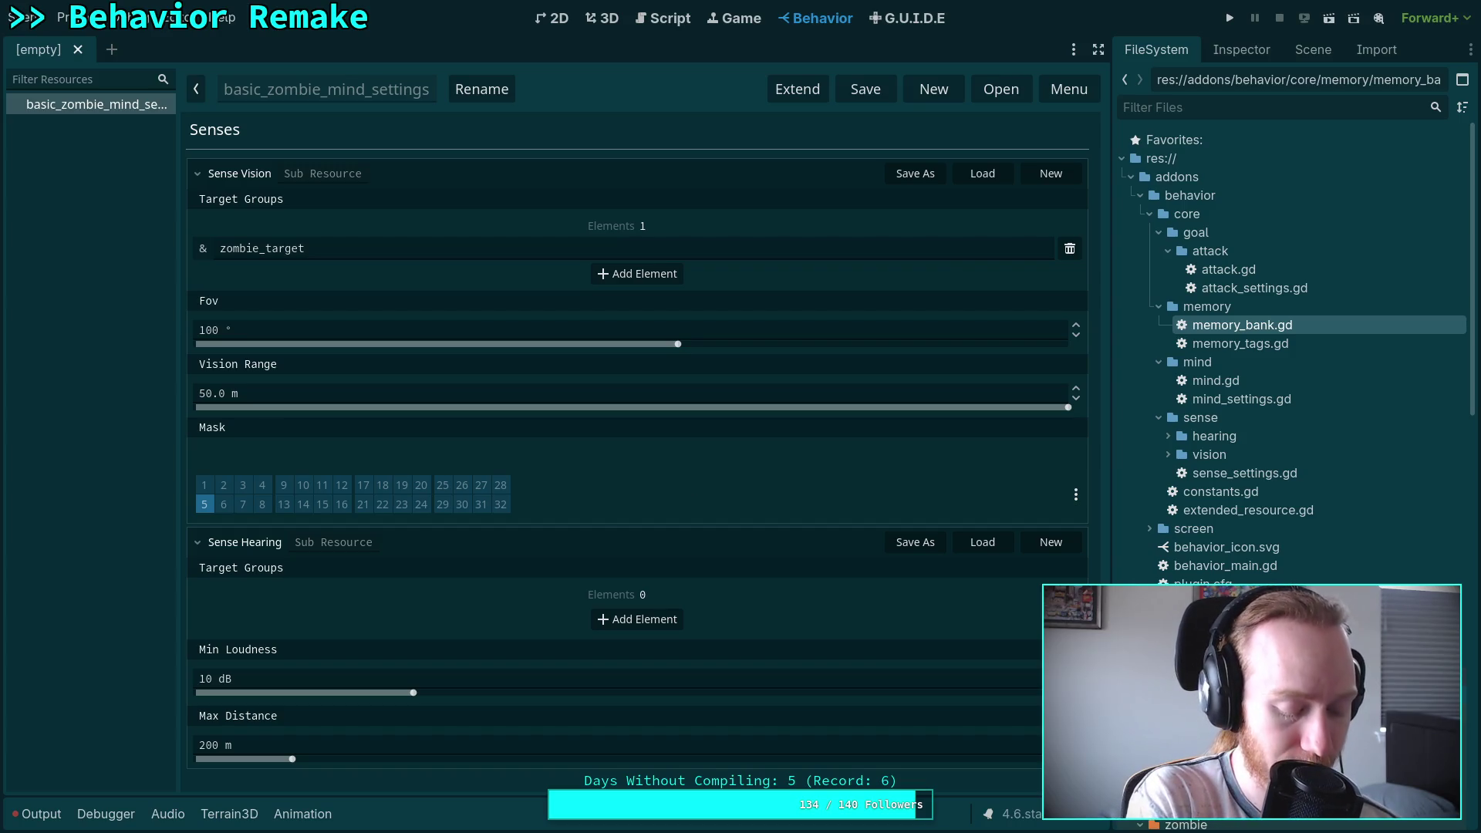
{"action": "key", "text": "super+2"}
{"action": "key", "text": "super+3"}
{"action": "key", "text": "super+2"}
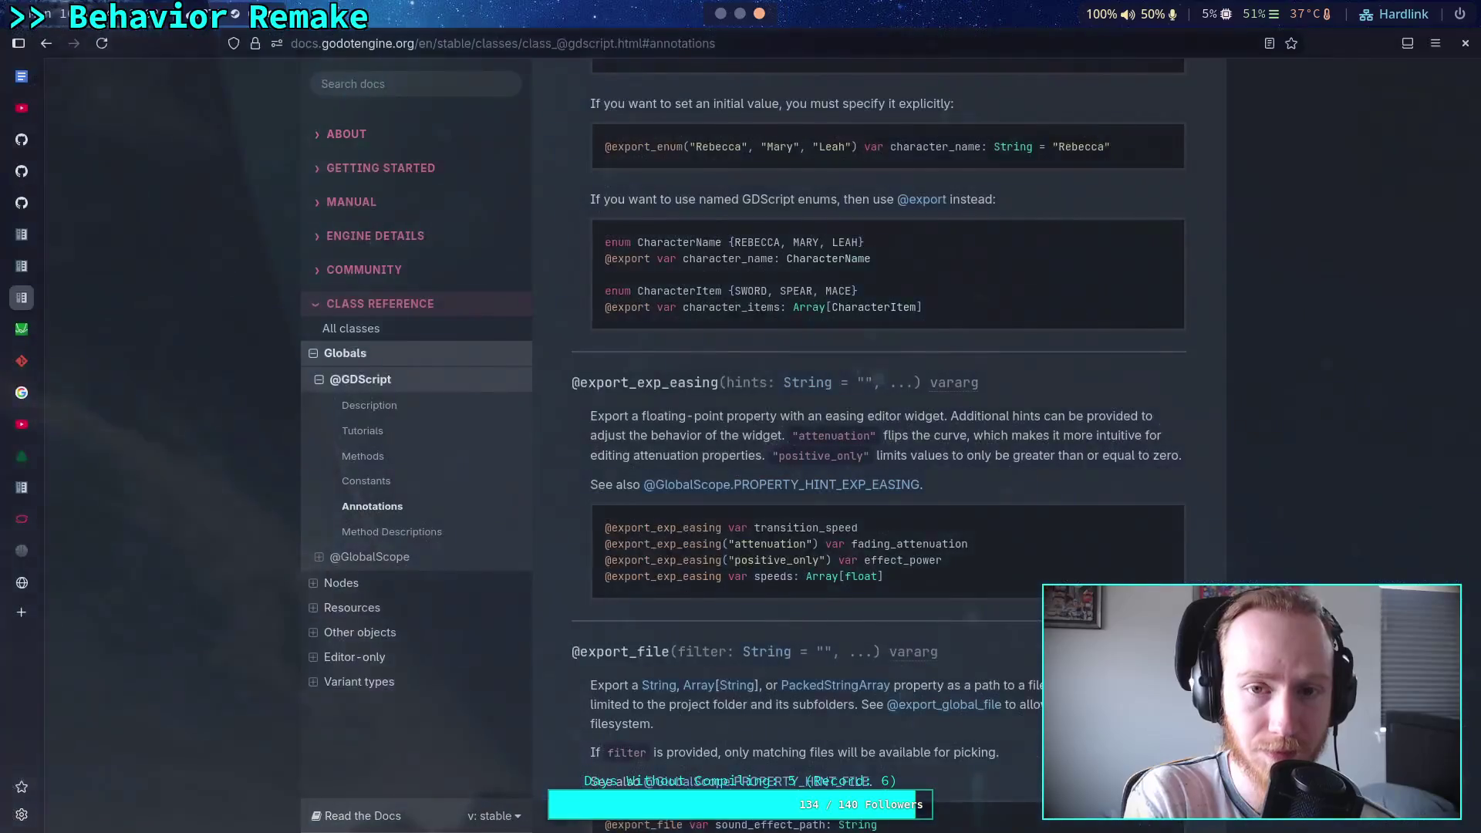
{"action": "left_click", "coordinate": [28, 330]}
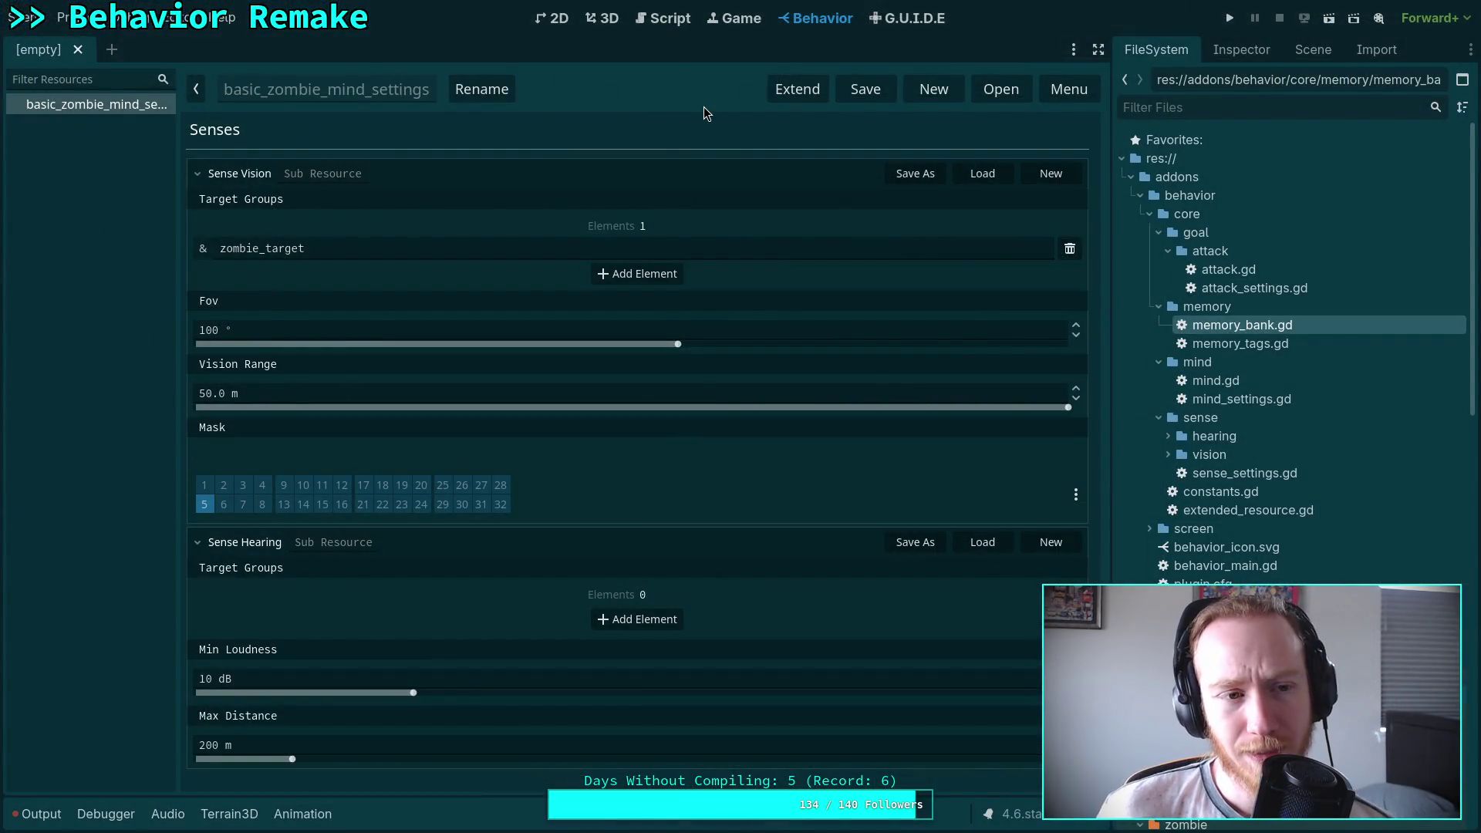
{"action": "left_click", "coordinate": [672, 24]}
{"action": "left_click", "coordinate": [679, 426]}
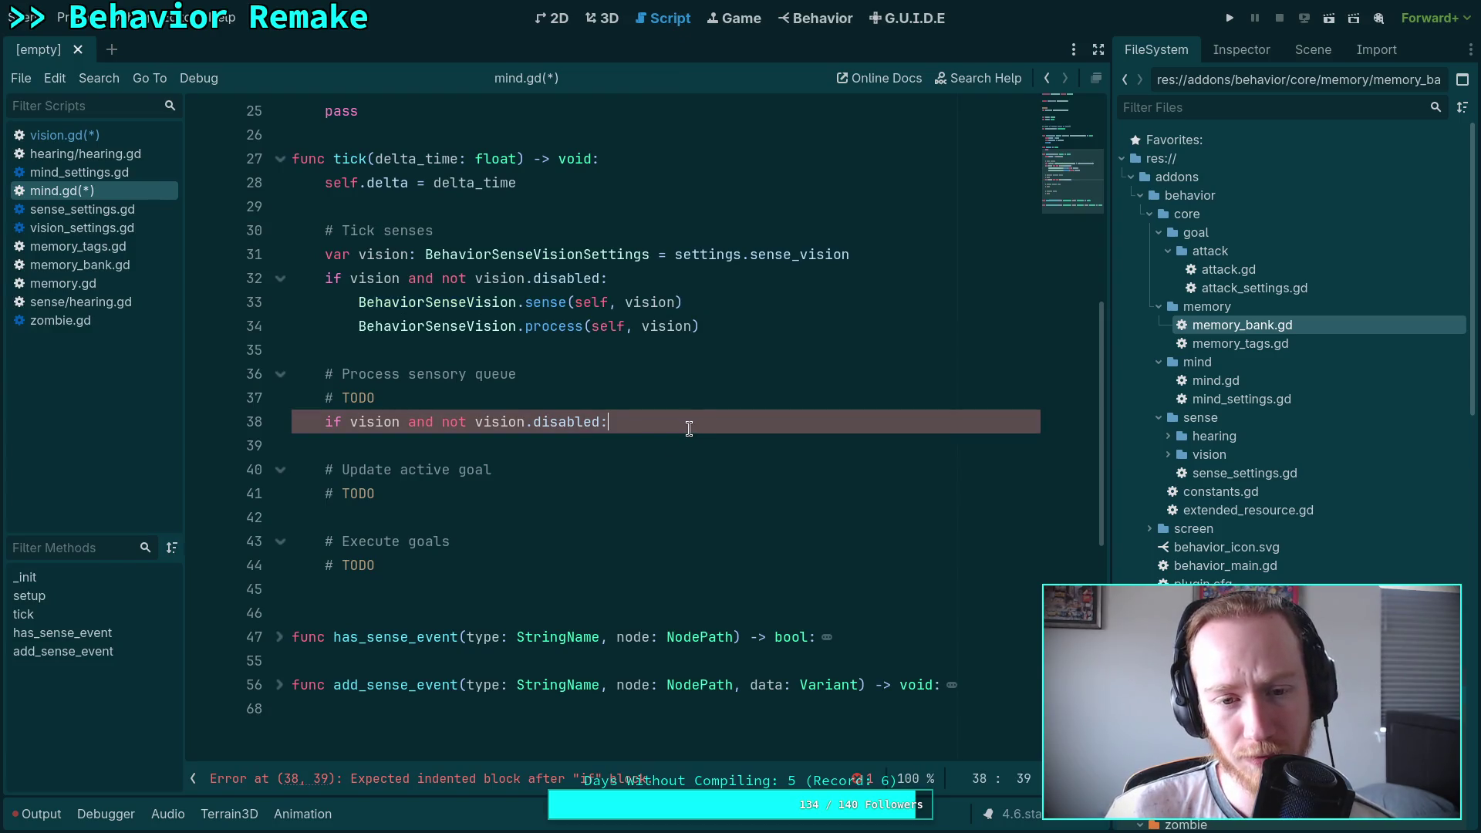
Step: Place the caret at the end of mind.gd's sense call, then return to vision.gd
{"action": "left_click", "coordinate": [754, 308]}
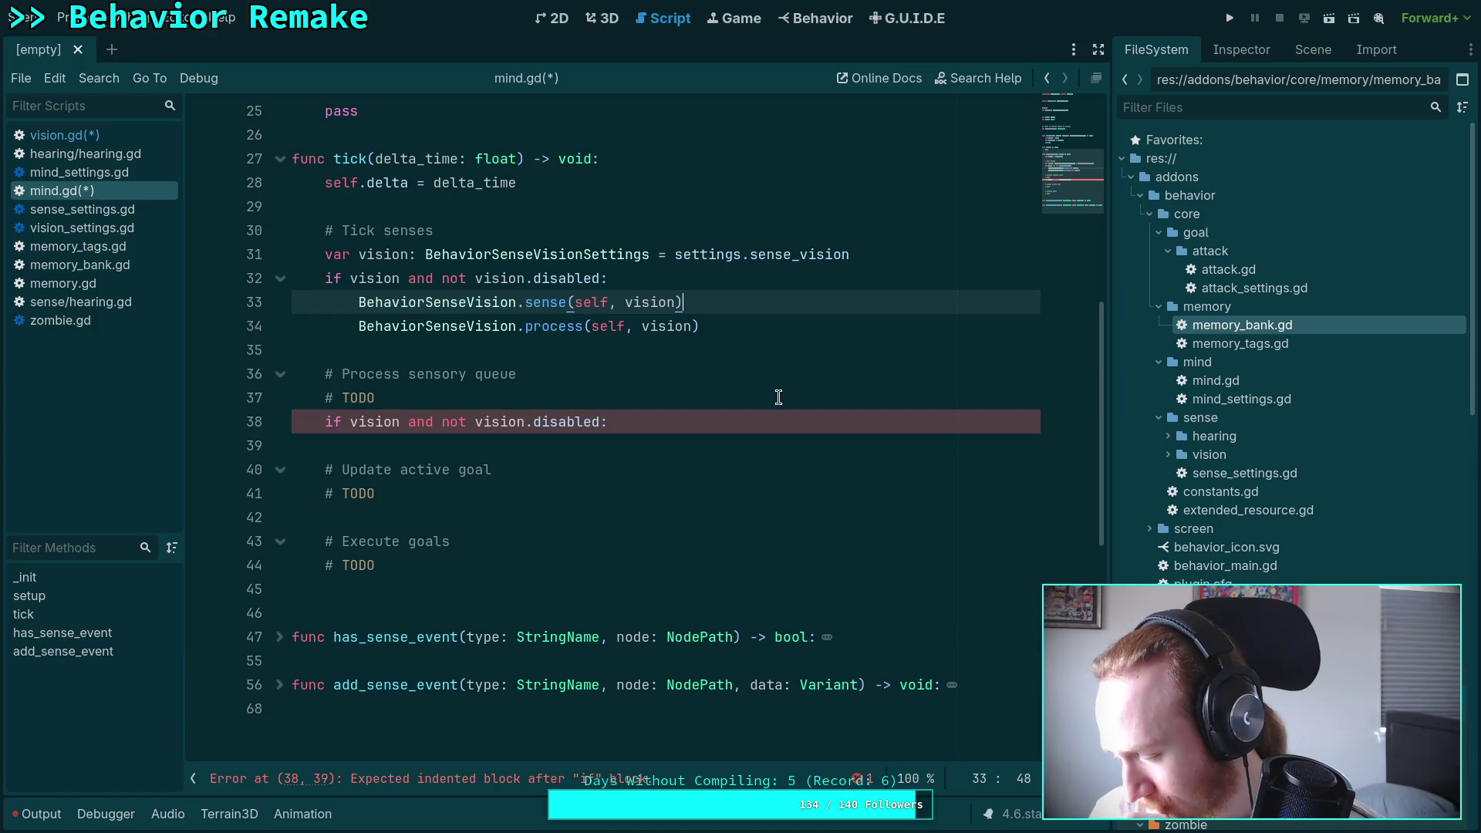
{"action": "key", "text": "alt+Left"}
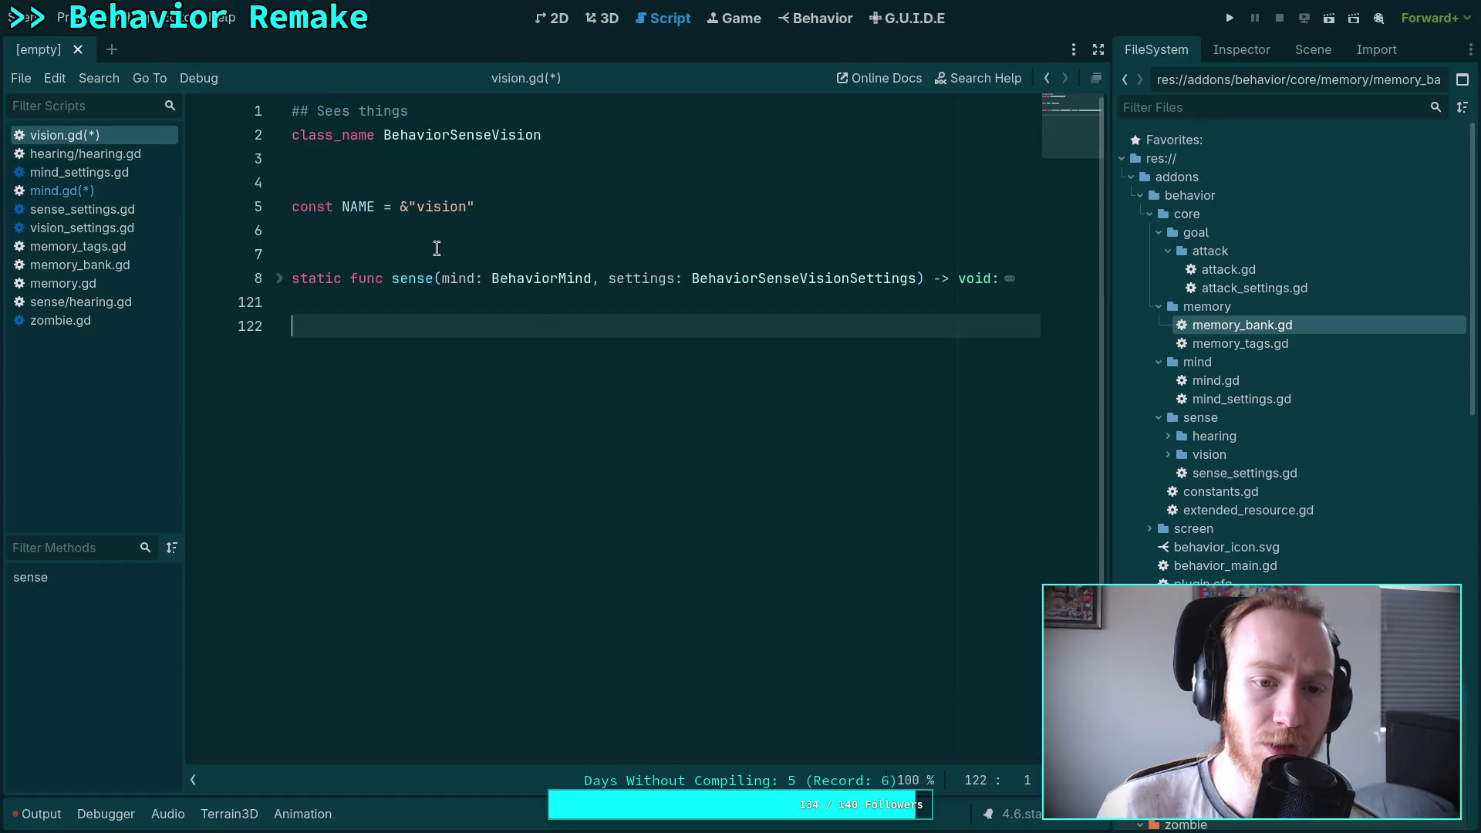
Step: On vision.gd line 122, type 'static func process(mind: BehaviorMind, settings: Beh', then switch to Desmos
{"action": "type", "text": "static "}
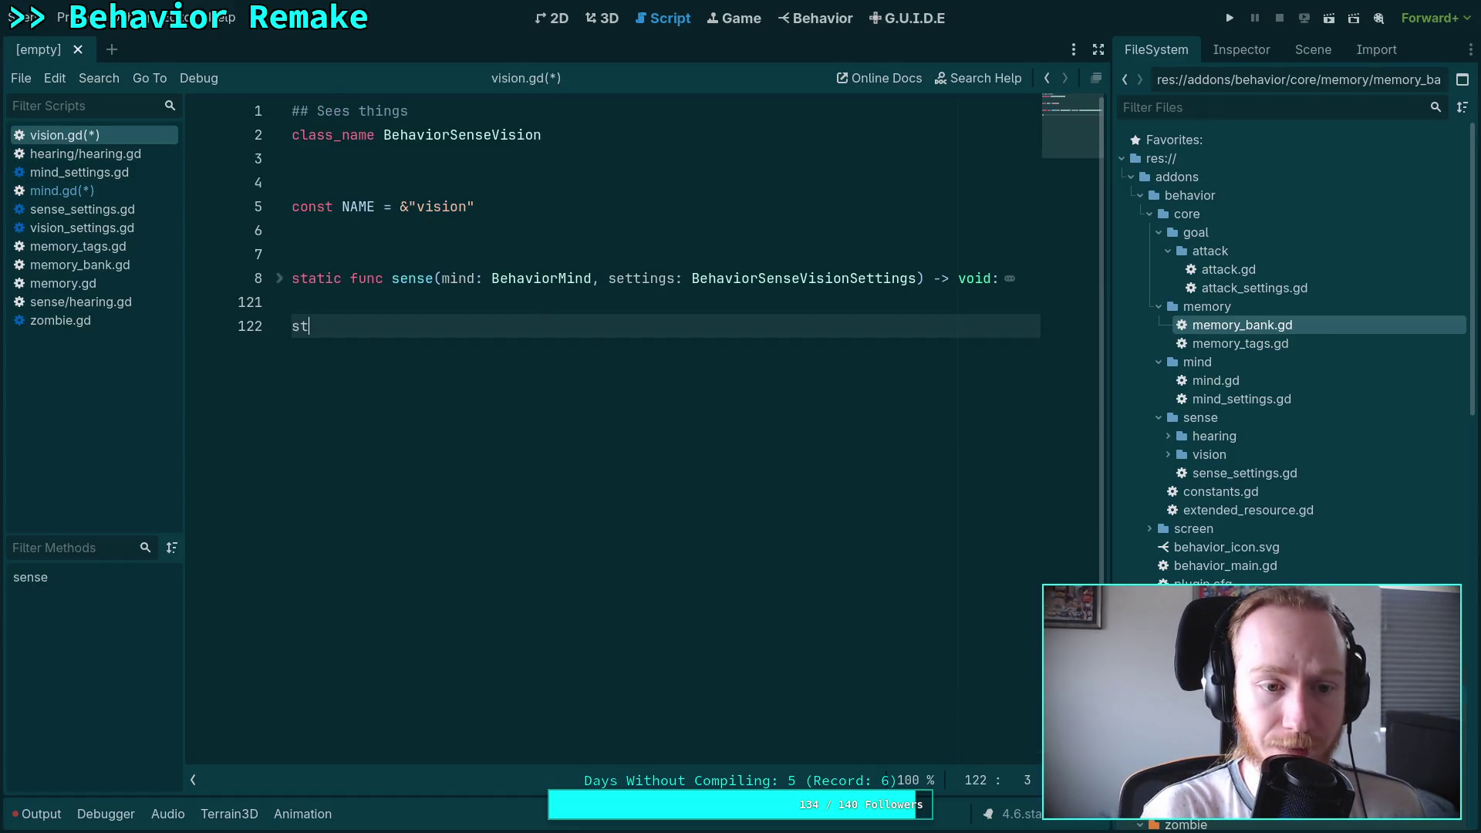
{"action": "type", "text": "func "}
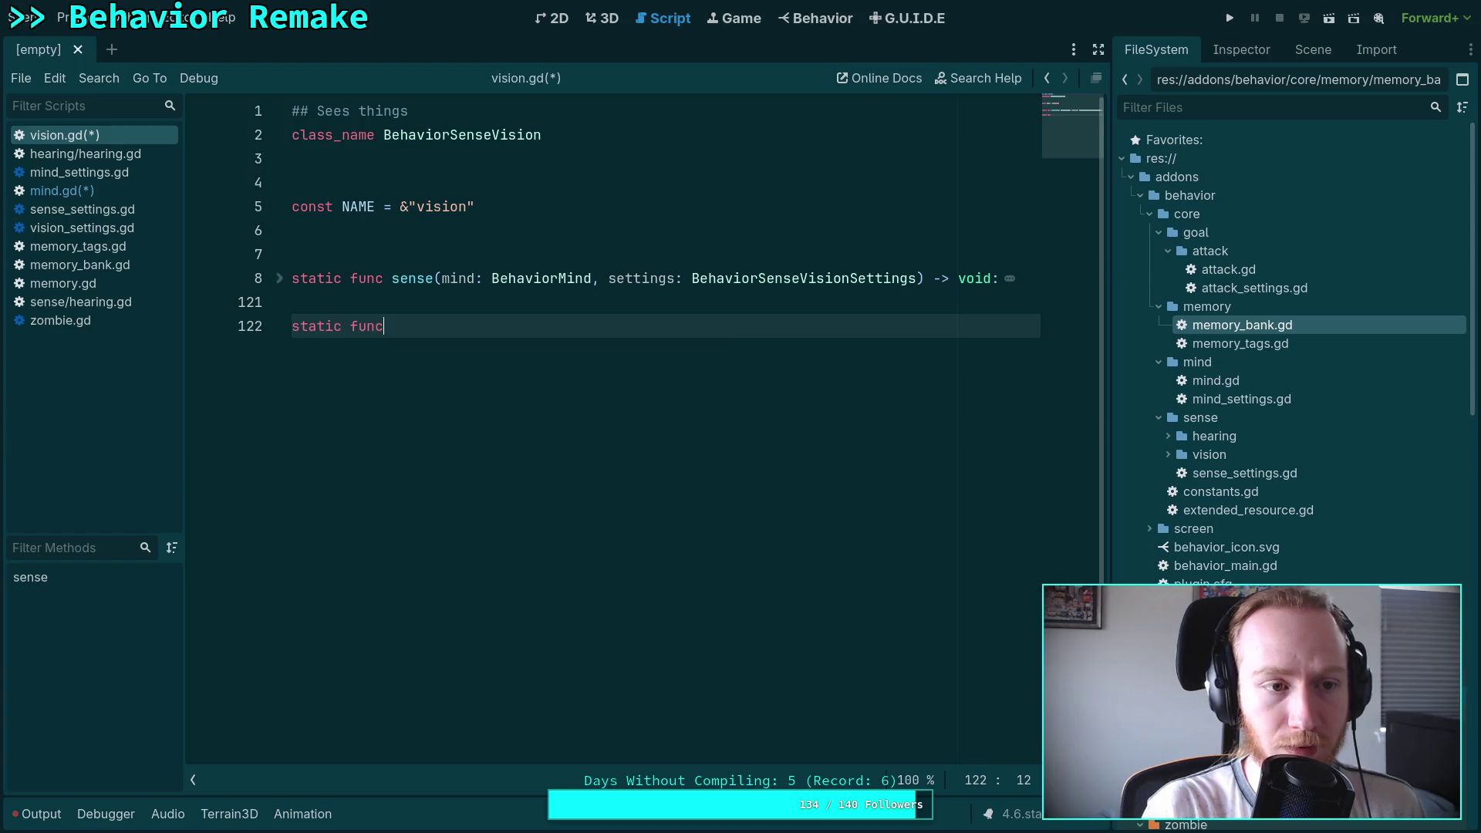
{"action": "type", "text": "proce"}
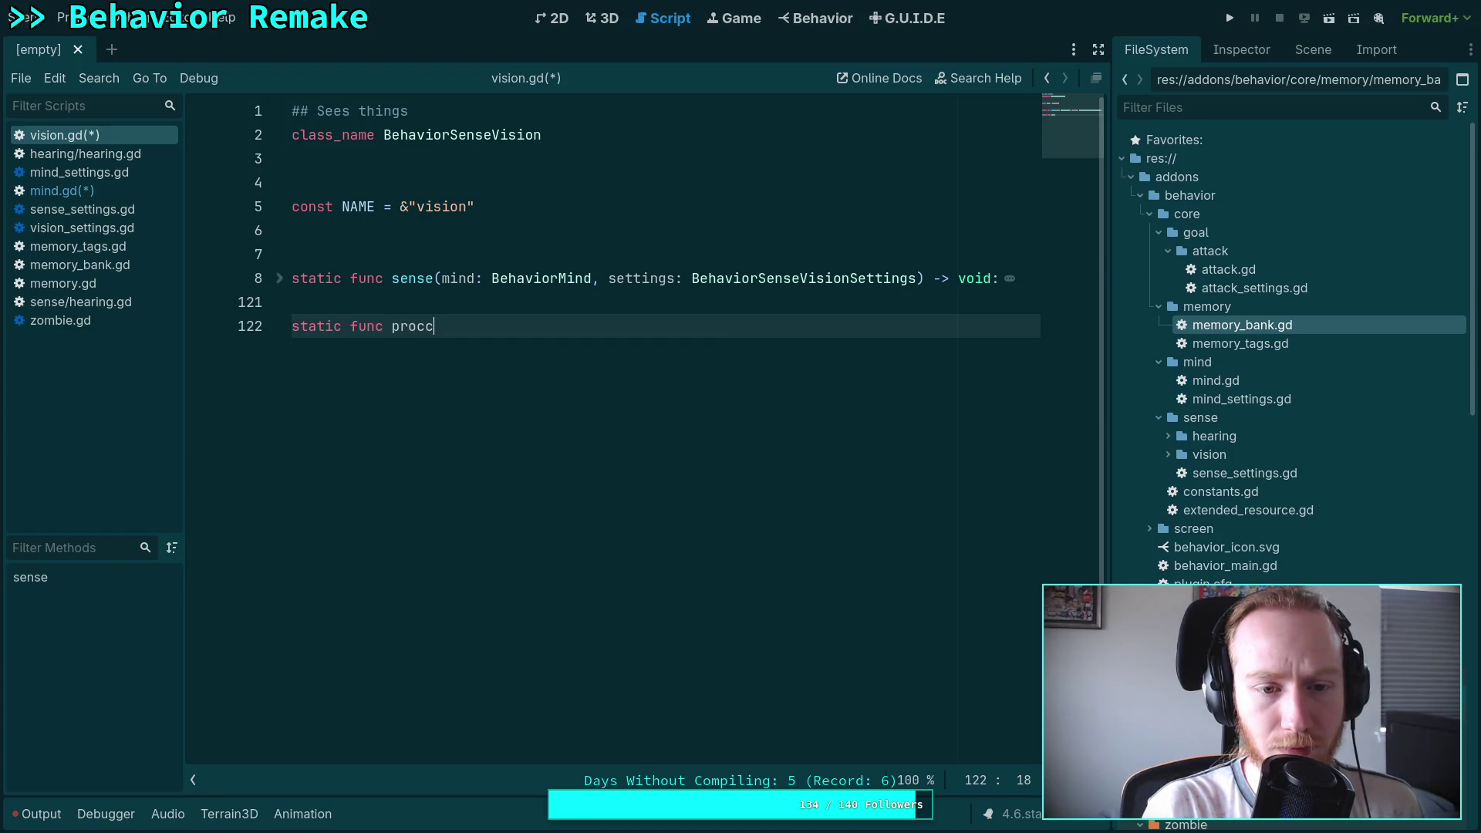
{"action": "type", "text": "ss(mind: B"}
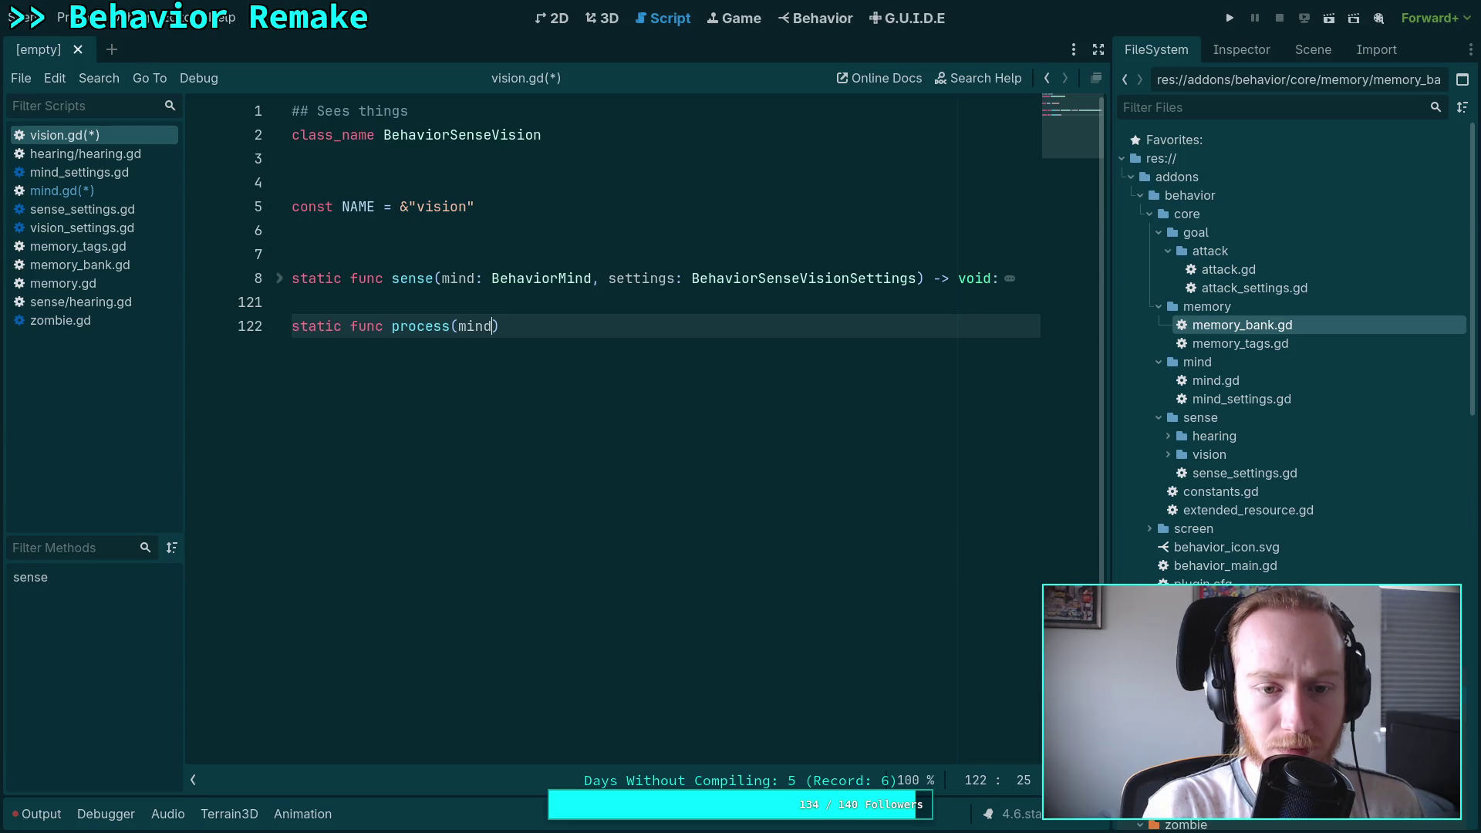
{"action": "type", "text": "ehaviorMind"}
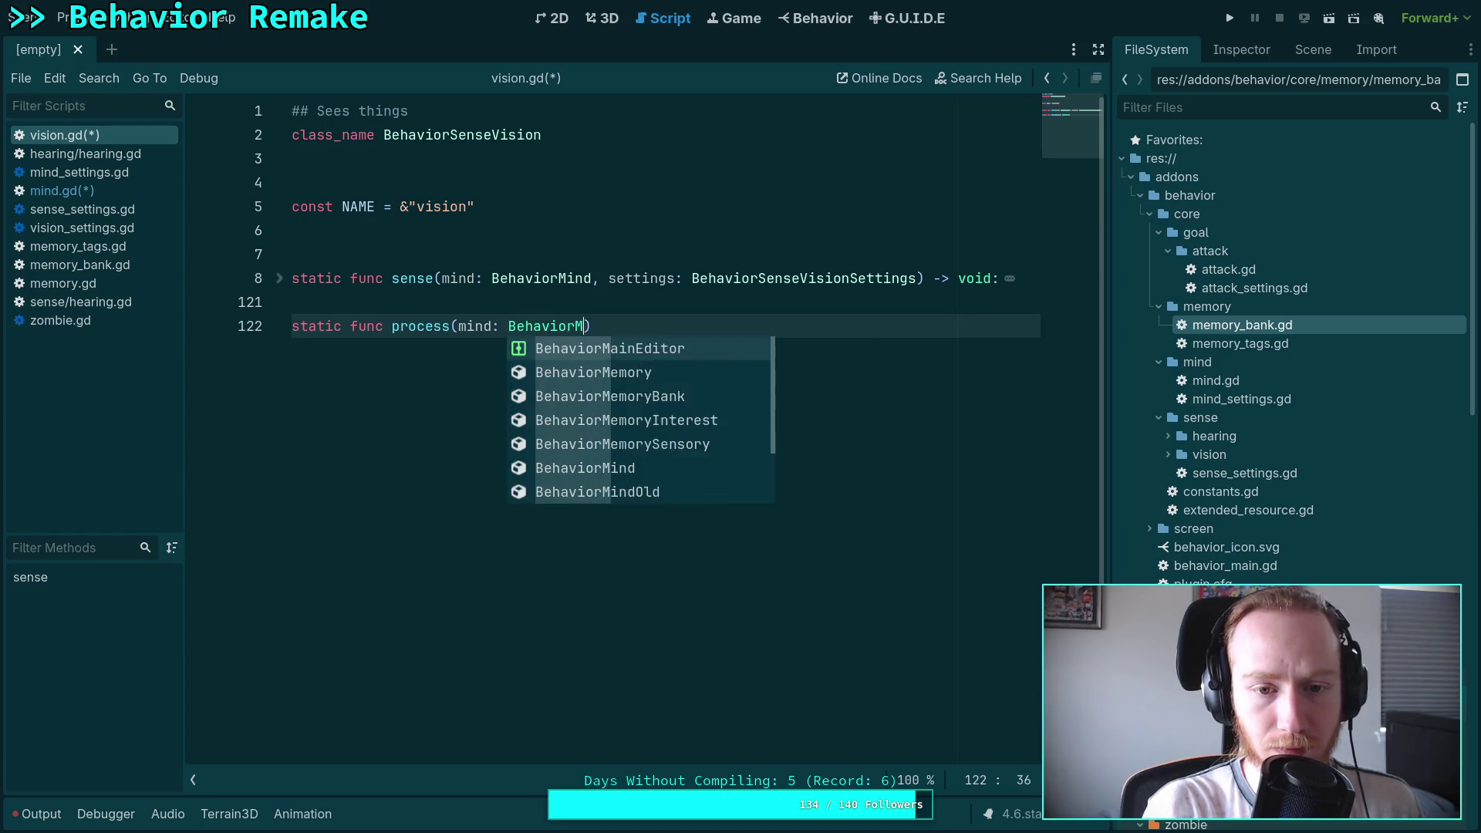
{"action": "type", "text": ", settings"}
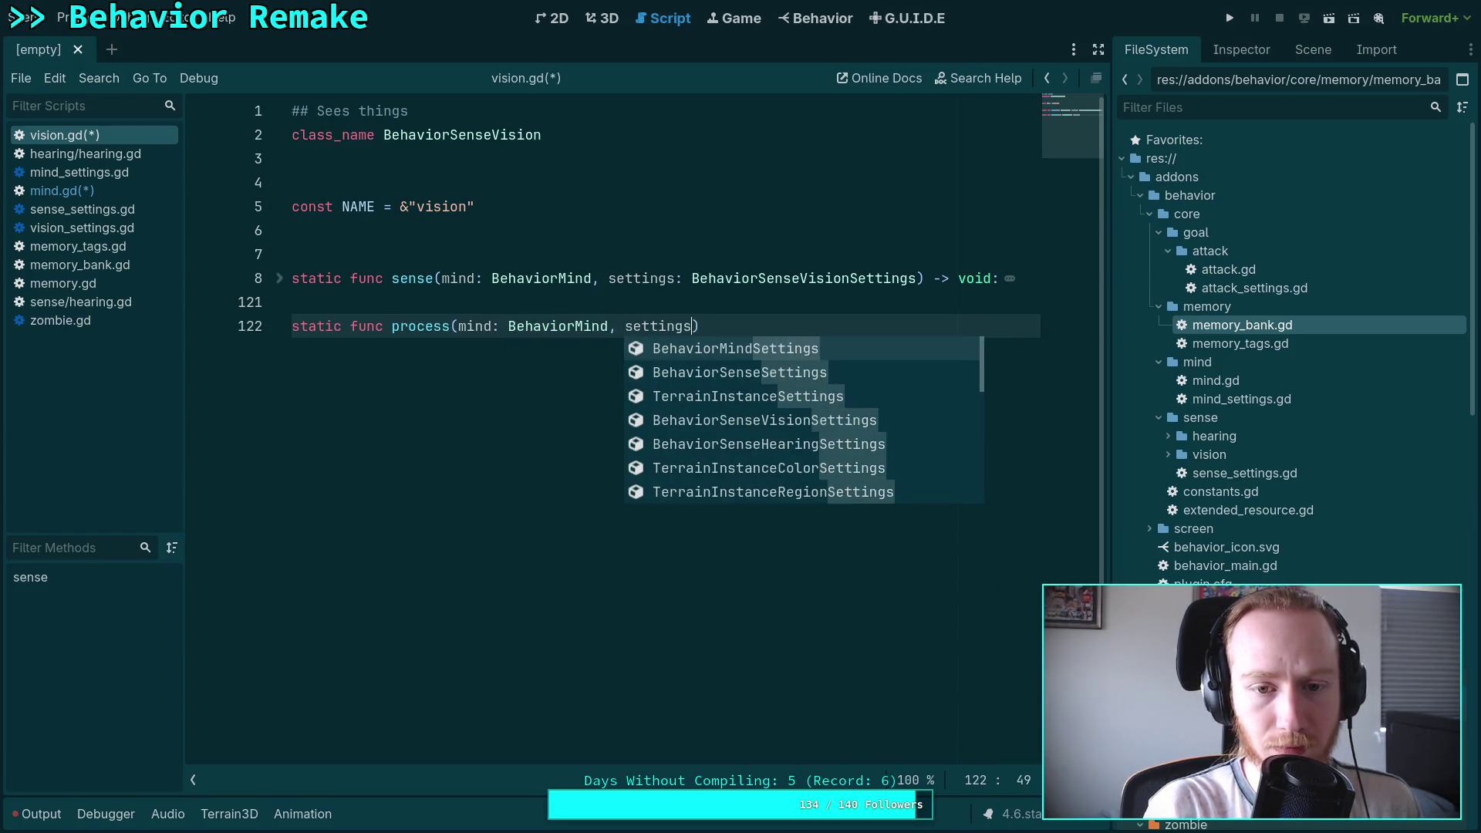
{"action": "key", "text": "Escape"}
{"action": "type", "text": ": Beh"}
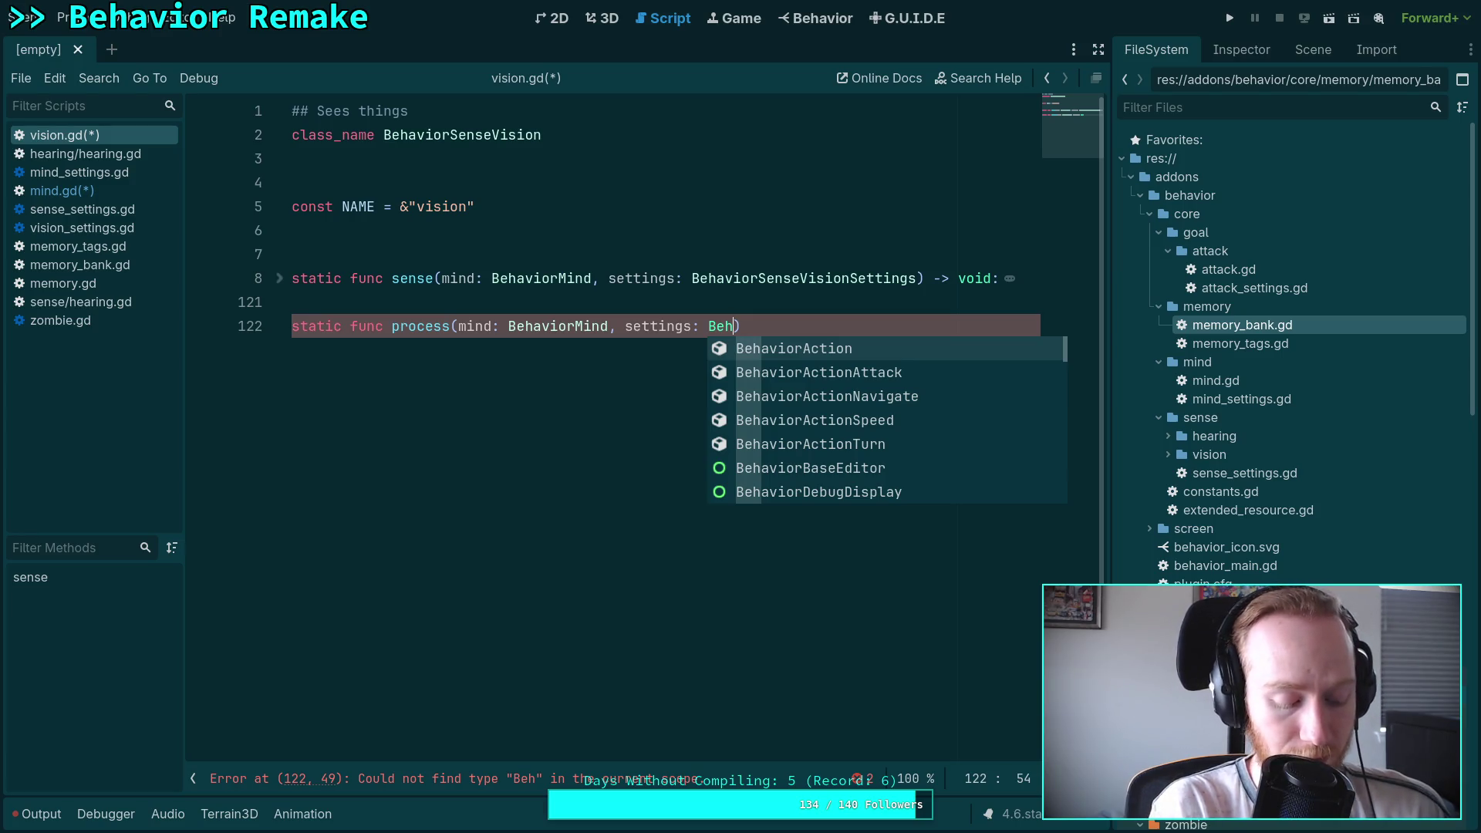
{"action": "key", "text": "super+3"}
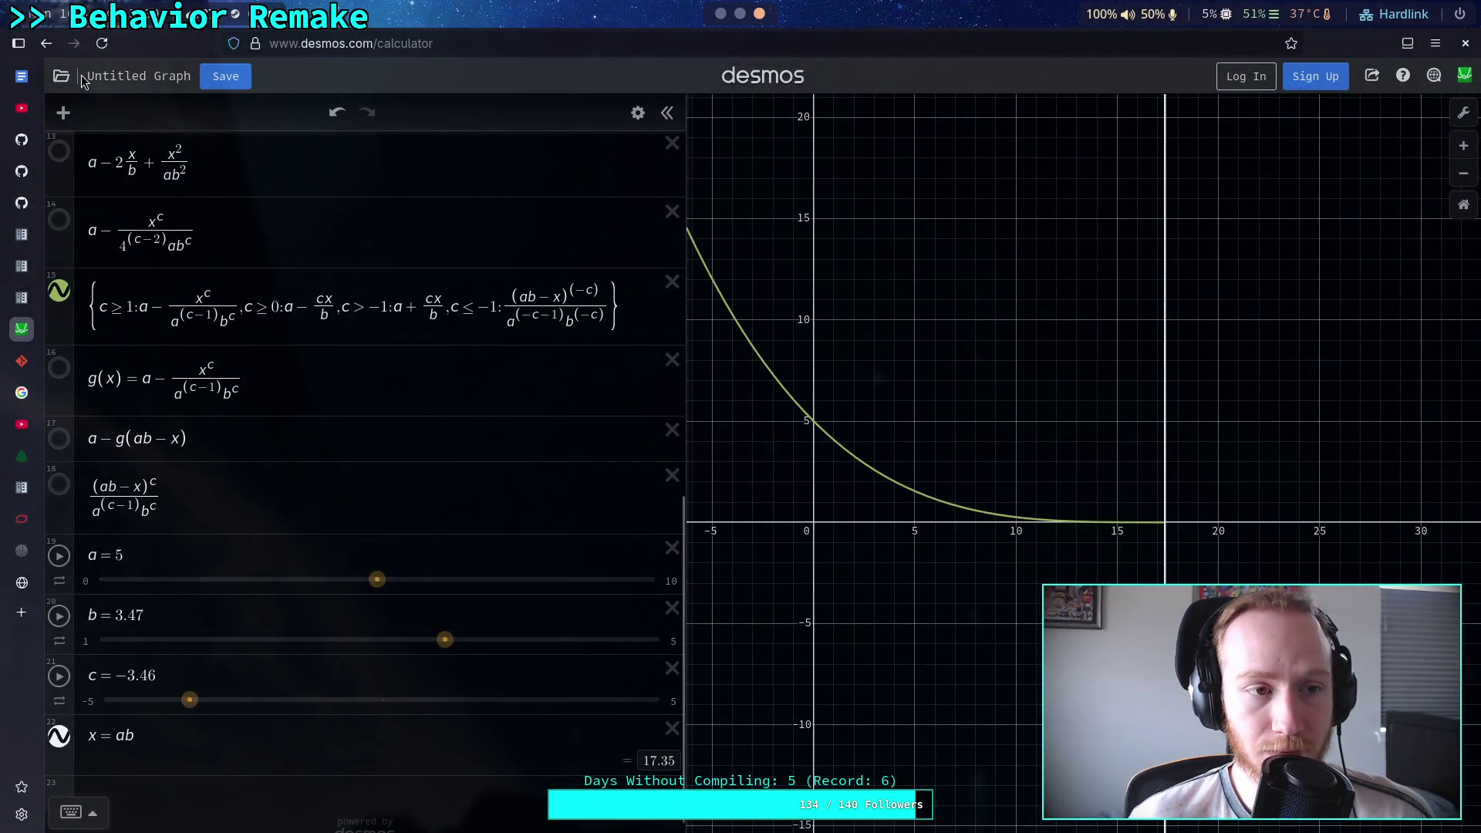
Step: Review the AI design notes' sound list after 'Tracker:', then return to Godot
{"action": "left_click", "coordinate": [21, 77]}
{"action": "left_click", "coordinate": [743, 470]}
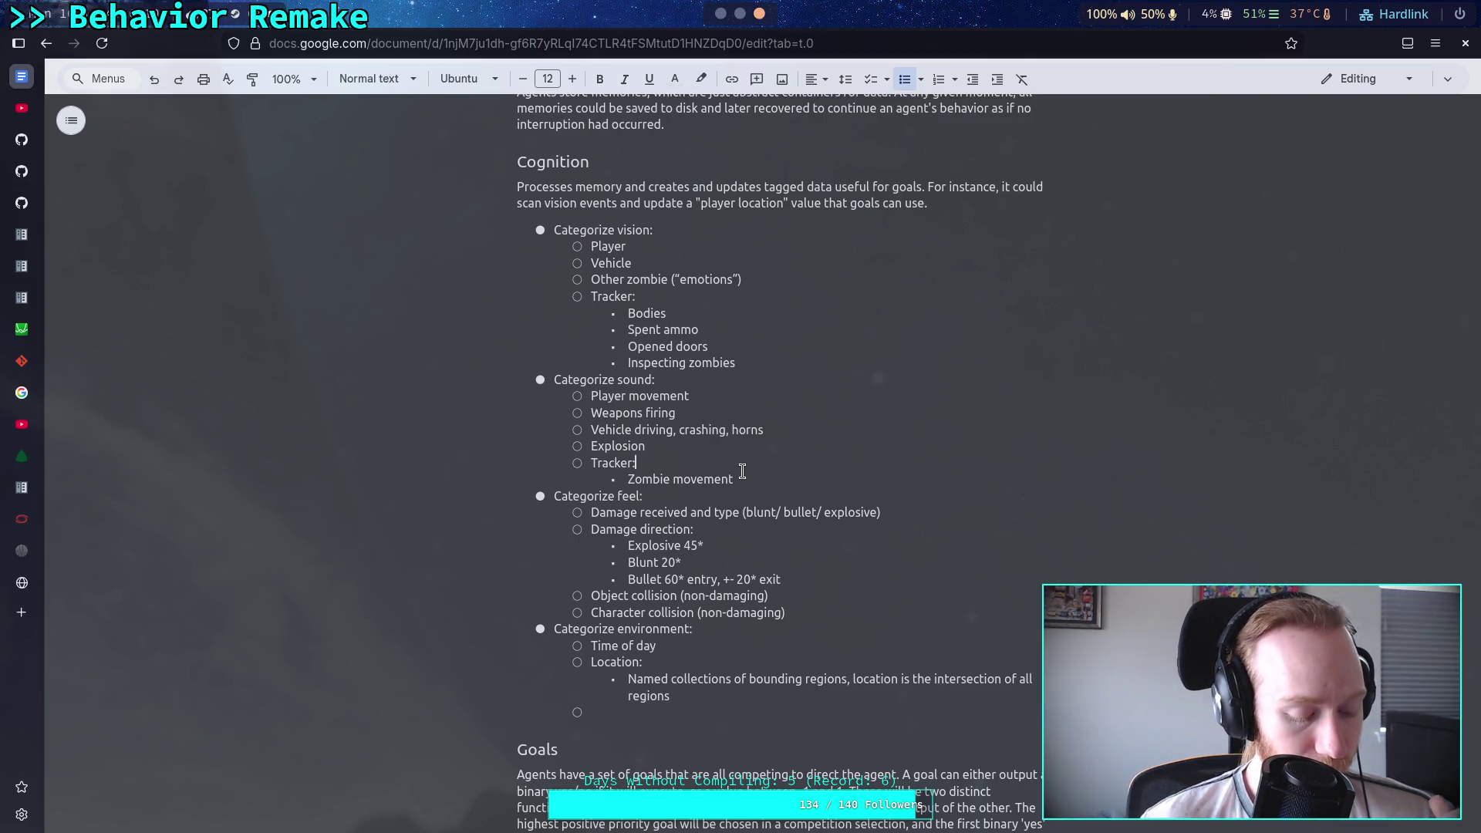
{"action": "key", "text": "alt+Tab"}
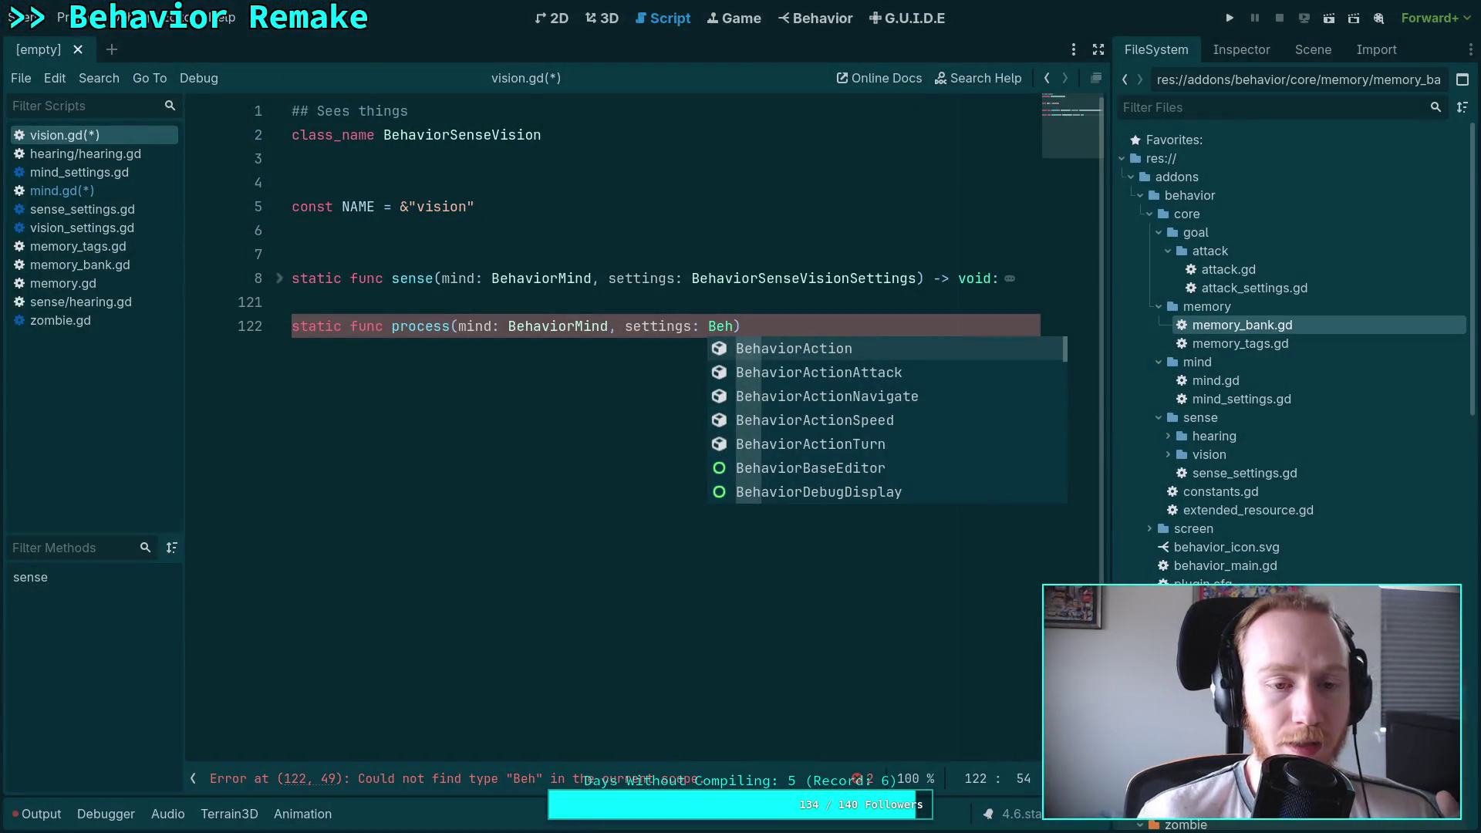
Step: In mind.gd, examine add_sense_event's and has_sense_event's parameters and unfold has_sense_event on line 47
{"action": "left_click", "coordinate": [74, 200]}
{"action": "scroll", "coordinate": [528, 412], "scroll_direction": "up", "scroll_amount": 8}
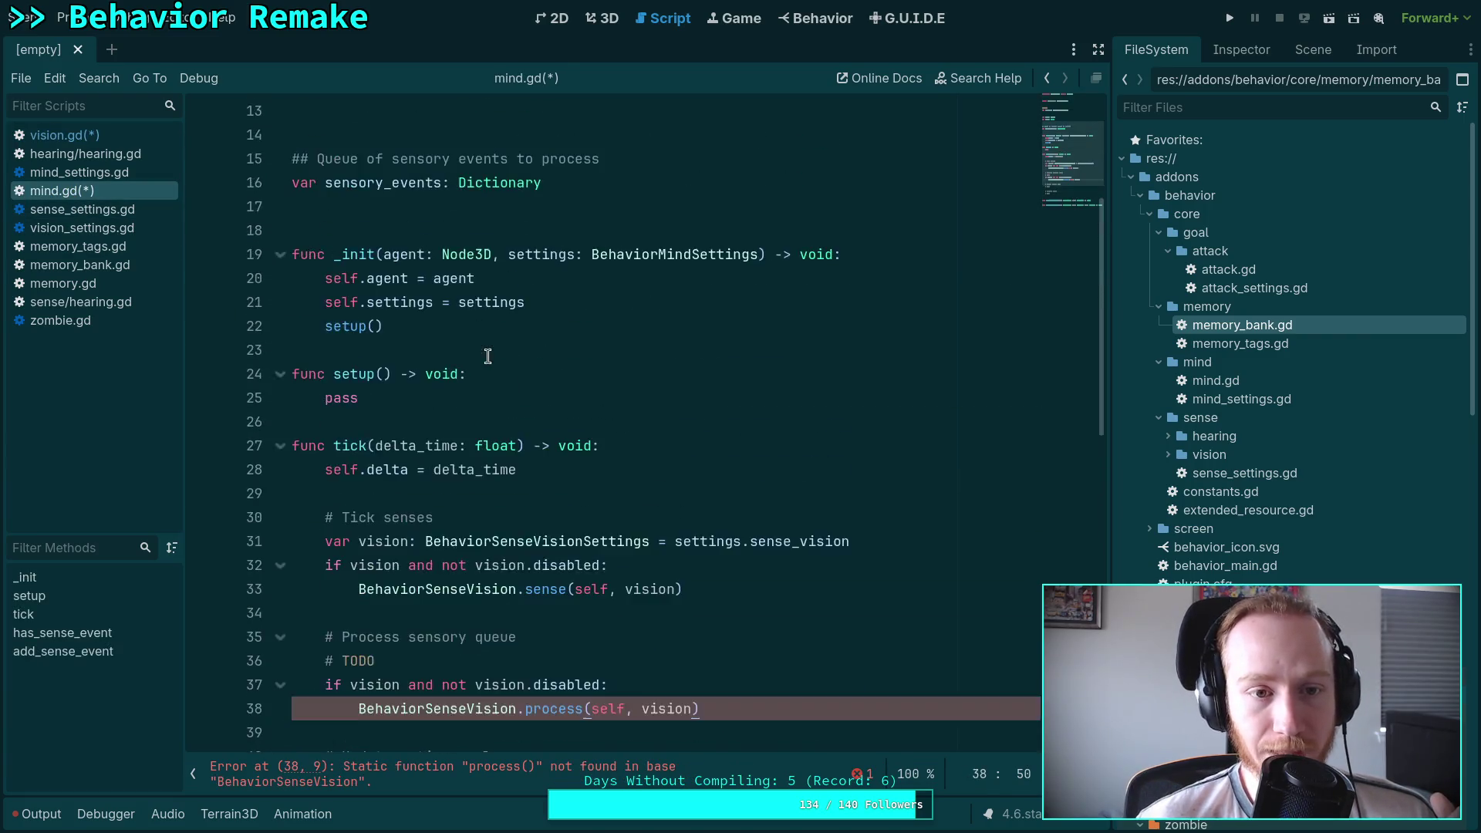
{"action": "scroll", "coordinate": [529, 411], "scroll_direction": "down", "scroll_amount": 4}
{"action": "scroll", "coordinate": [529, 411], "scroll_direction": "down", "scroll_amount": 5}
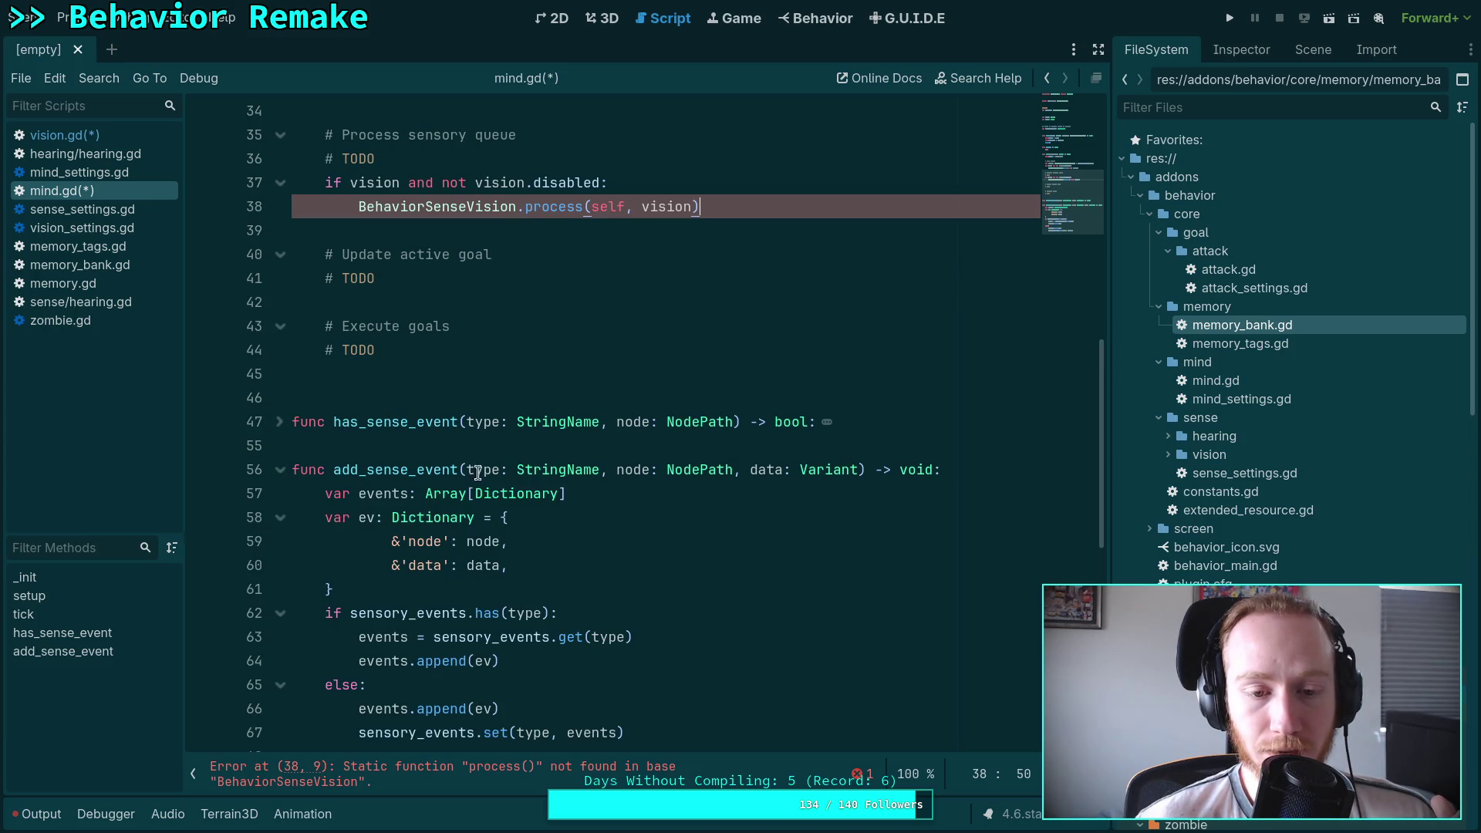
{"action": "left_click_drag", "start_coordinate": [466, 472], "coordinate": [734, 472]}
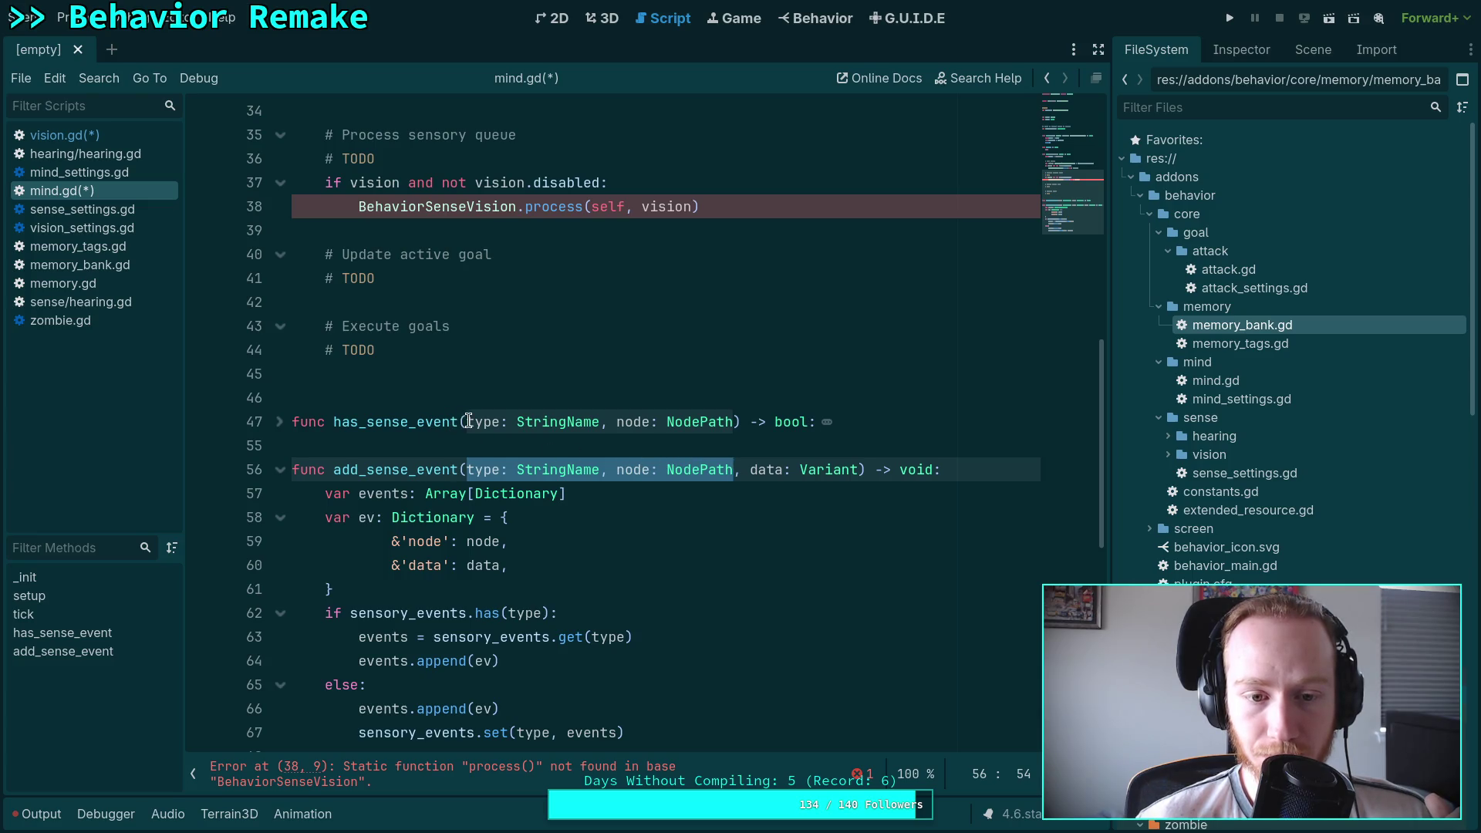
{"action": "left_click_drag", "start_coordinate": [467, 422], "coordinate": [730, 425]}
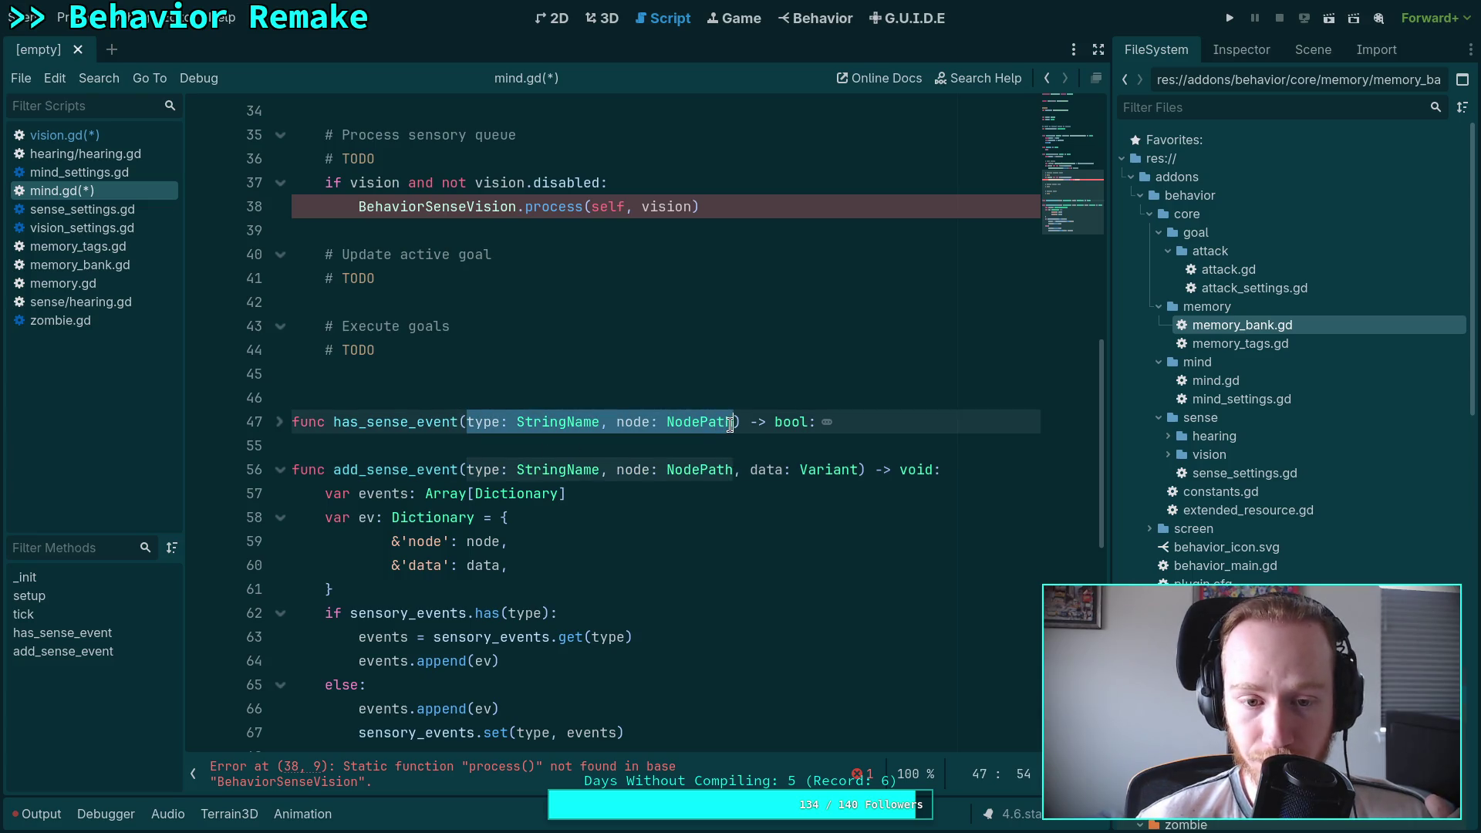
{"action": "left_click", "coordinate": [281, 423]}
{"action": "scroll", "coordinate": [567, 486], "scroll_direction": "down", "scroll_amount": 2}
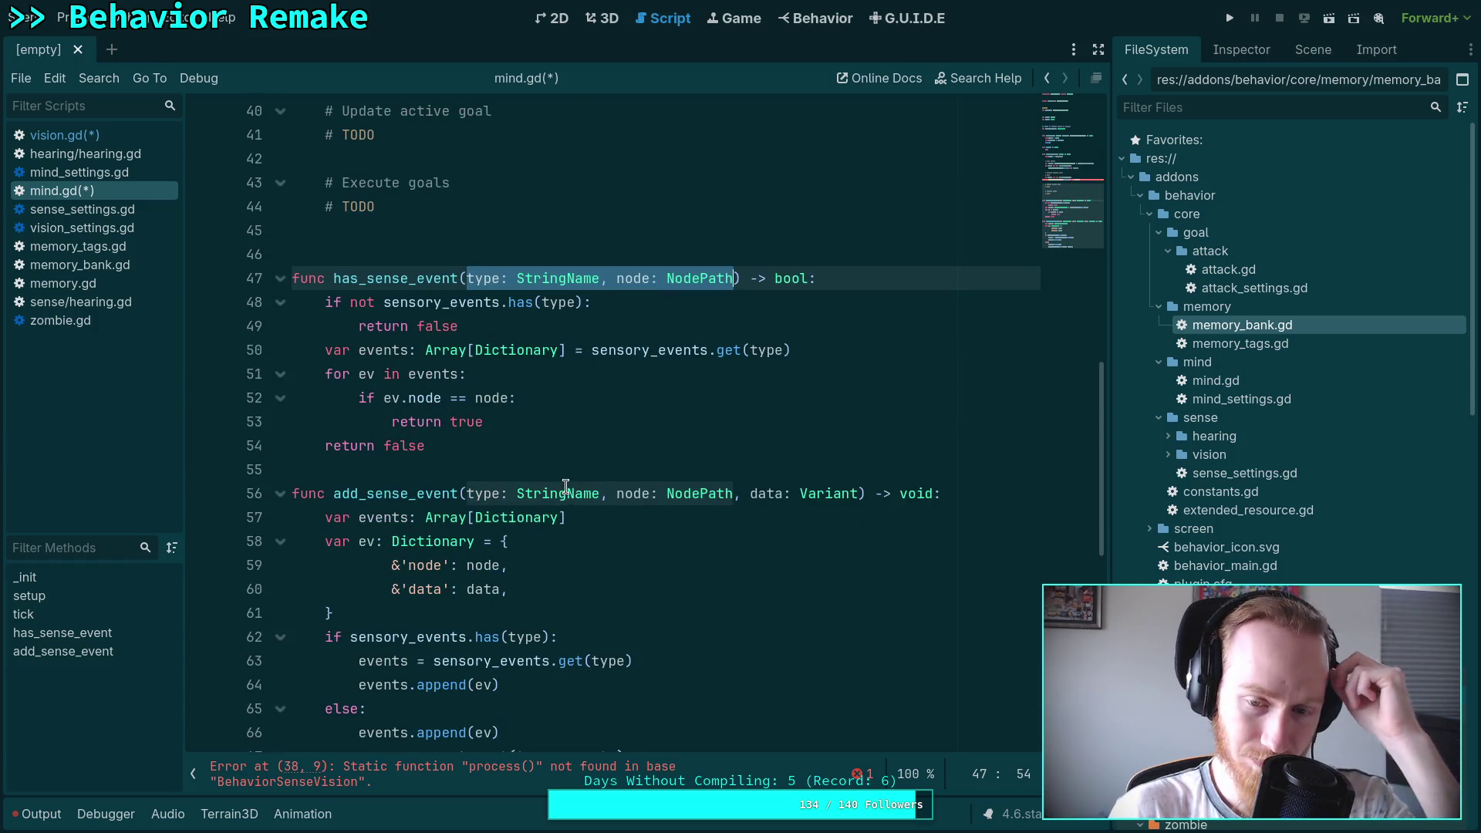
{"action": "left_click", "coordinate": [480, 446]}
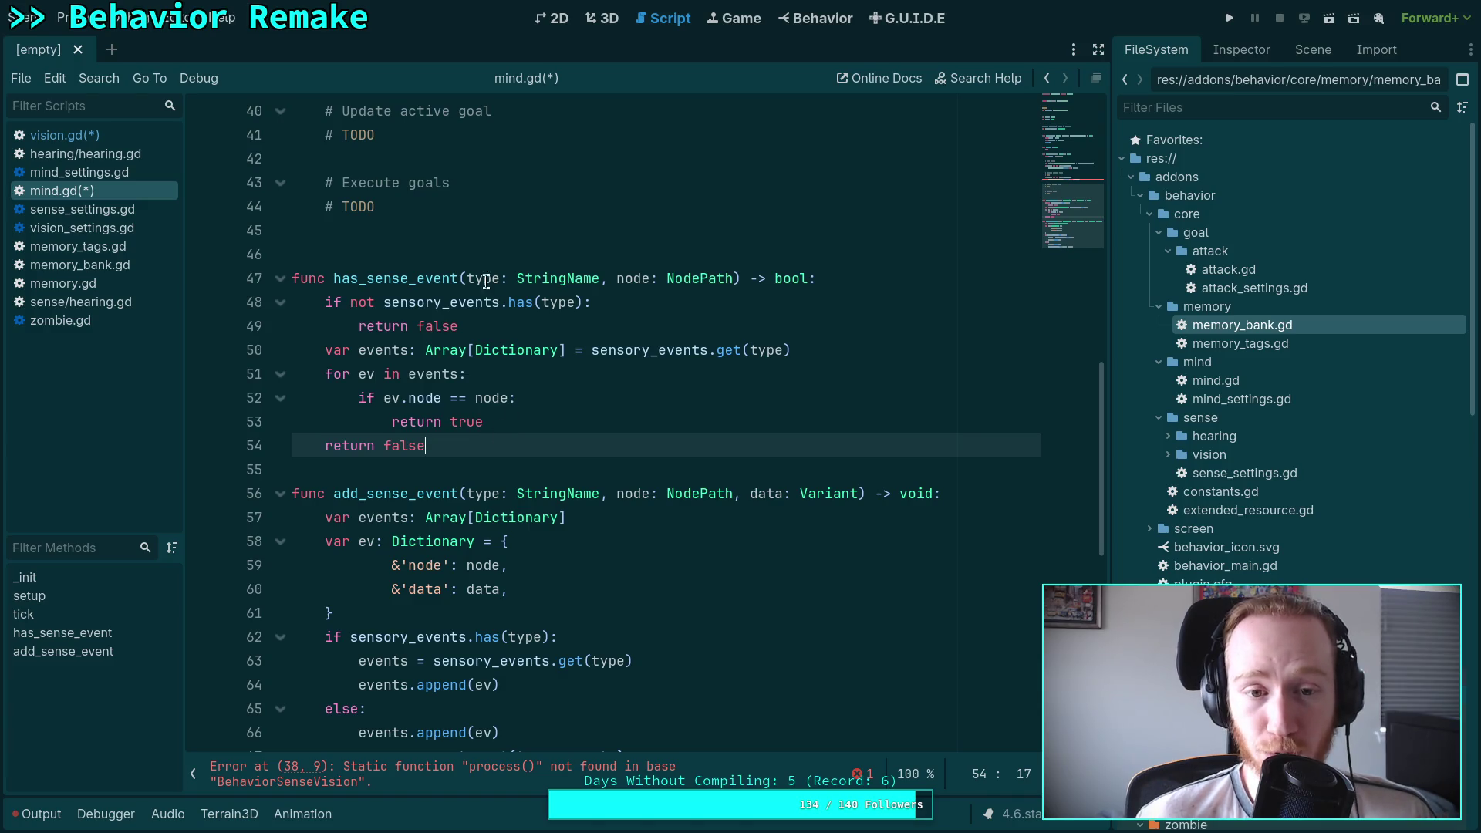
{"action": "left_click_drag", "start_coordinate": [466, 277], "coordinate": [733, 278]}
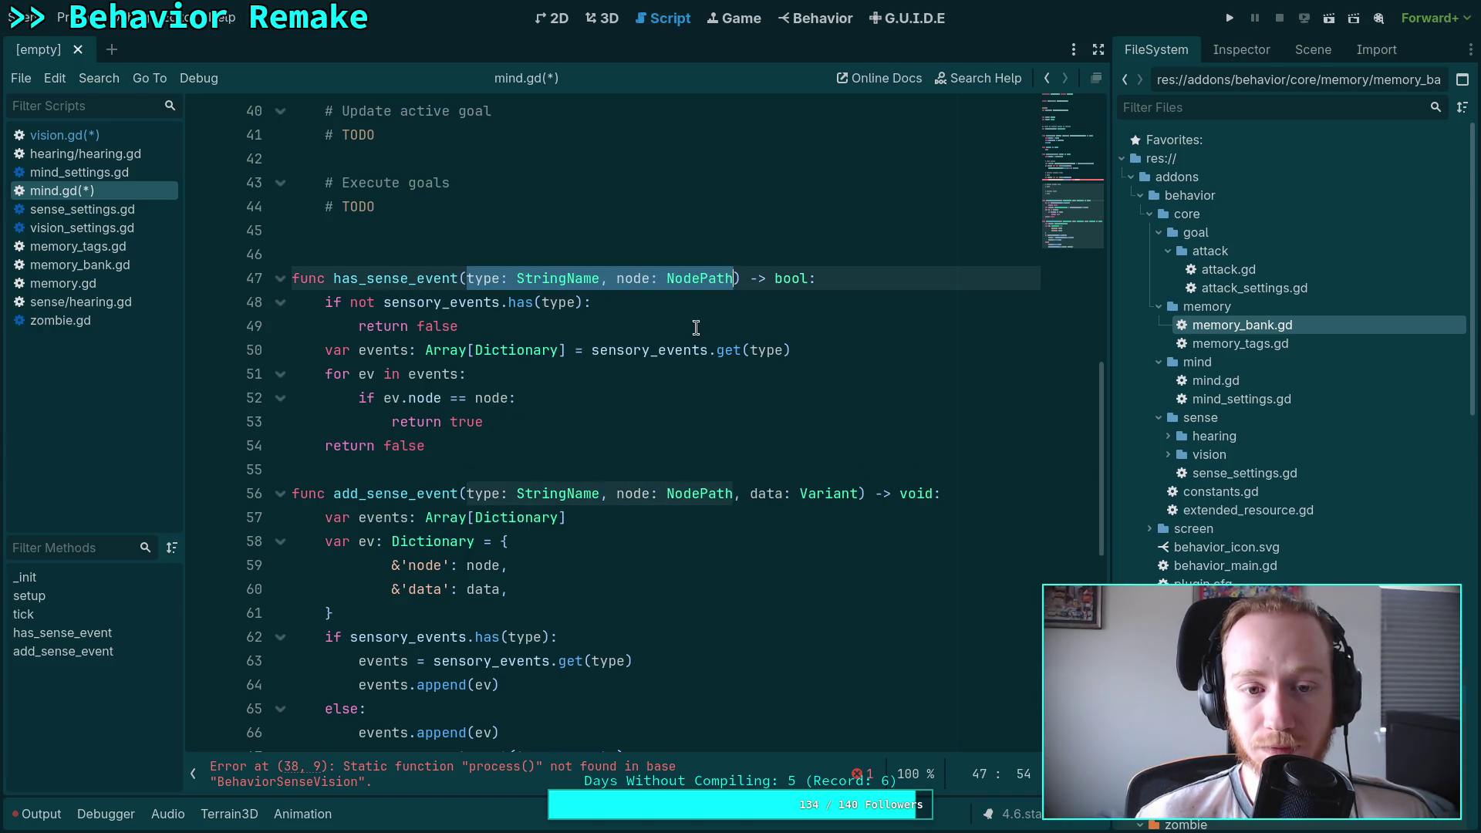
{"action": "left_click", "coordinate": [464, 278]}
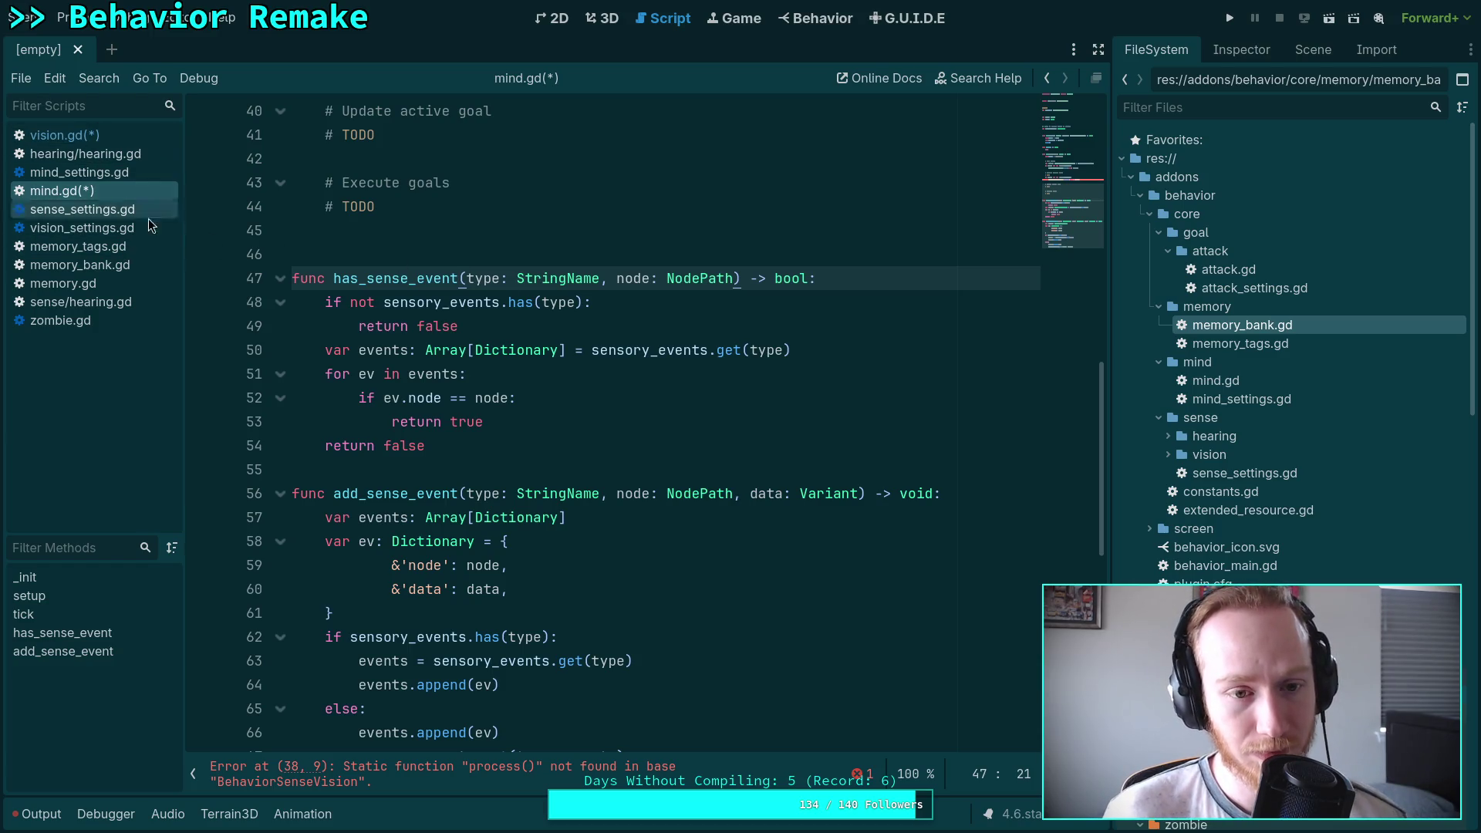
{"action": "scroll", "coordinate": [439, 319], "scroll_direction": "up", "scroll_amount": 4}
{"action": "scroll", "coordinate": [439, 318], "scroll_direction": "up", "scroll_amount": 2}
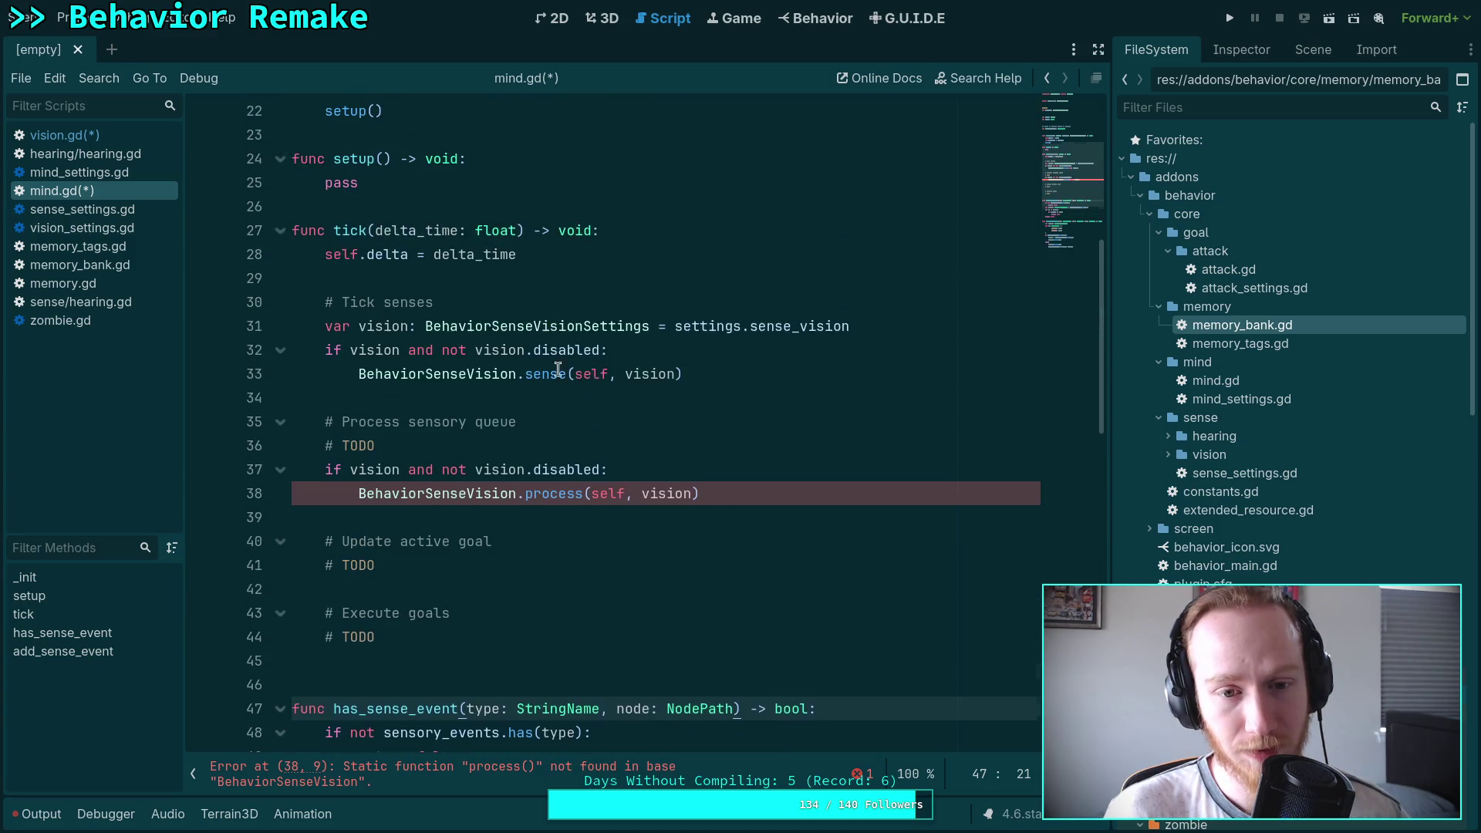
{"action": "left_click_drag", "start_coordinate": [750, 486], "coordinate": [326, 473]}
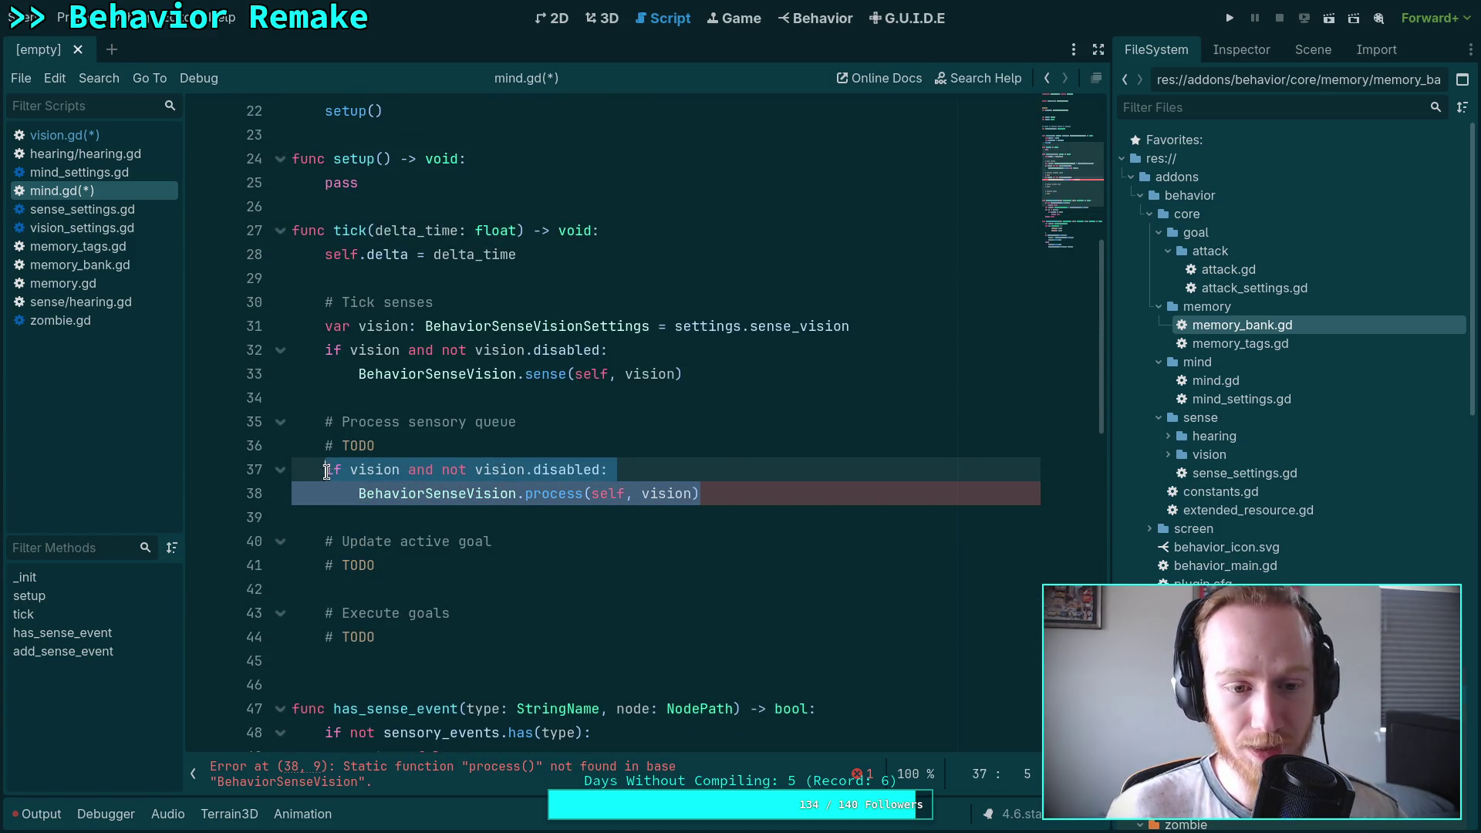
{"action": "double_click", "coordinate": [443, 492]}
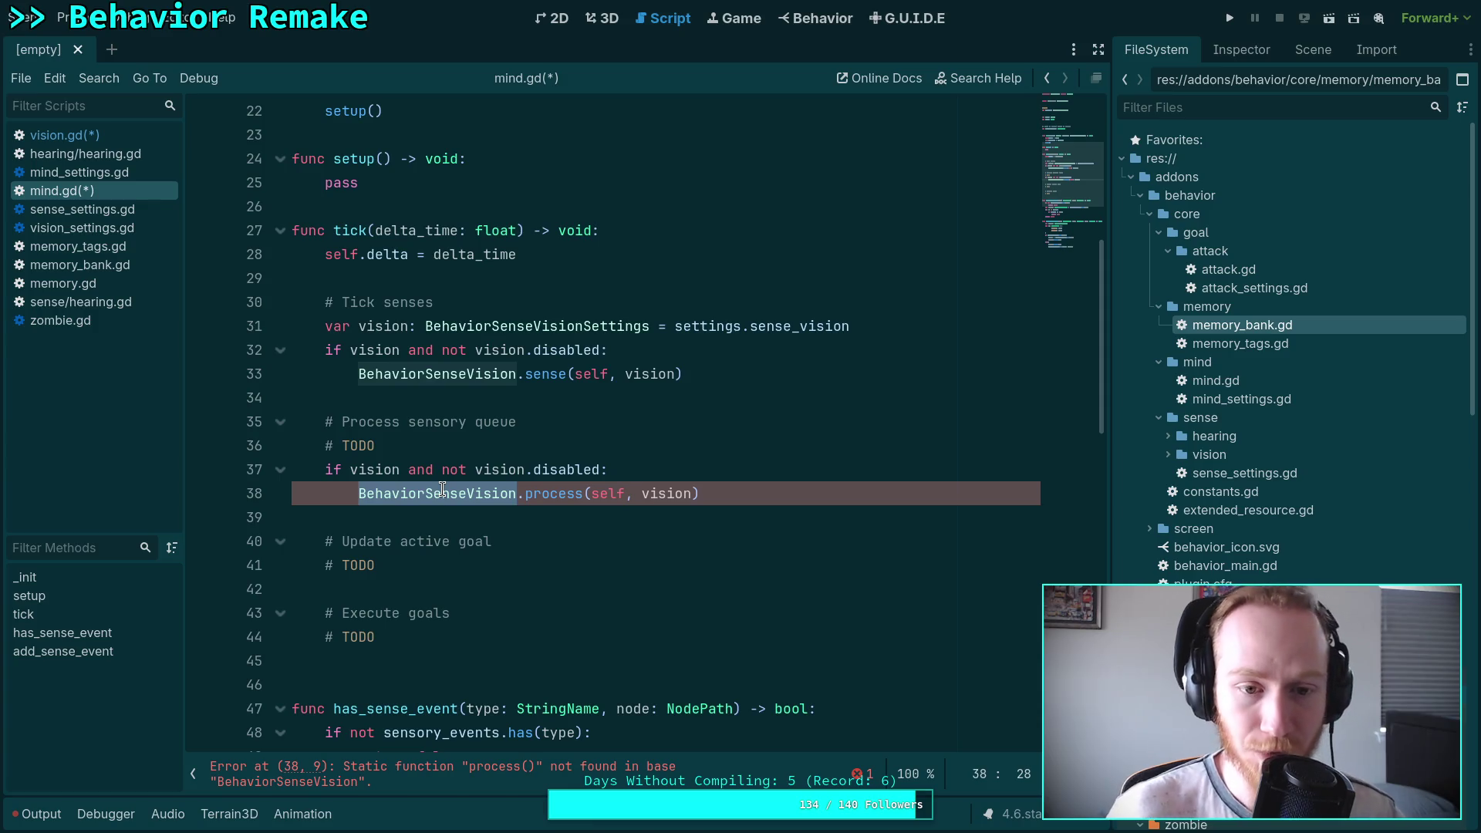
{"action": "left_click", "coordinate": [779, 498]}
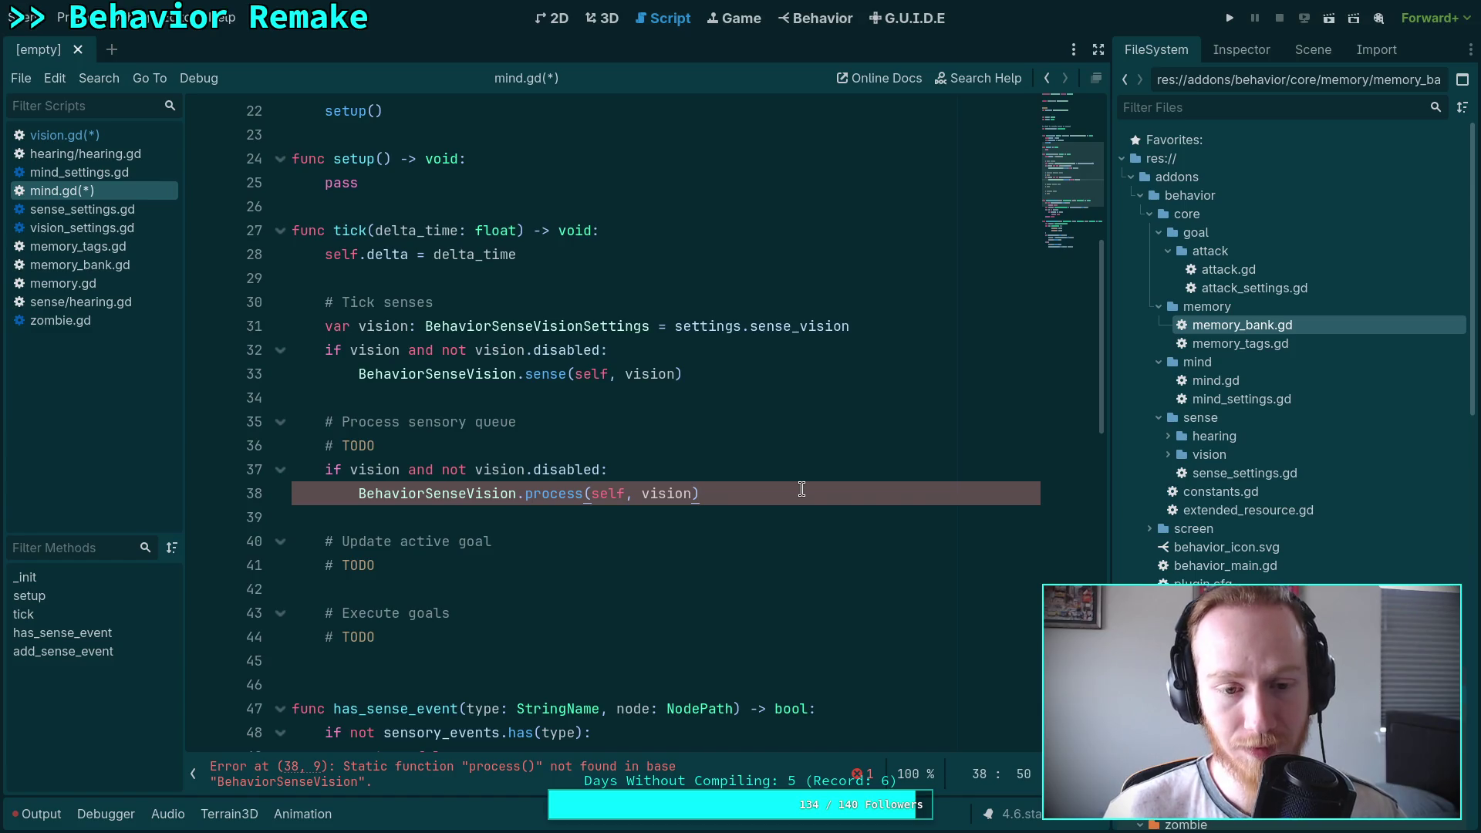
{"action": "left_click", "coordinate": [781, 23]}
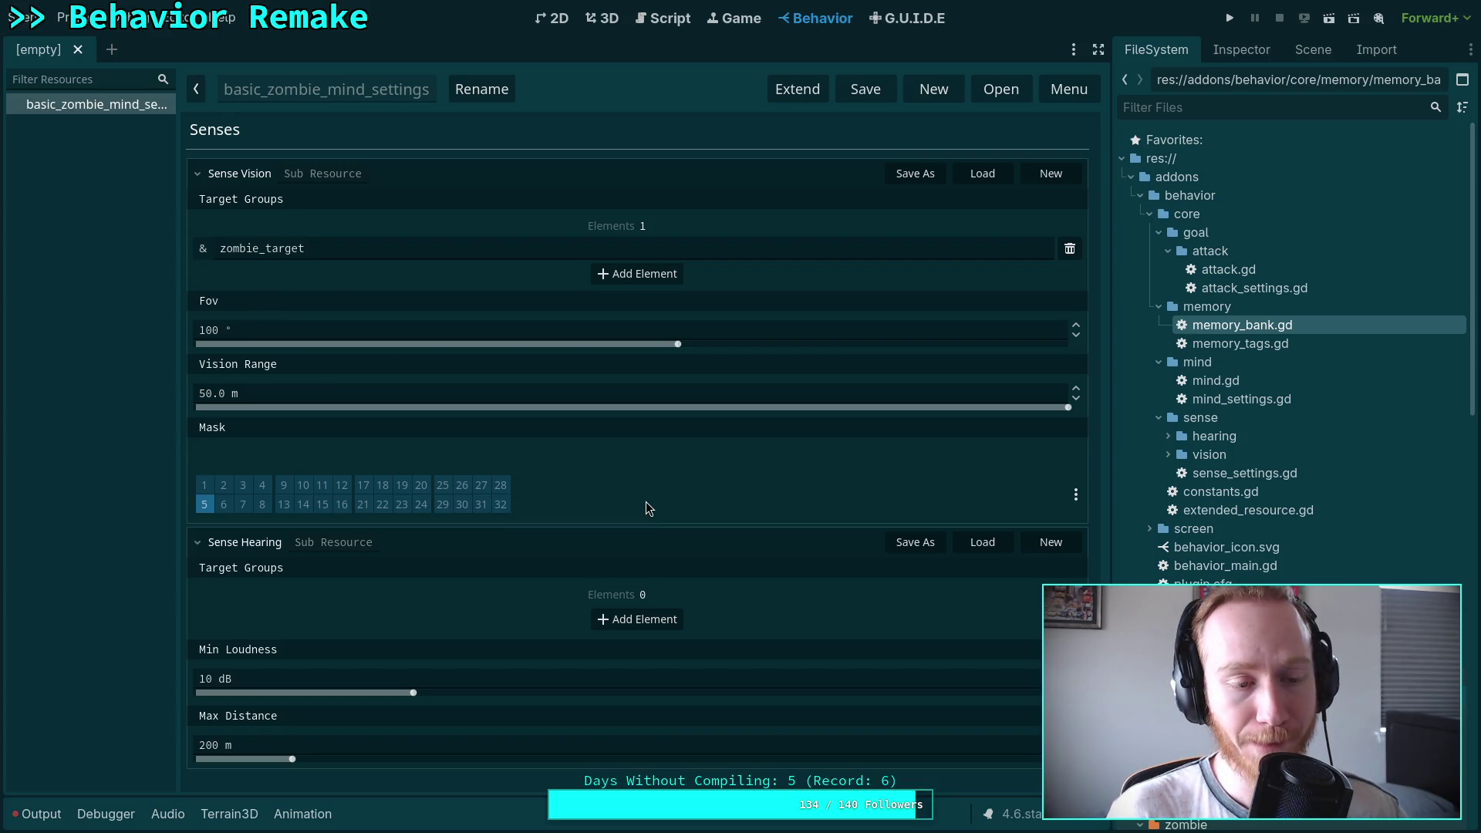
{"action": "left_click", "coordinate": [681, 19]}
{"action": "left_click", "coordinate": [823, 19]}
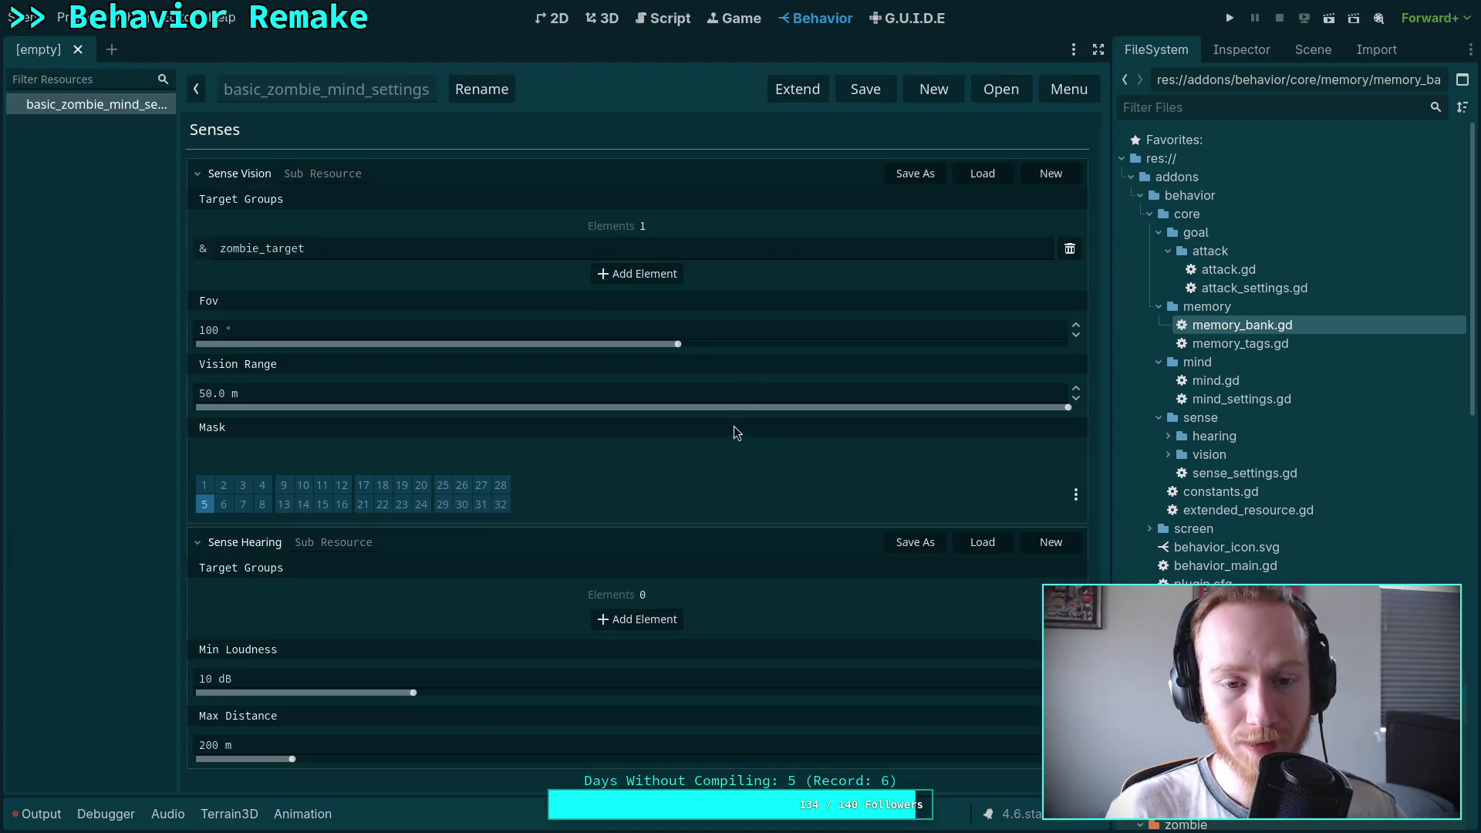
{"action": "left_click", "coordinate": [656, 19]}
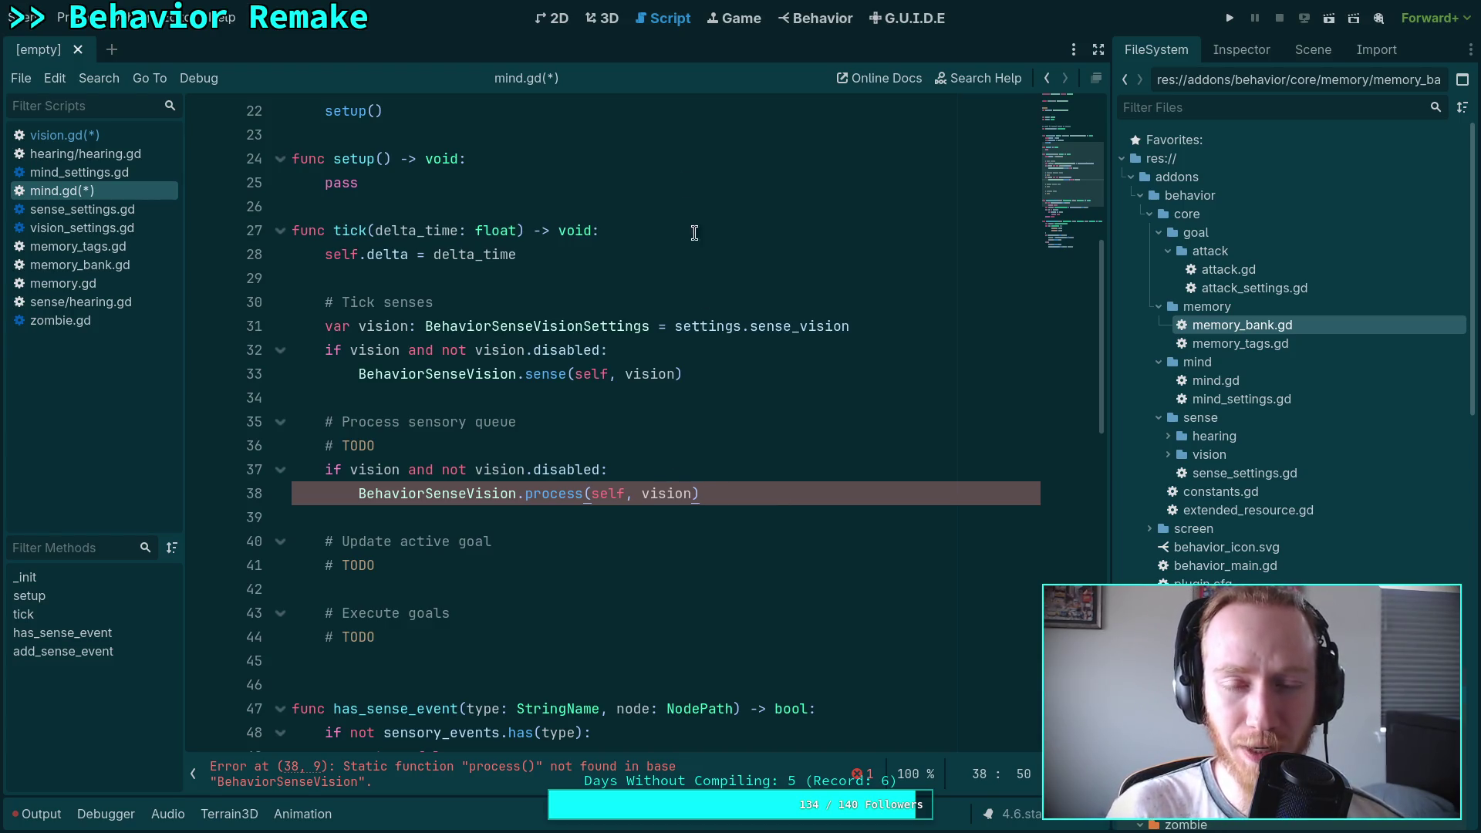
Step: Glance at the zombie mind settings, back to mind.gd, then open the Cognition design notes
{"action": "left_click", "coordinate": [816, 19]}
{"action": "left_click", "coordinate": [663, 25]}
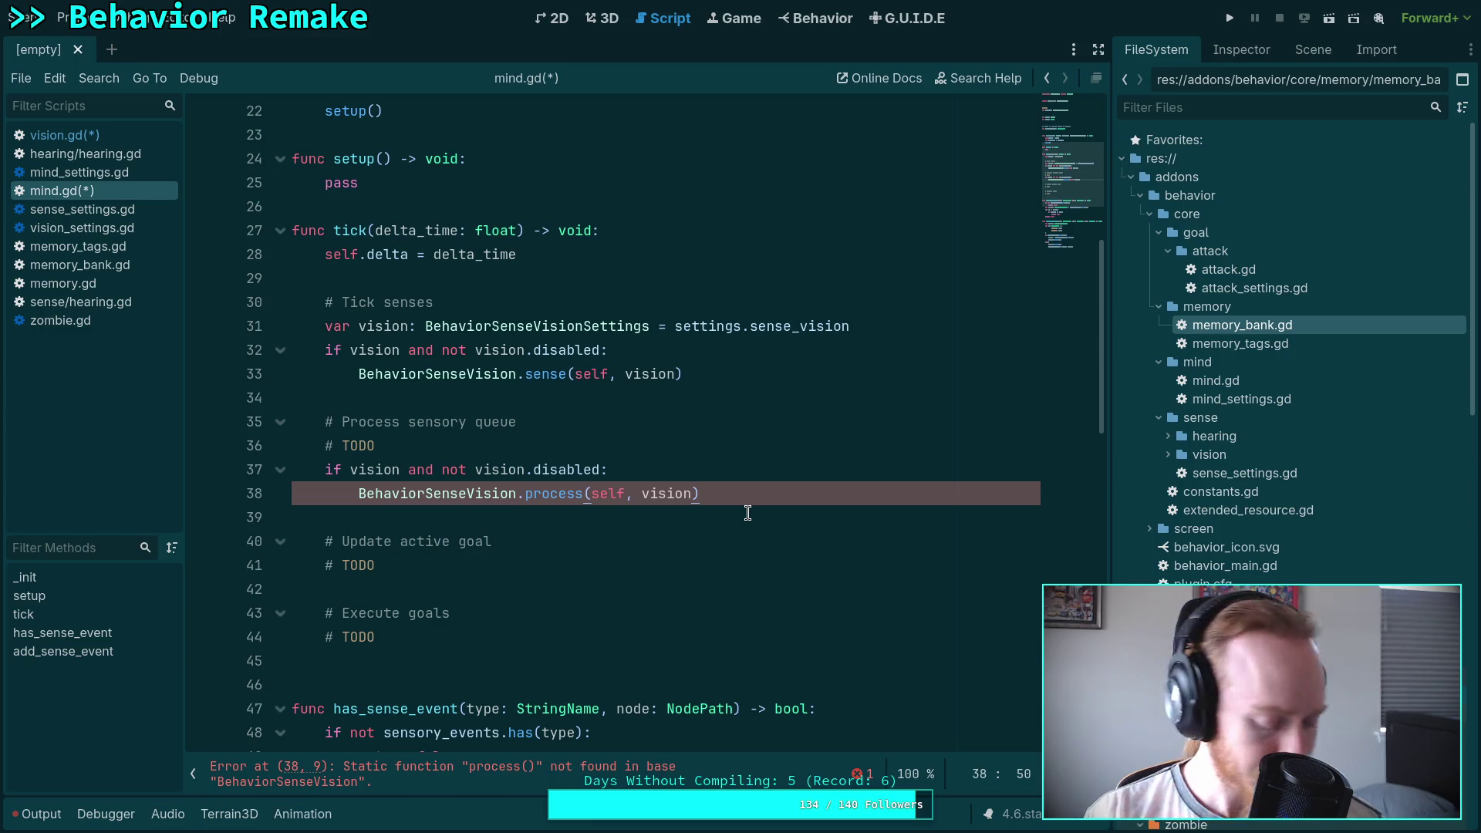
{"action": "key", "text": "alt+Tab"}
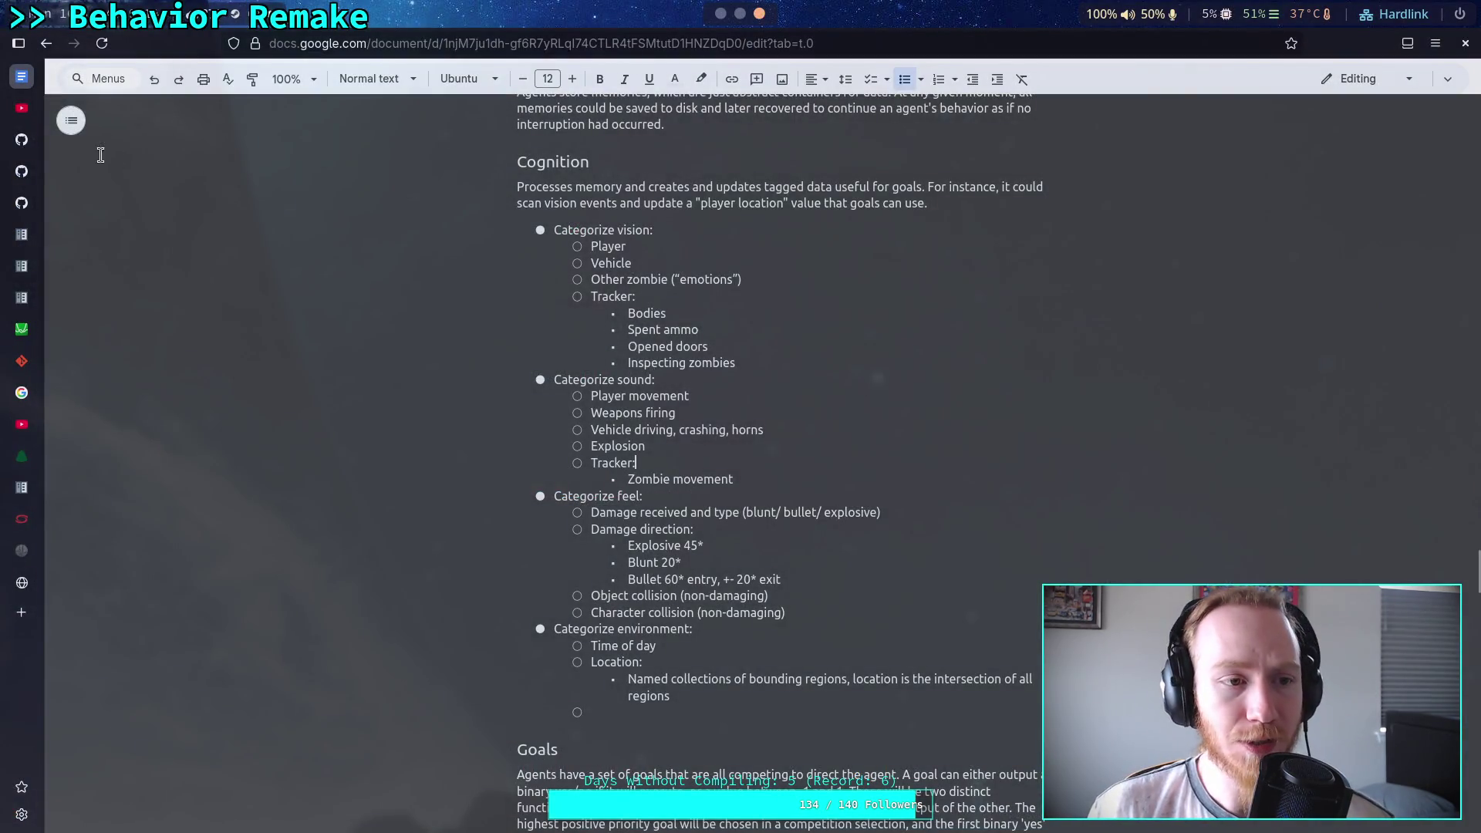
Step: Seek the Managing Complexity in the Halo 2 AI System talk back to 16:56
{"action": "left_click", "coordinate": [31, 116]}
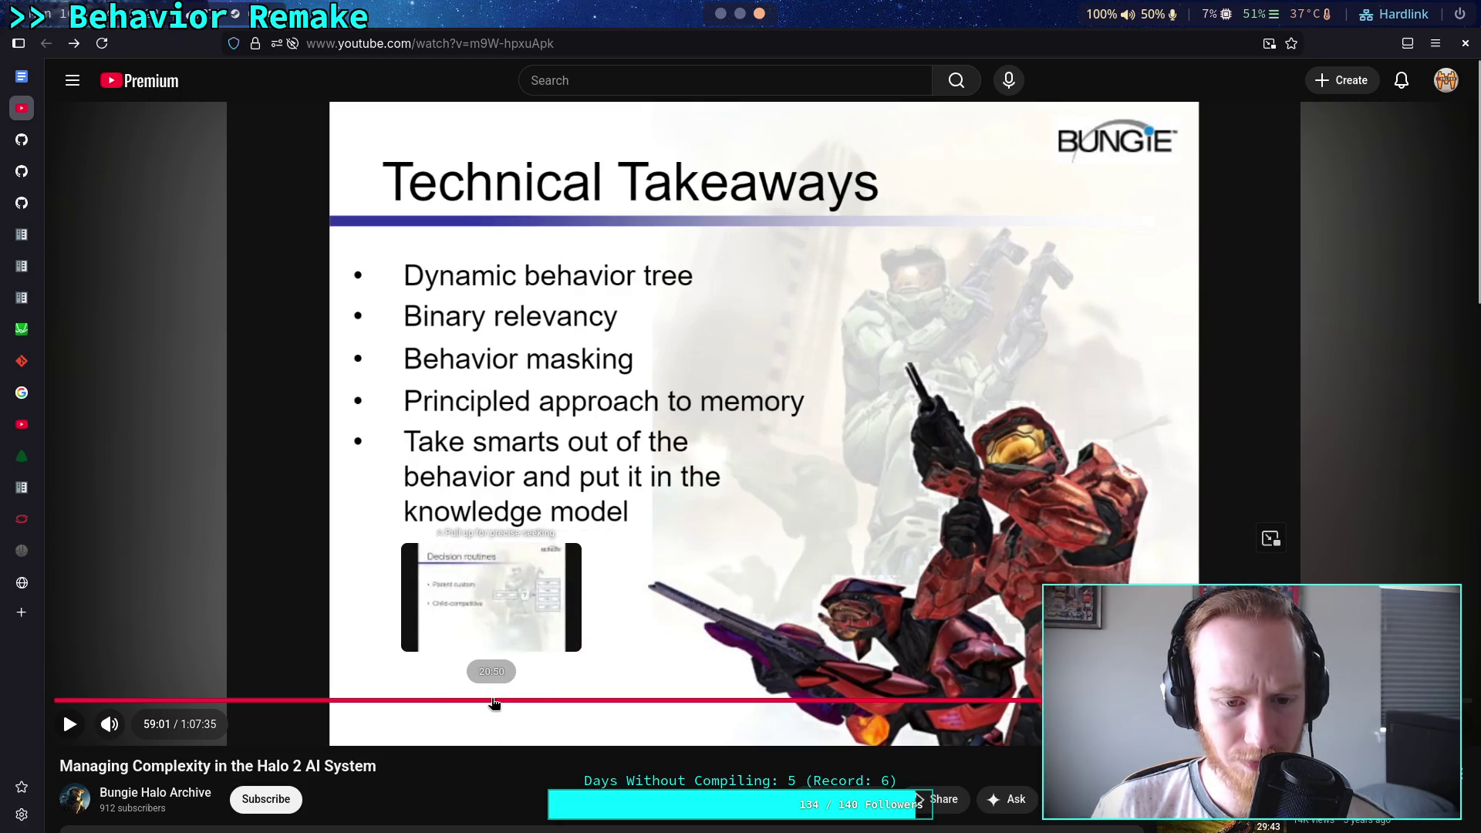
{"action": "left_click", "coordinate": [410, 701]}
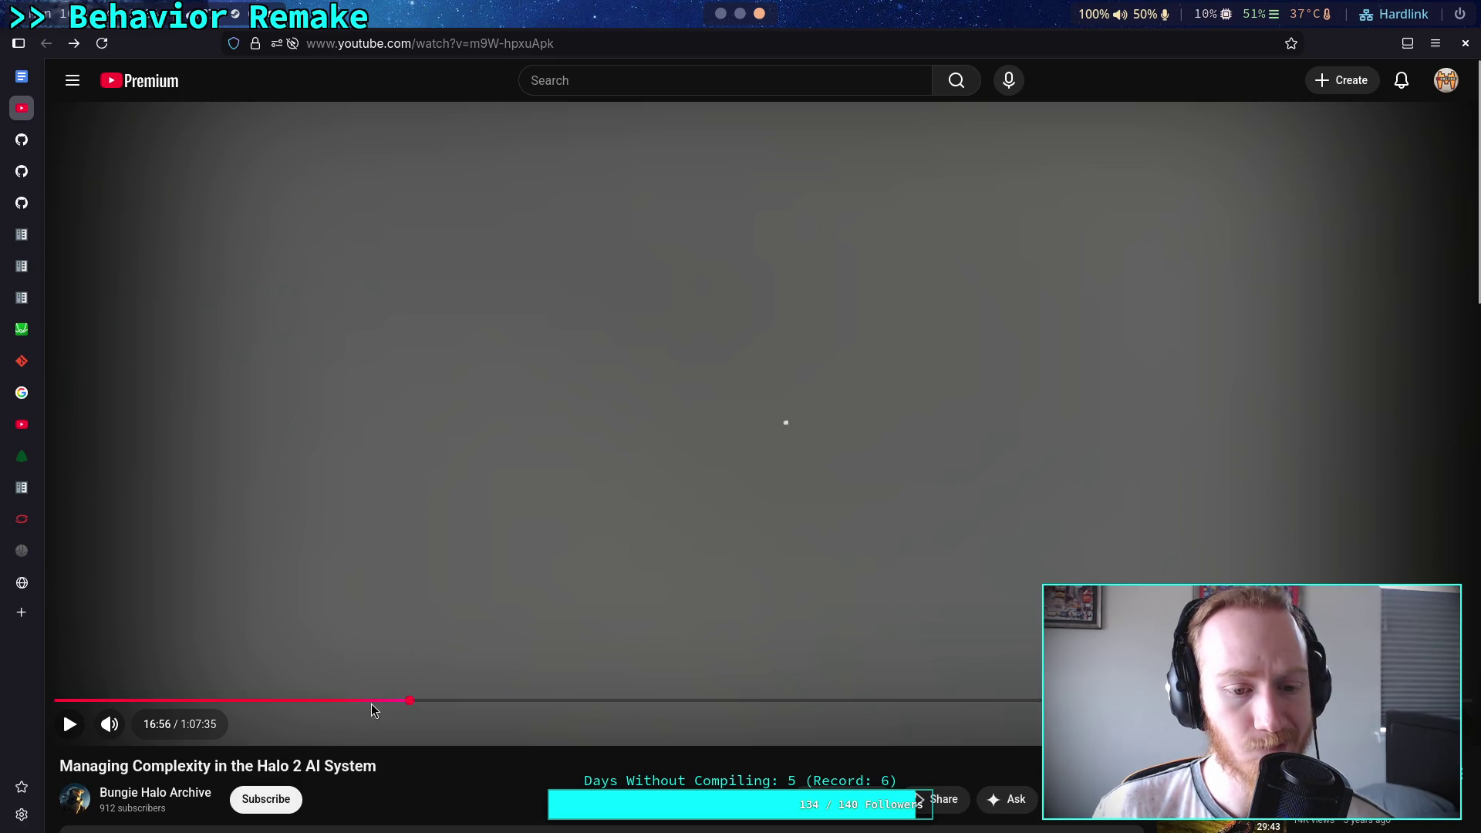
Step: Seek the Halo 2 AI talk to 17:45 and pause on the Behaviors slide
{"action": "left_click", "coordinate": [426, 700]}
{"action": "left_click", "coordinate": [455, 641]}
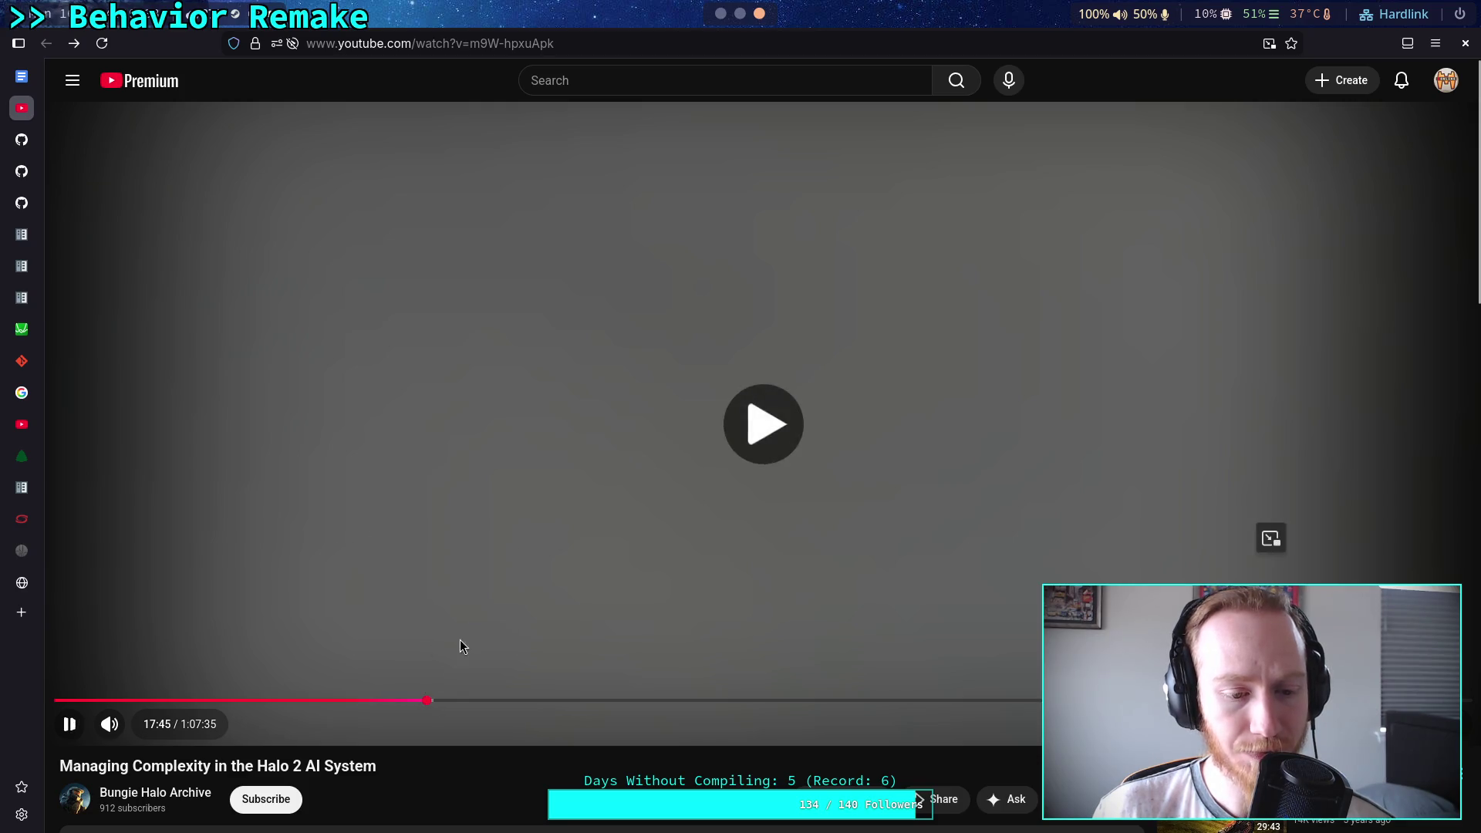
{"action": "left_click", "coordinate": [485, 624]}
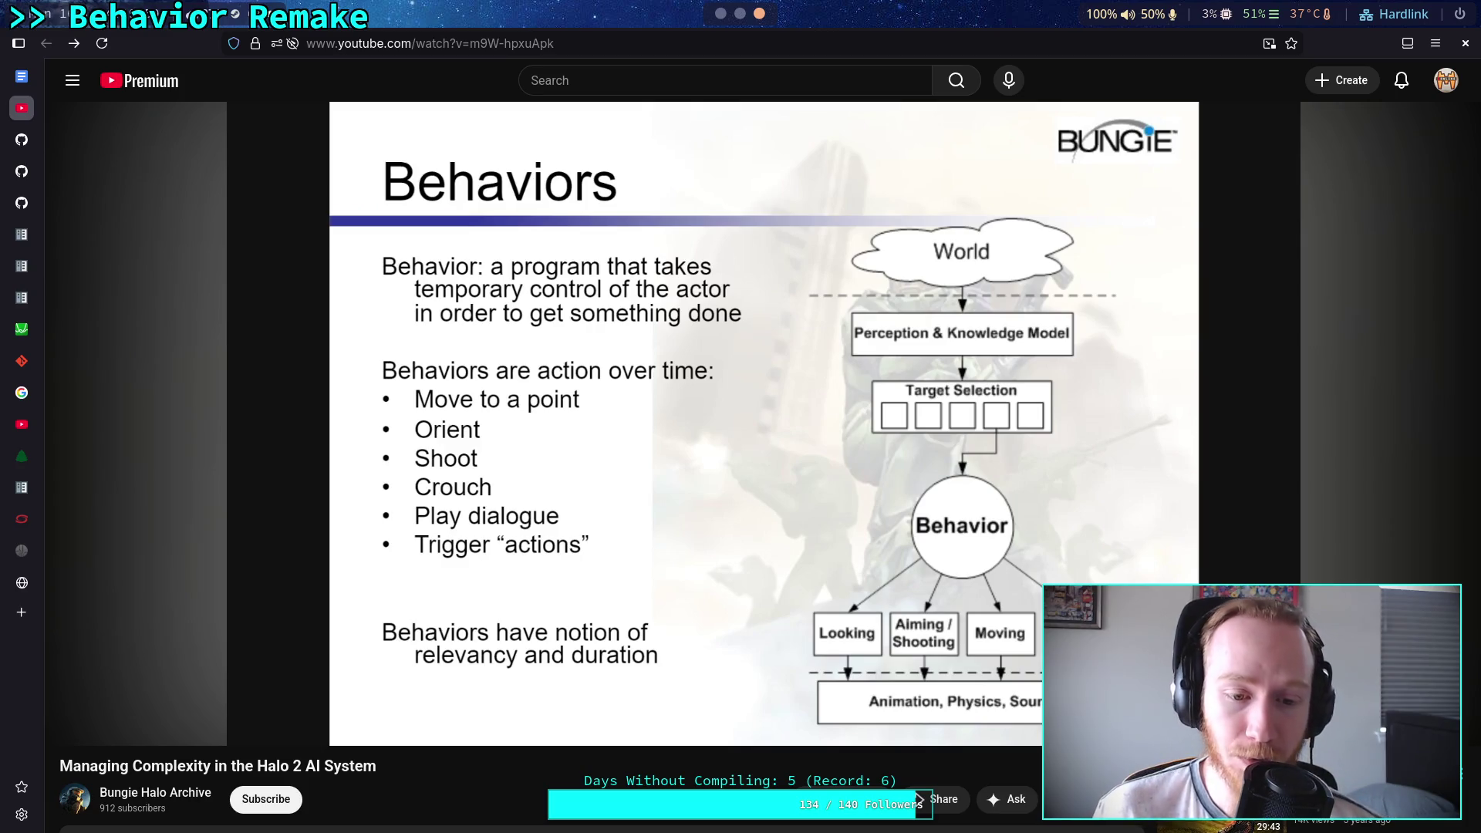
Step: Scrub through 19:17, 15:12 and 16:54, settle at 17:31, then return to Godot
{"action": "mouse_move", "coordinate": [613, 547]}
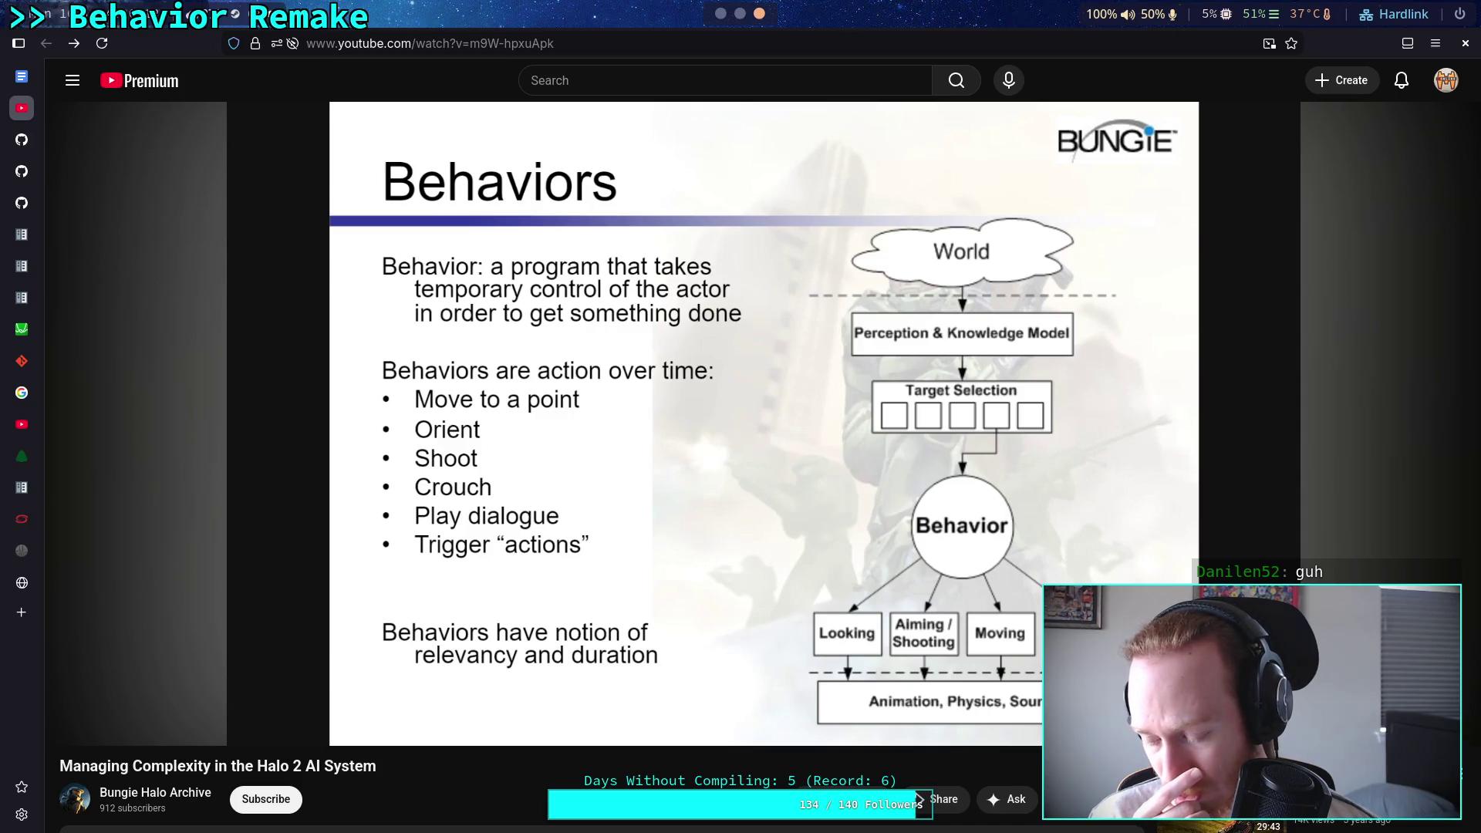
{"action": "mouse_move", "coordinate": [464, 710]}
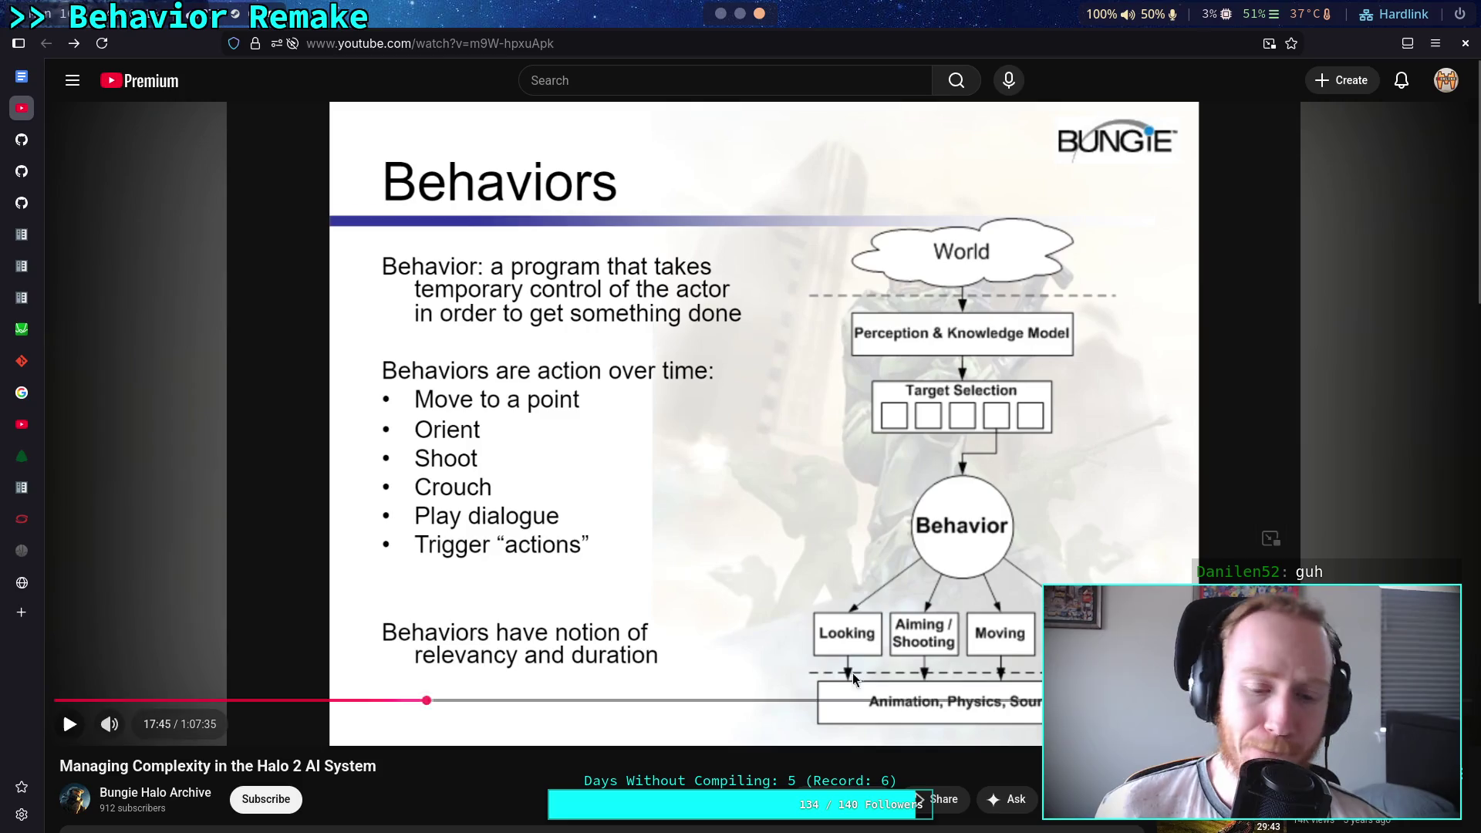
{"action": "left_click", "coordinate": [462, 703]}
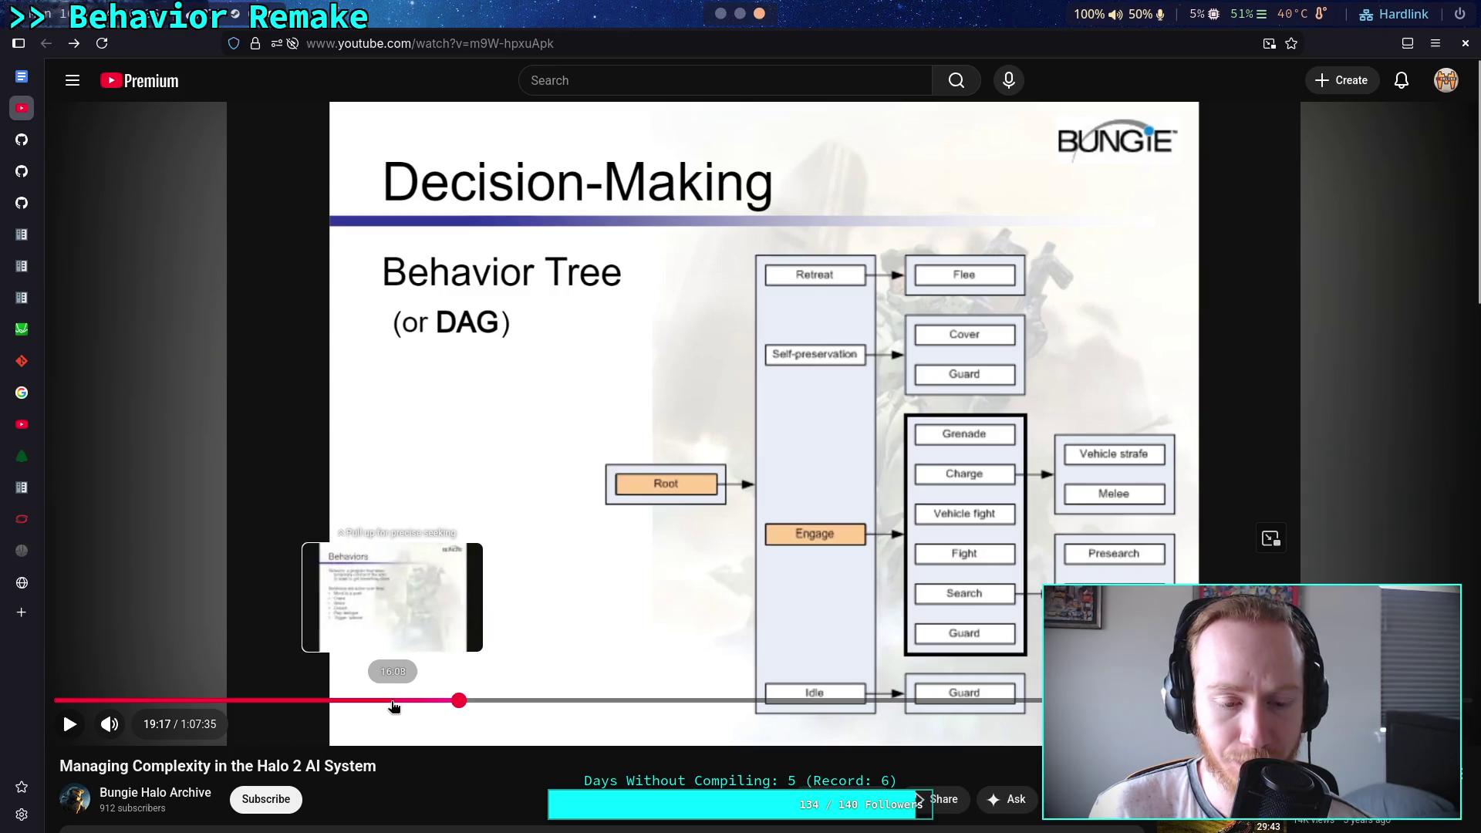
{"action": "left_click", "coordinate": [374, 702]}
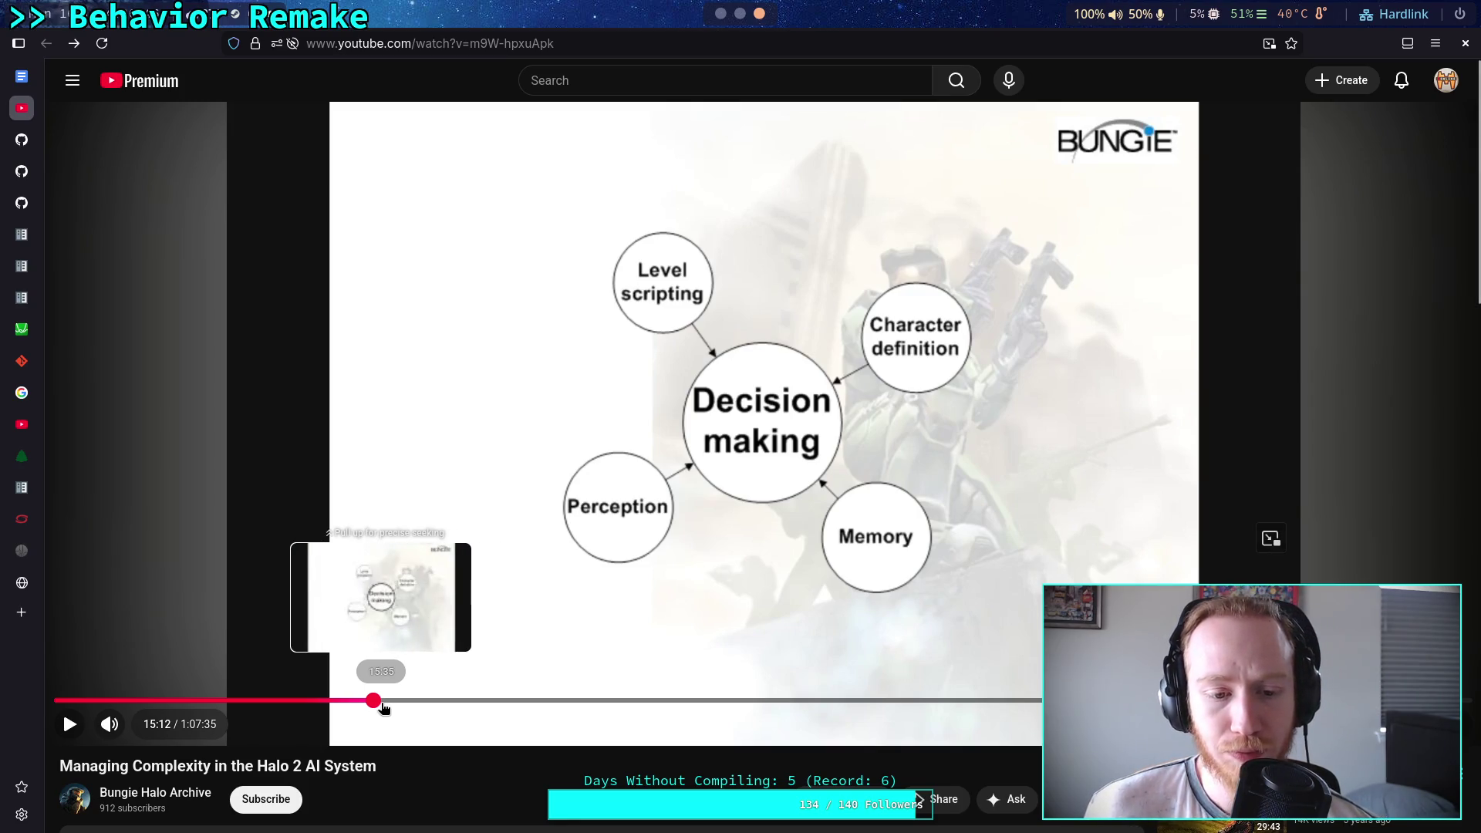
{"action": "left_click", "coordinate": [410, 703]}
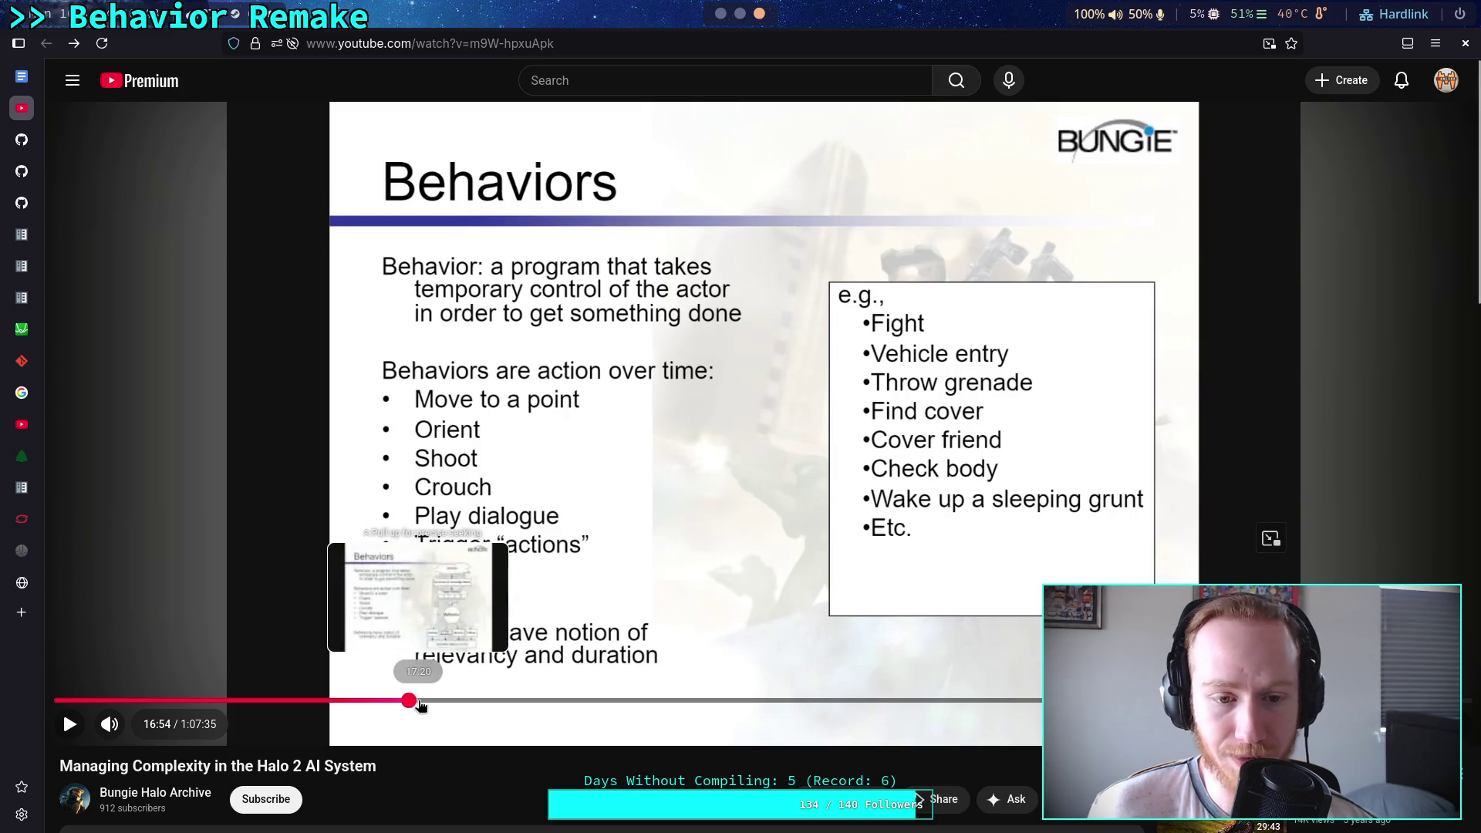
{"action": "left_click", "coordinate": [422, 703]}
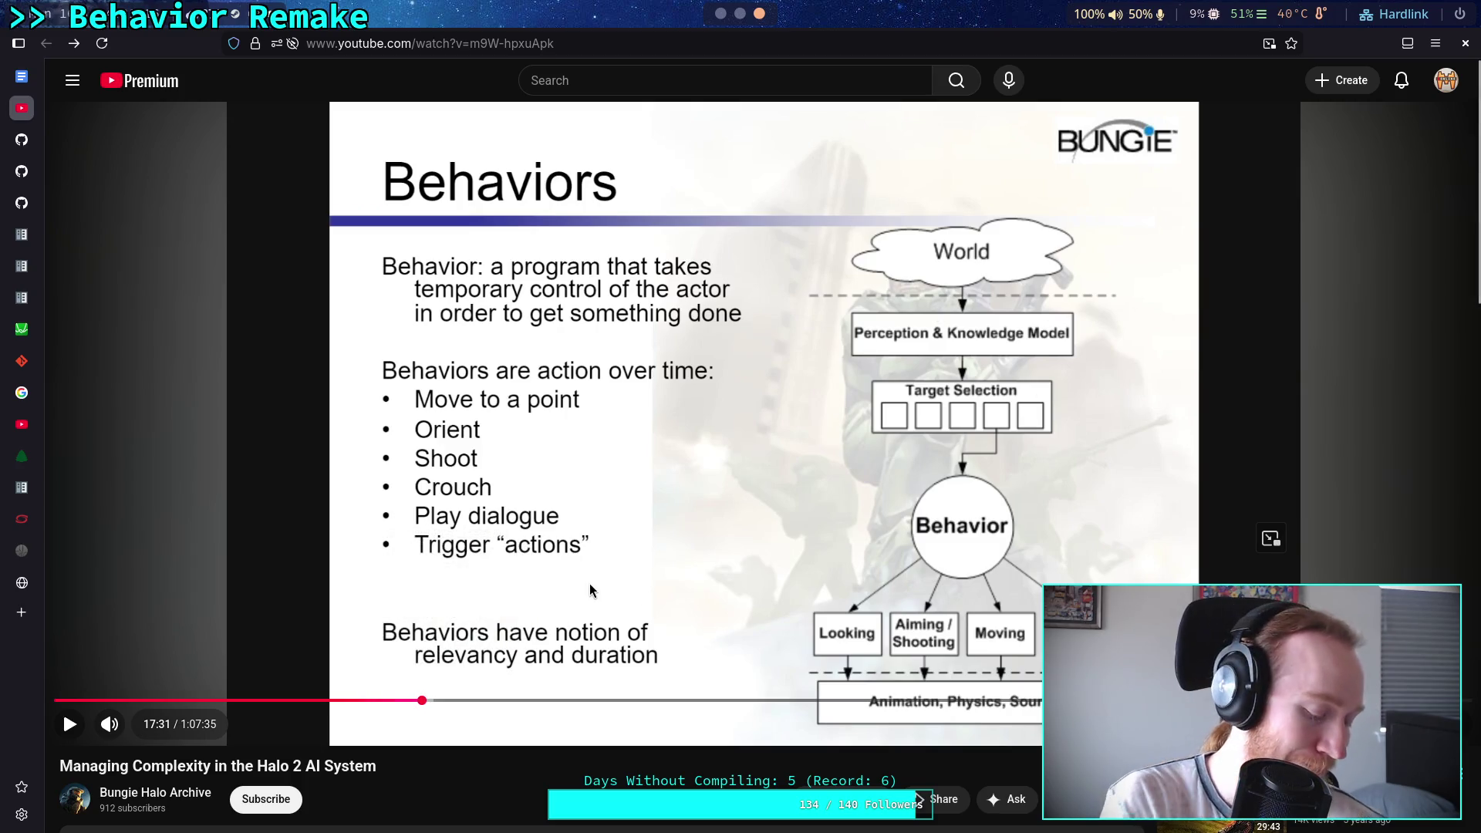
{"action": "key", "text": "alt+Tab"}
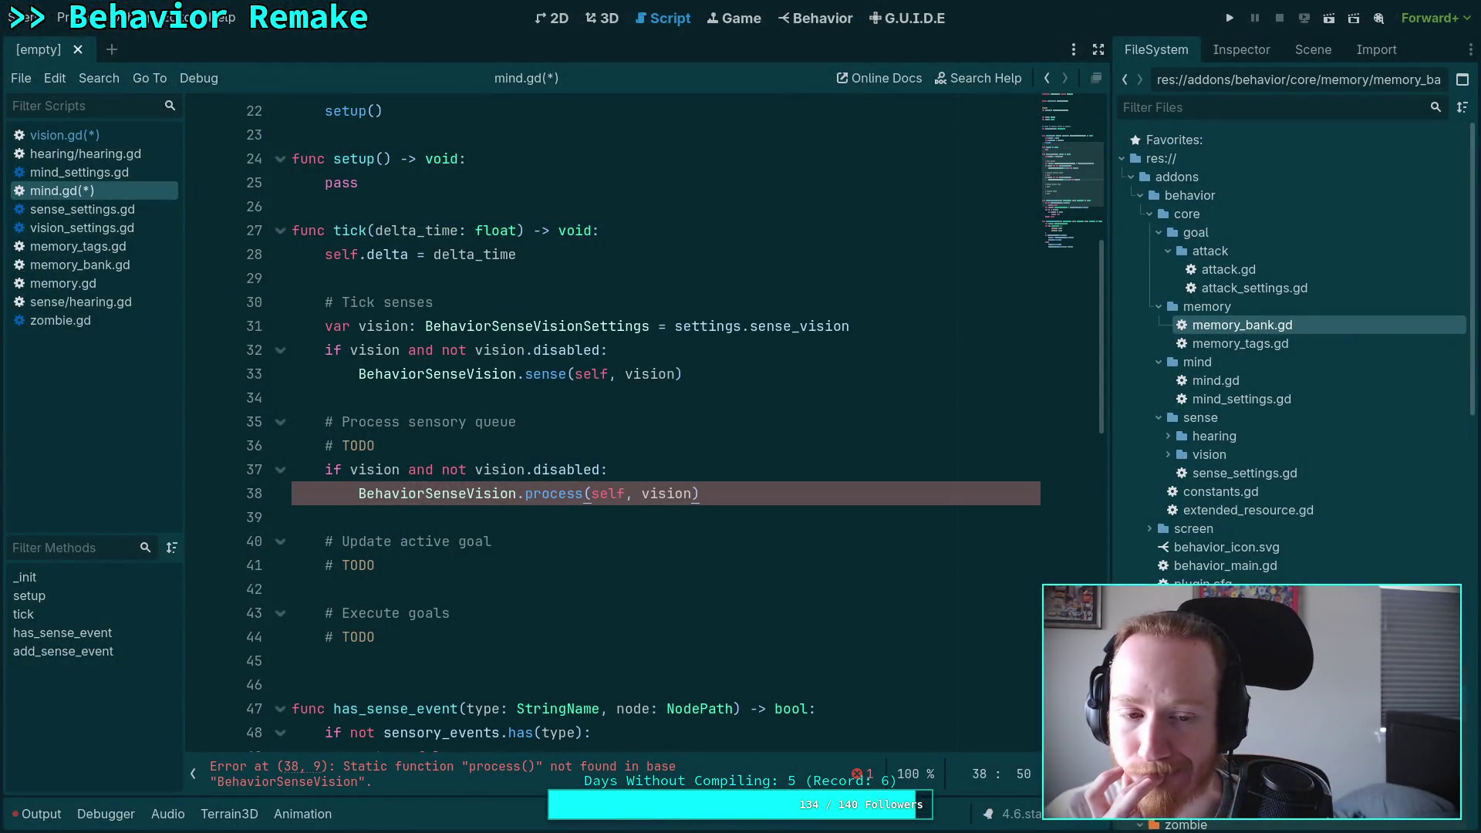
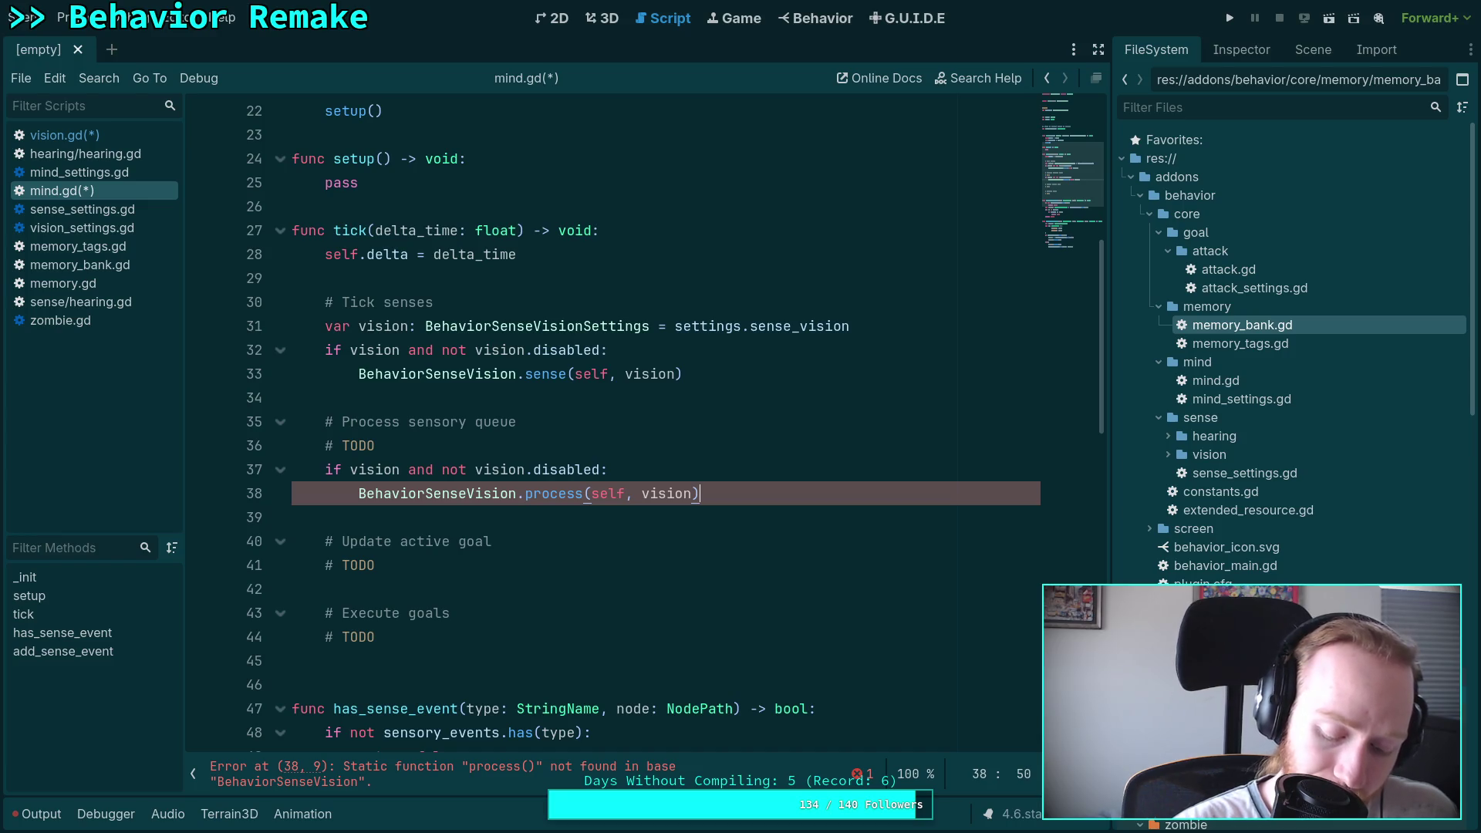
Step: Switch to vision.gd and scroll through the sense function's code
{"action": "left_click", "coordinate": [65, 135]}
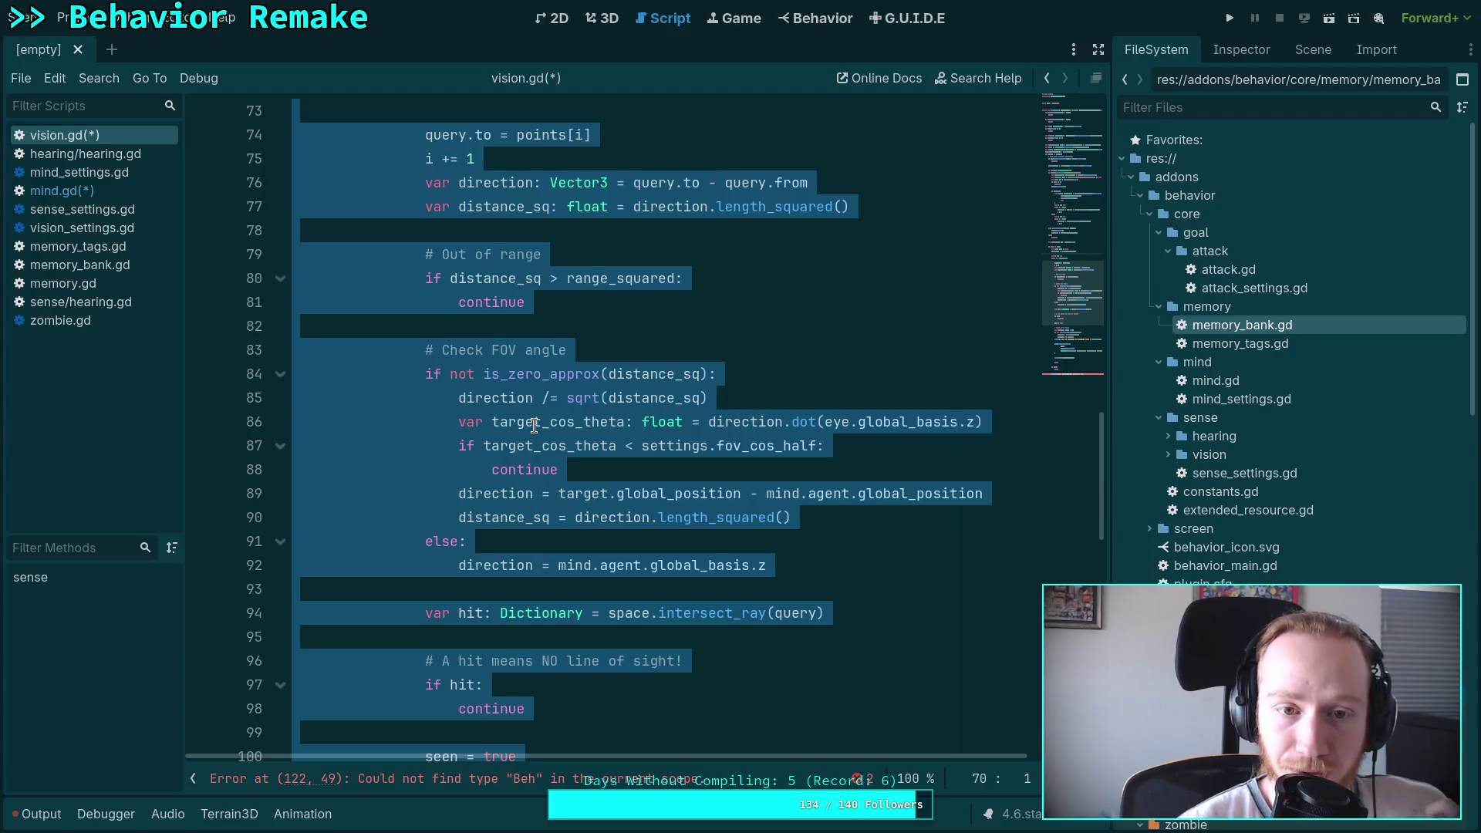
{"action": "scroll", "coordinate": [533, 426], "scroll_direction": "up", "scroll_amount": 3}
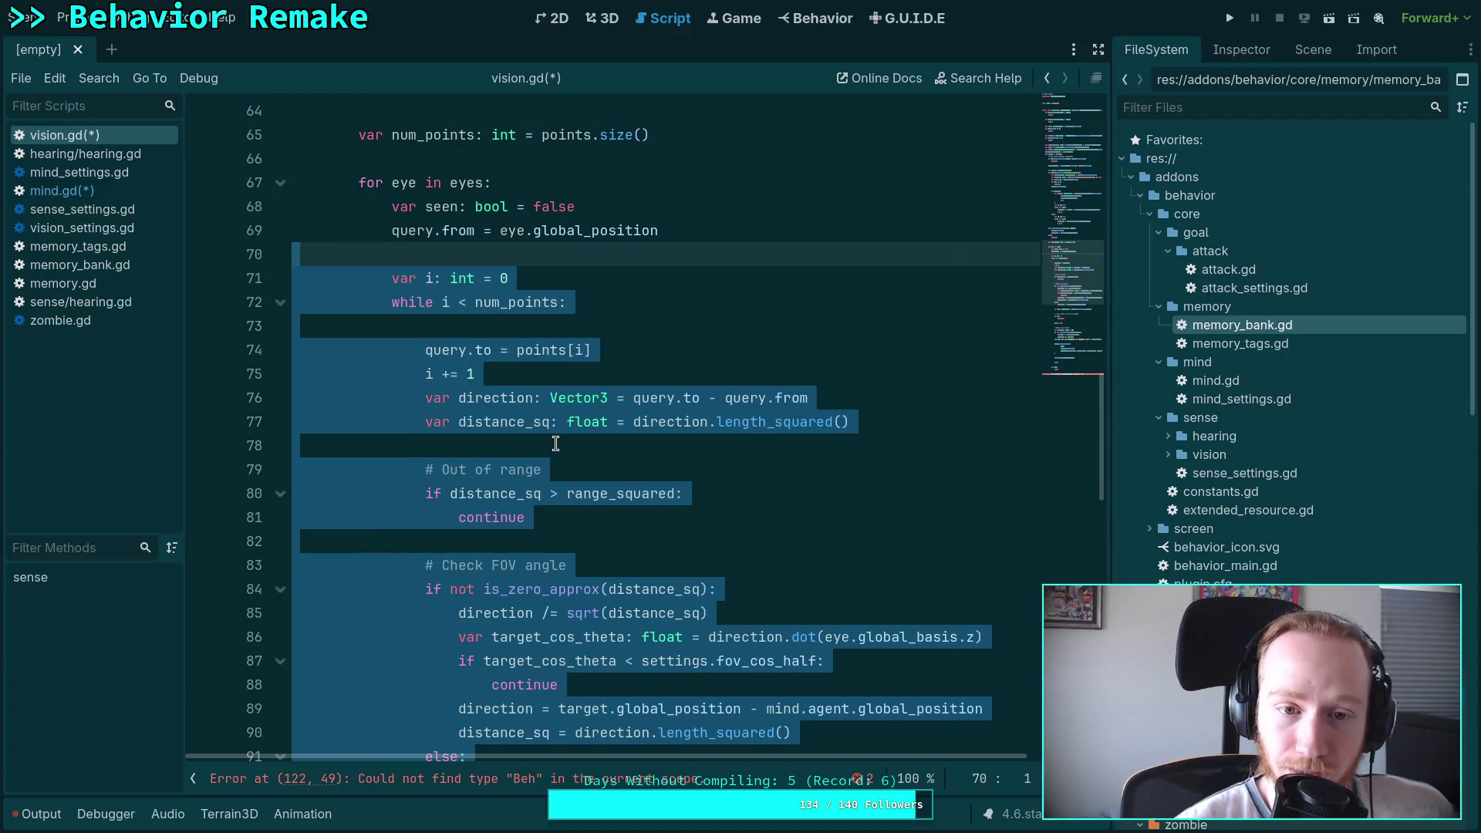
{"action": "scroll", "coordinate": [555, 444], "scroll_direction": "down", "scroll_amount": 1}
{"action": "scroll", "coordinate": [555, 445], "scroll_direction": "up", "scroll_amount": 5}
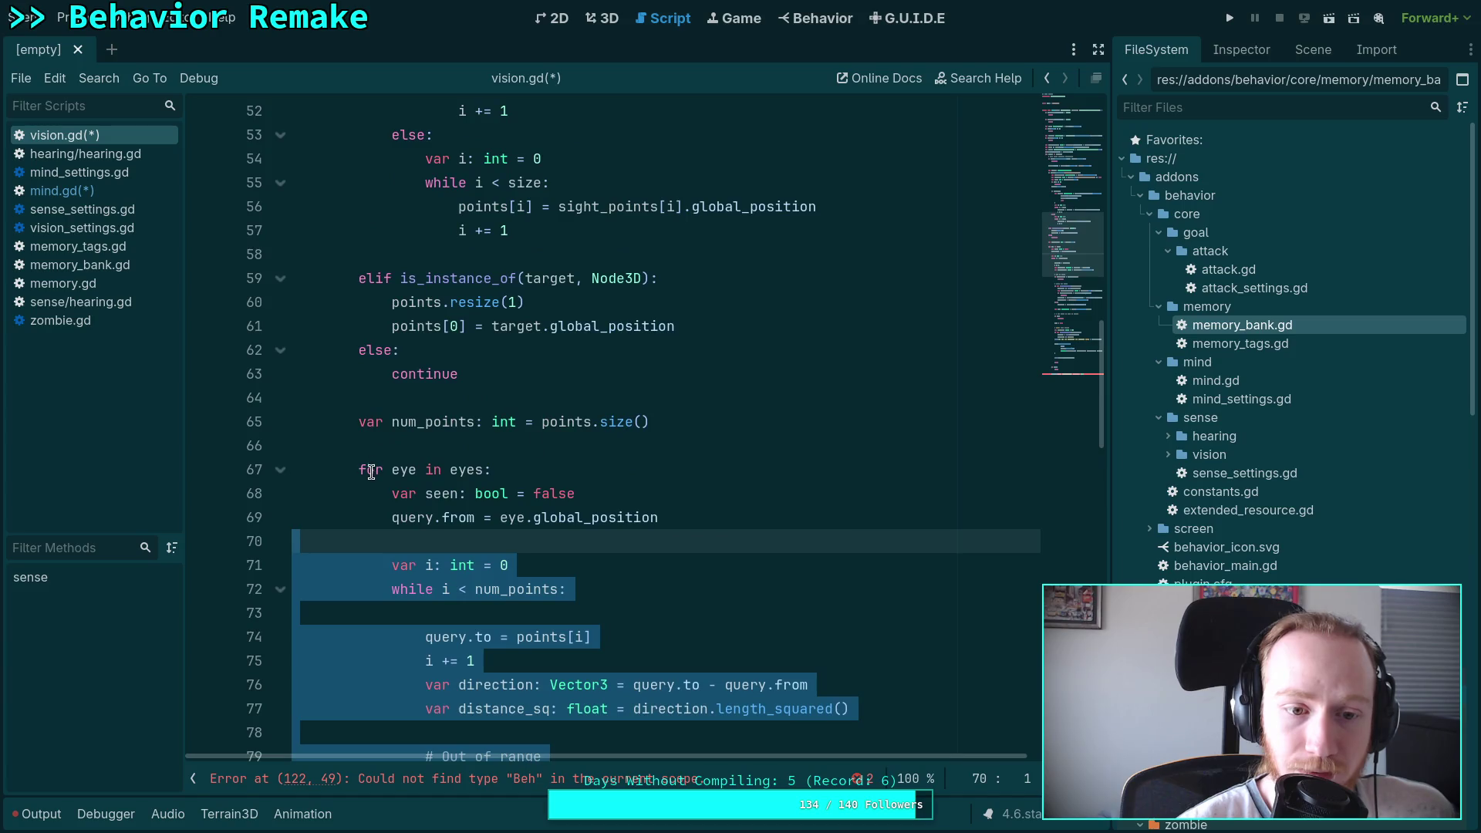
{"action": "mouse_move", "coordinate": [358, 470]}
{"action": "left_mouse_down"}
{"action": "mouse_move", "coordinate": [638, 492]}
{"action": "mouse_move", "coordinate": [645, 453]}
{"action": "left_mouse_up"}
{"action": "scroll", "coordinate": [463, 494], "scroll_direction": "down", "scroll_amount": 5}
{"action": "scroll", "coordinate": [638, 492], "scroll_direction": "down", "scroll_amount": 10}
{"action": "scroll", "coordinate": [645, 453], "scroll_direction": "up", "scroll_amount": 6}
{"action": "scroll", "coordinate": [645, 453], "scroll_direction": "up", "scroll_amount": 3}
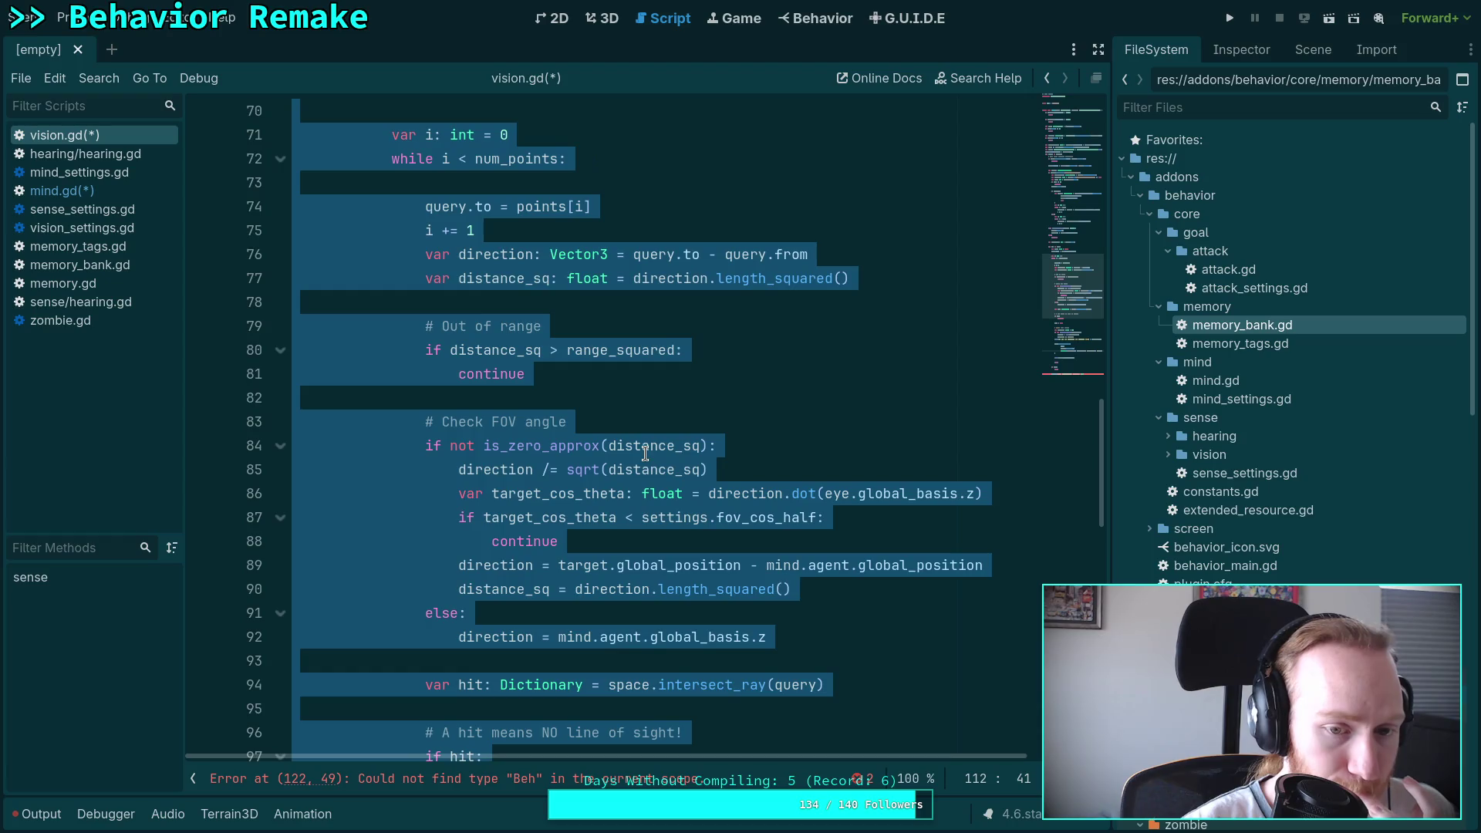
{"action": "left_click", "coordinate": [554, 405]}
{"action": "scroll", "coordinate": [552, 406], "scroll_direction": "up", "scroll_amount": 7}
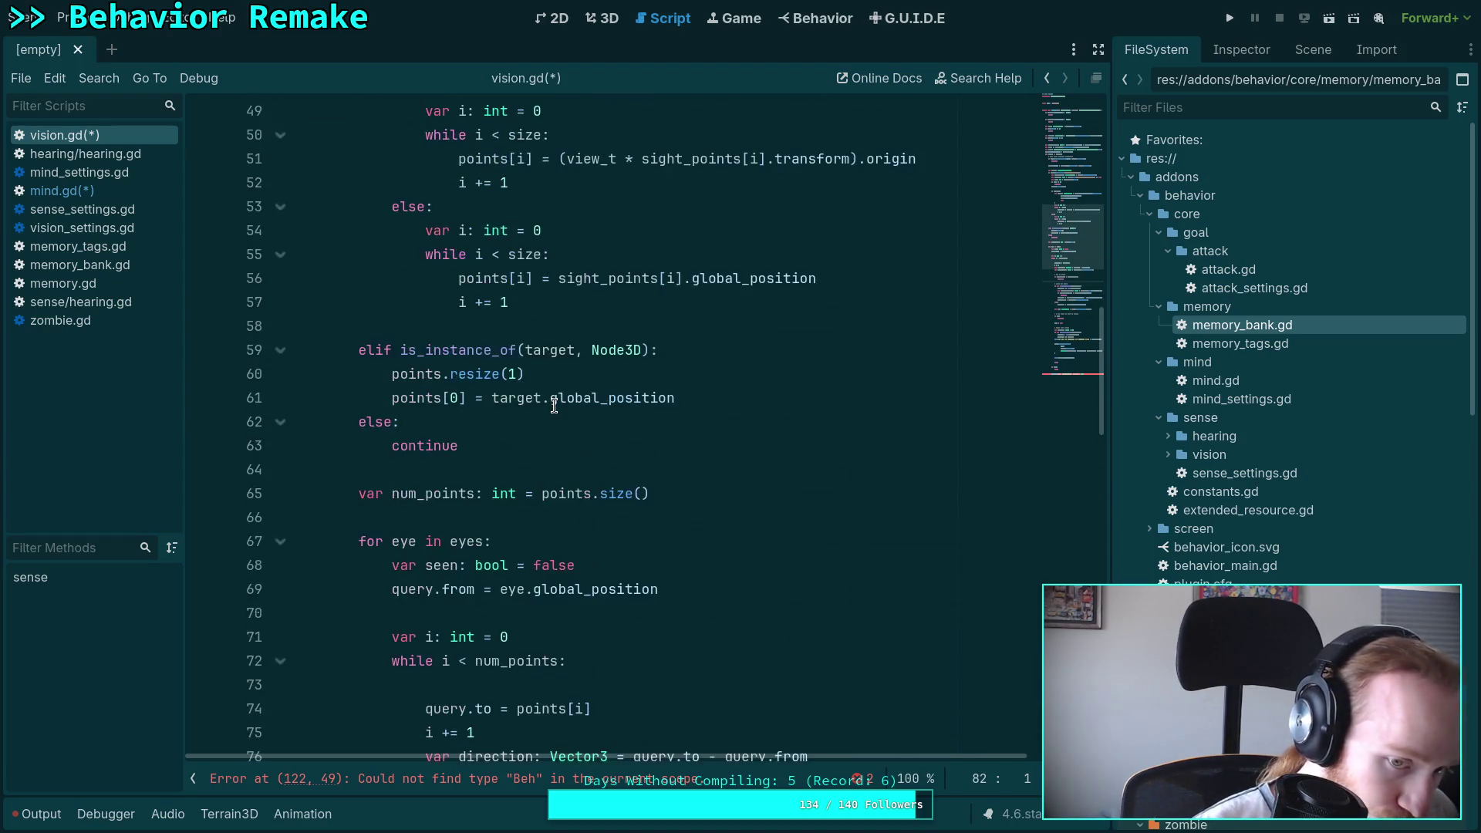
{"action": "scroll", "coordinate": [547, 408], "scroll_direction": "up", "scroll_amount": 3}
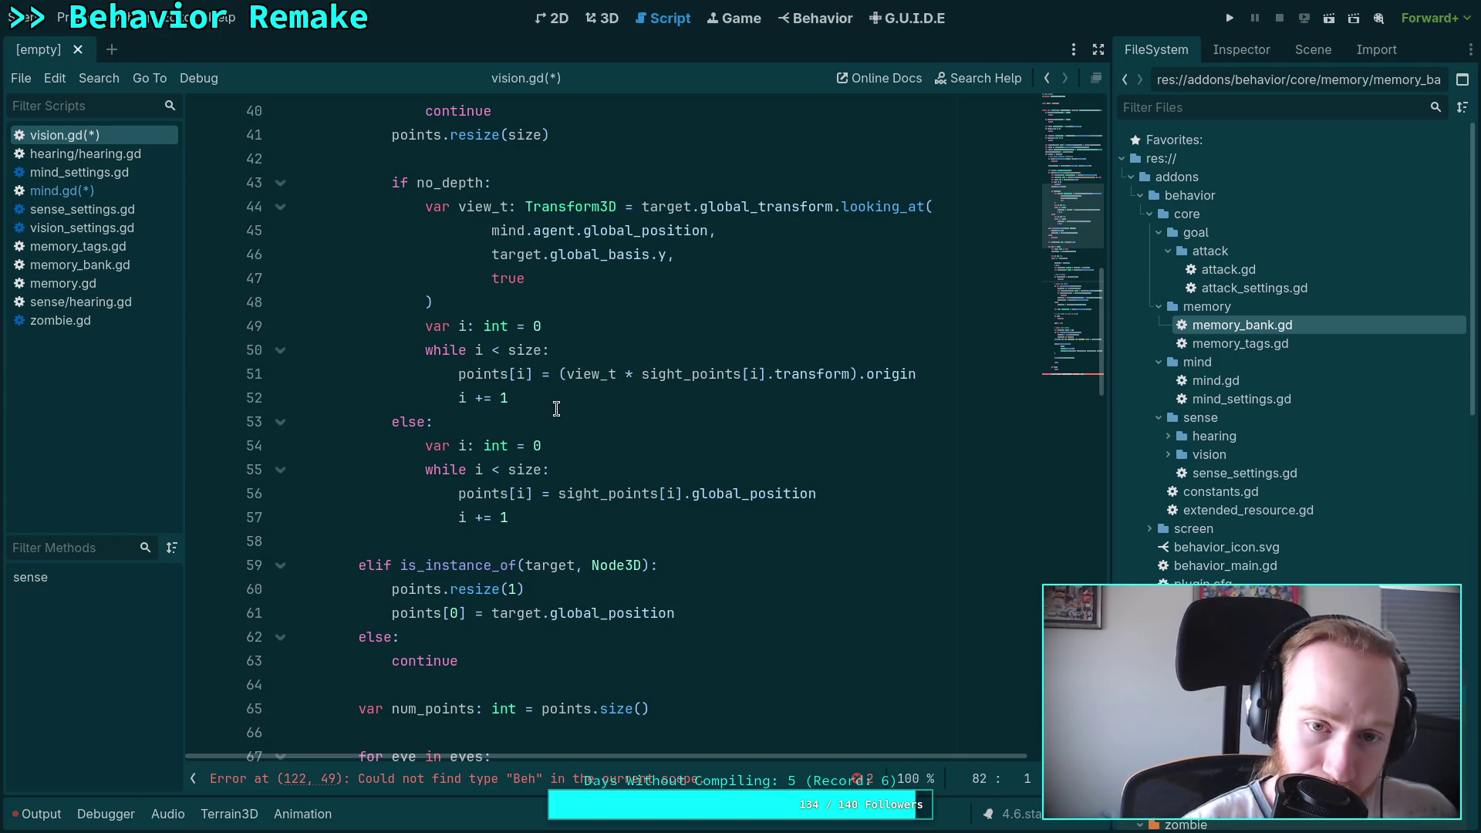
{"action": "scroll", "coordinate": [556, 409], "scroll_direction": "up", "scroll_amount": 8}
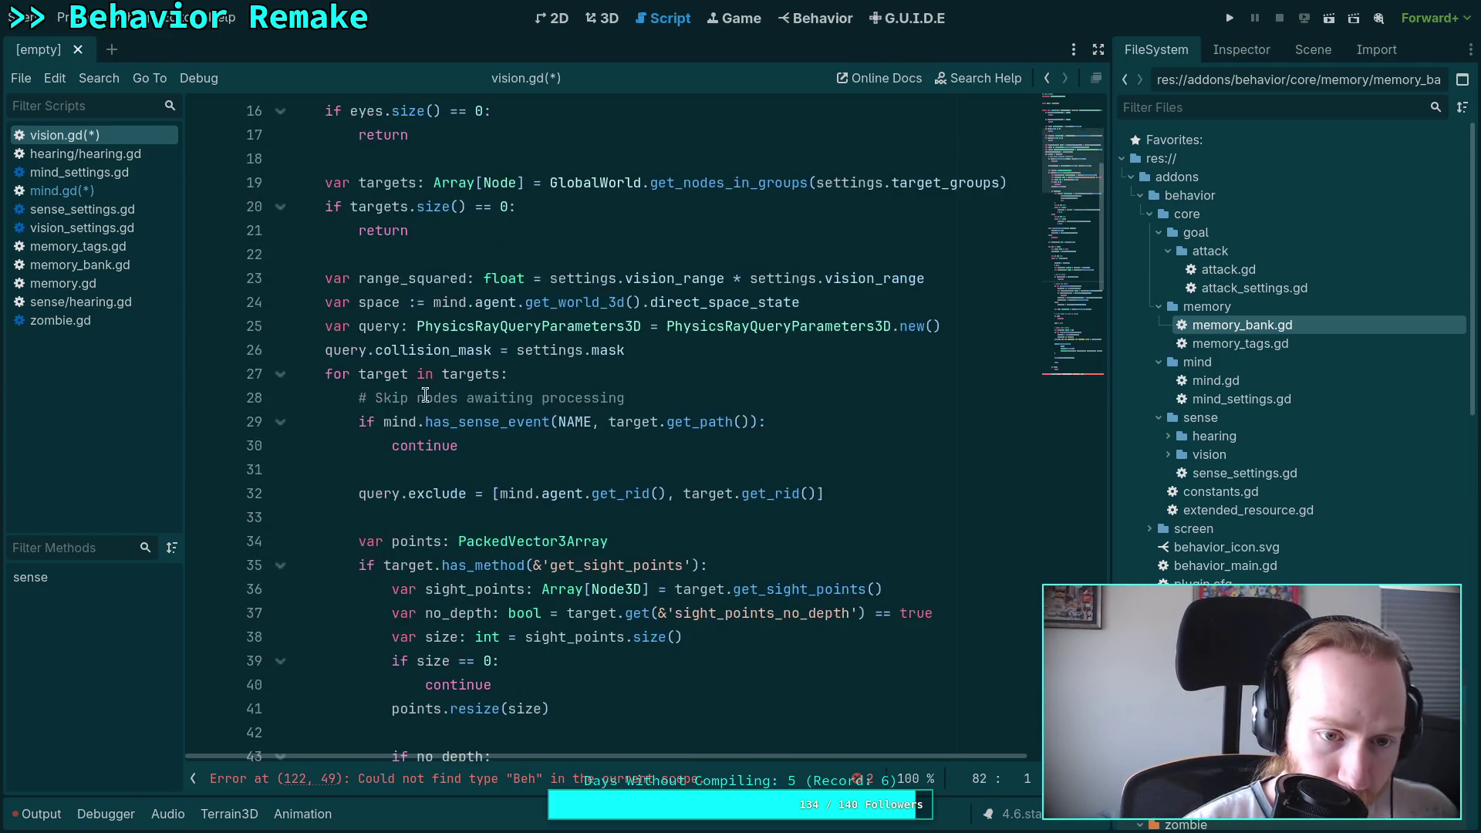
Step: Fold the target loop and sense function, then select mind.gd's condition and process call lines
{"action": "left_click", "coordinate": [282, 375]}
{"action": "scroll", "coordinate": [285, 371], "scroll_direction": "up", "scroll_amount": 4}
{"action": "left_click", "coordinate": [280, 207]}
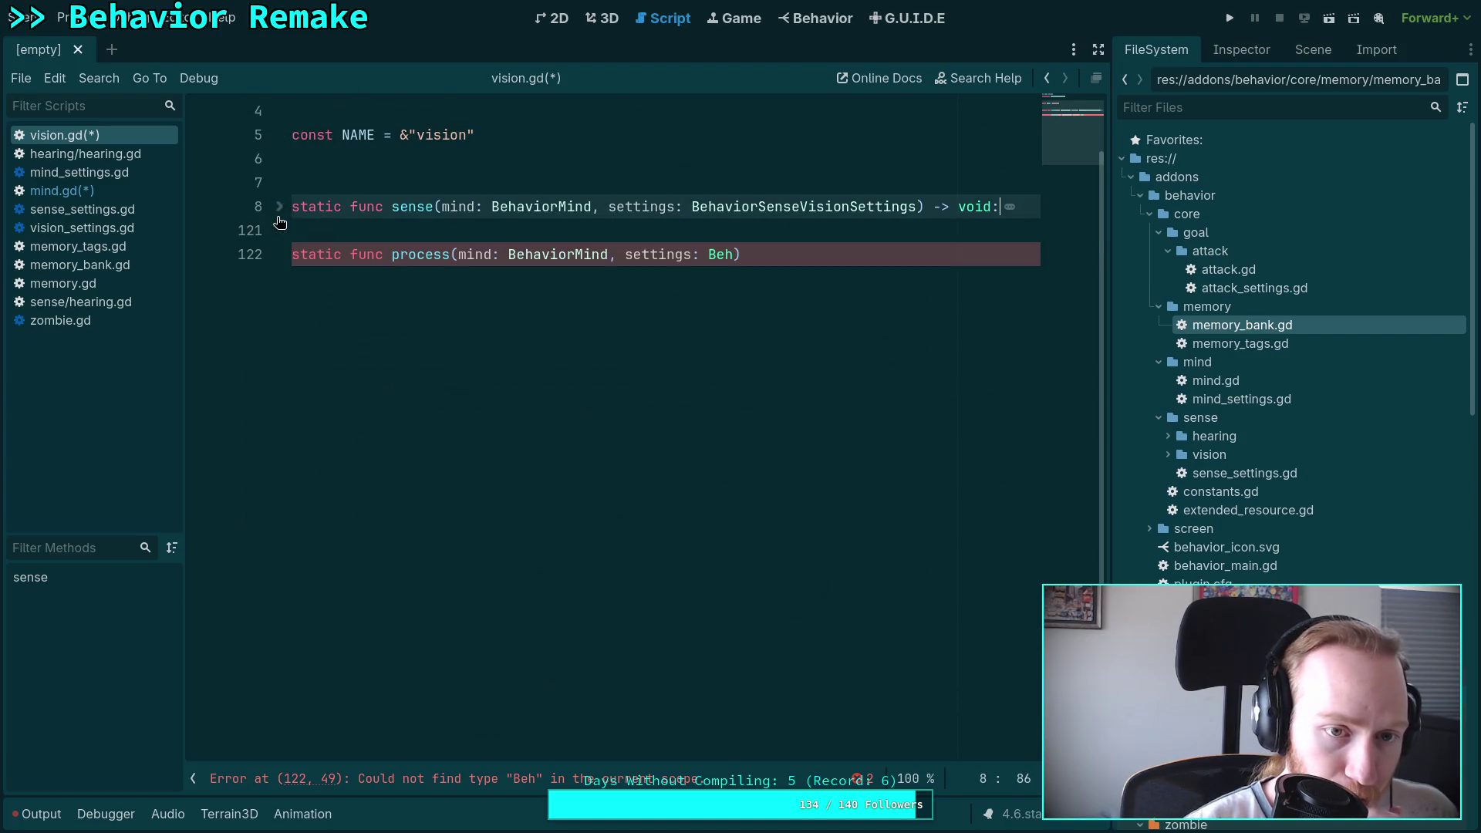
{"action": "left_click", "coordinate": [744, 259]}
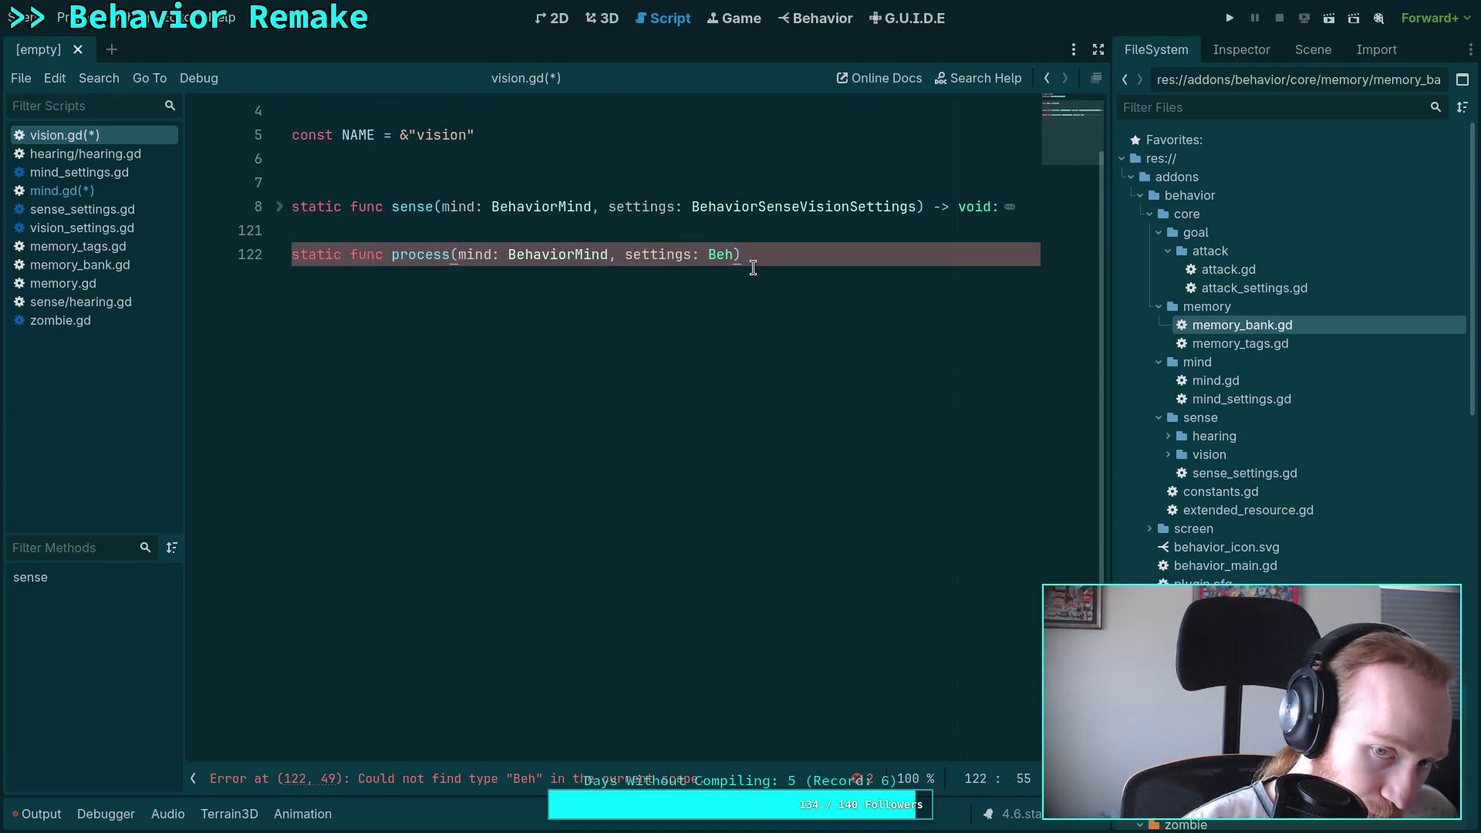
{"action": "left_click", "coordinate": [732, 255]}
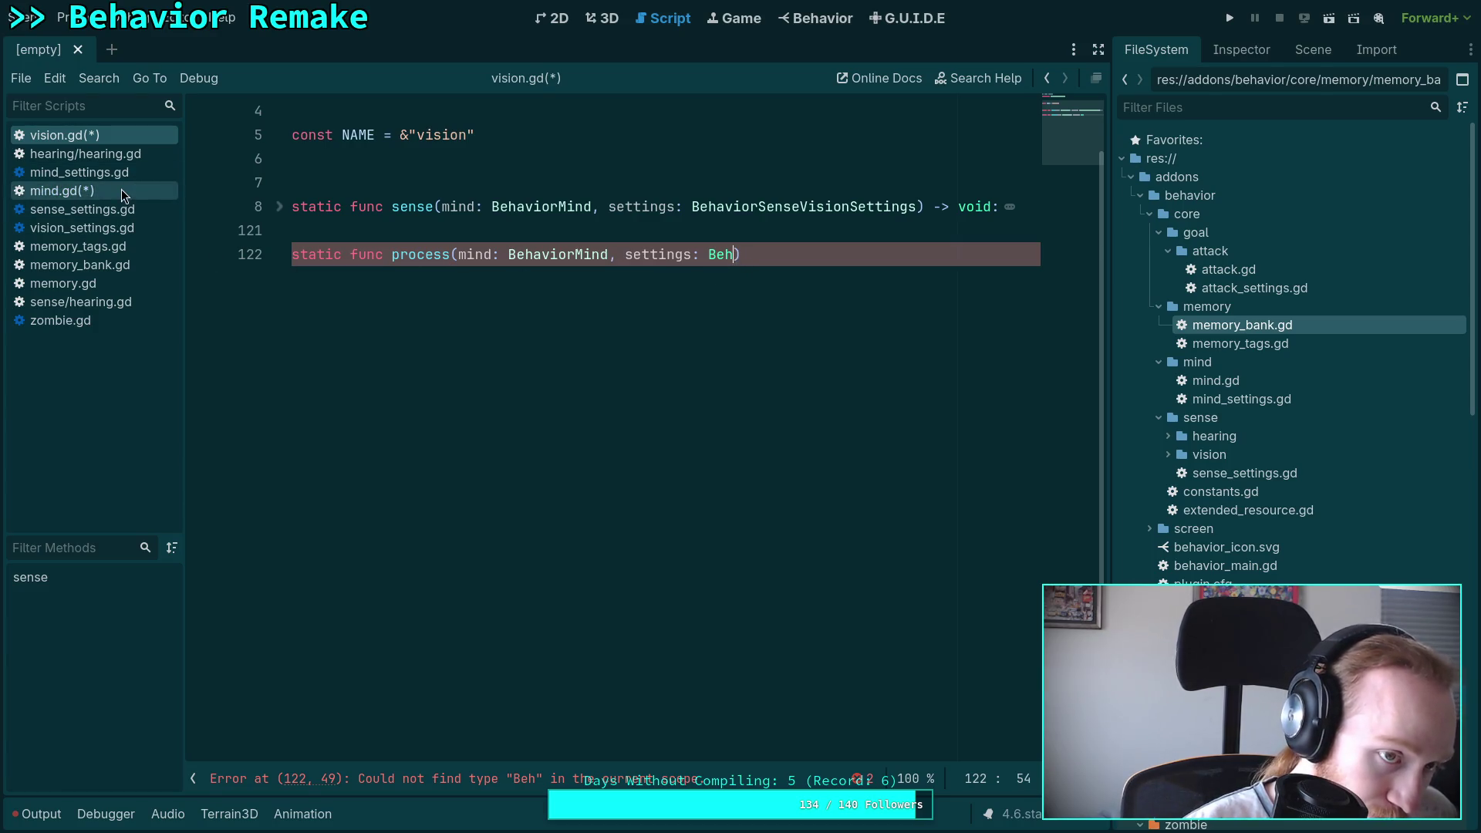
{"action": "left_click", "coordinate": [61, 190]}
{"action": "mouse_move", "coordinate": [739, 492]}
{"action": "left_mouse_down"}
{"action": "mouse_move", "coordinate": [491, 494]}
{"action": "mouse_move", "coordinate": [324, 475]}
{"action": "mouse_move", "coordinate": [358, 494]}
{"action": "left_mouse_up"}
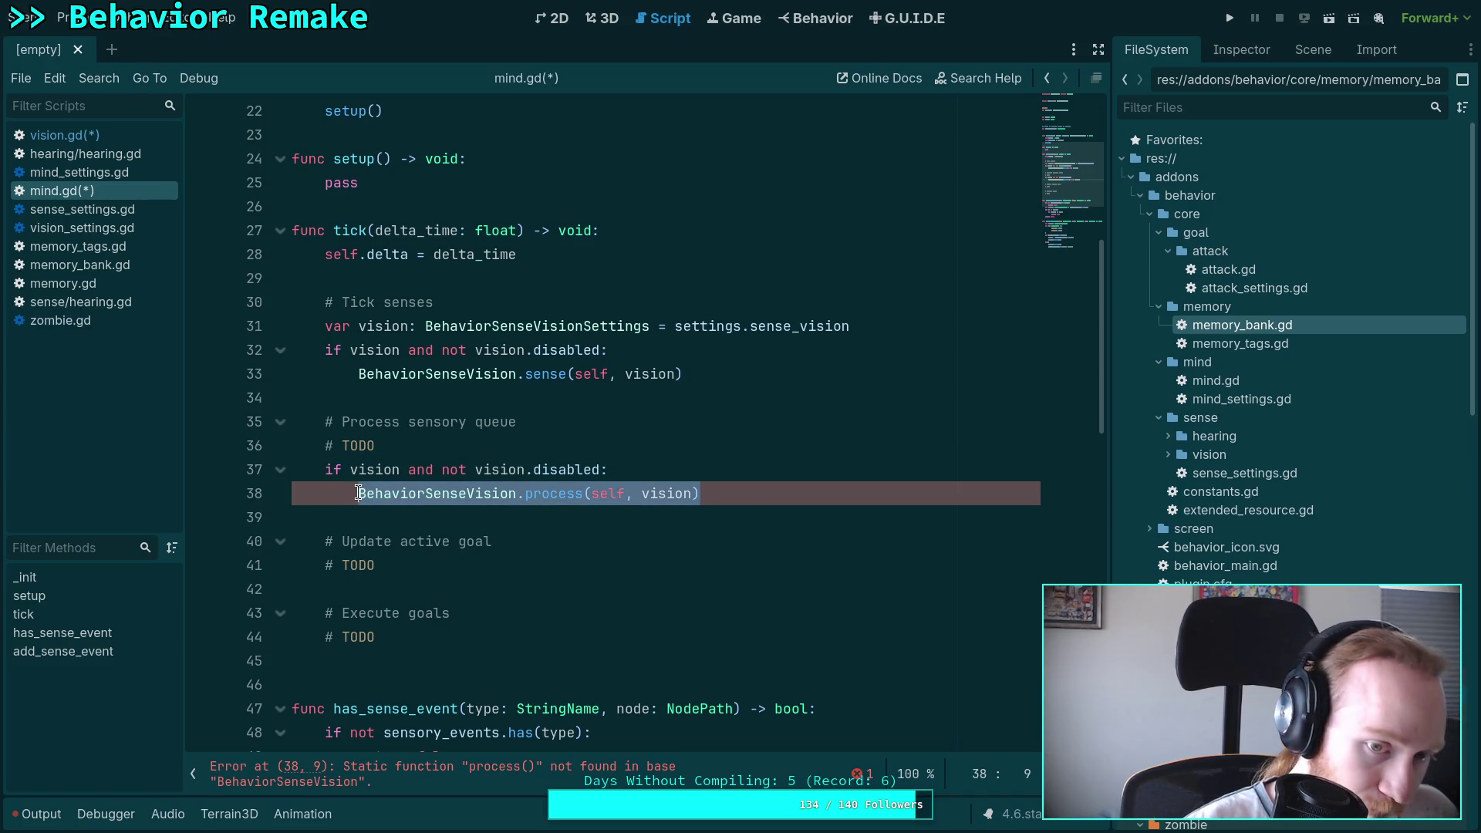
Step: Delete the BehaviorSenseVision.process call from mind.gd's tick
{"action": "key", "text": "BackSpace"}
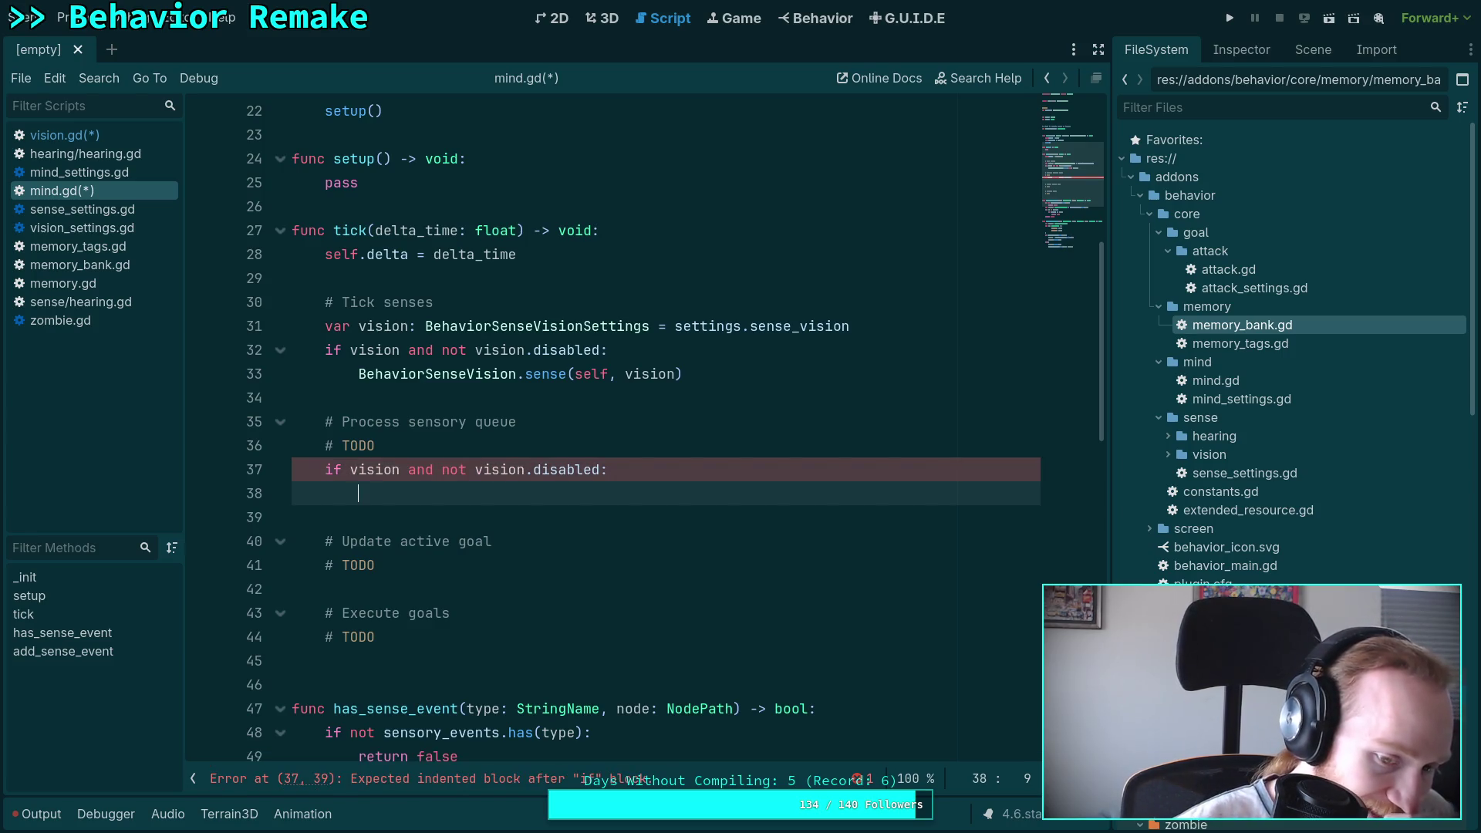
{"action": "scroll", "coordinate": [616, 575], "scroll_direction": "up", "scroll_amount": 4}
{"action": "scroll", "coordinate": [590, 581], "scroll_direction": "down", "scroll_amount": 2}
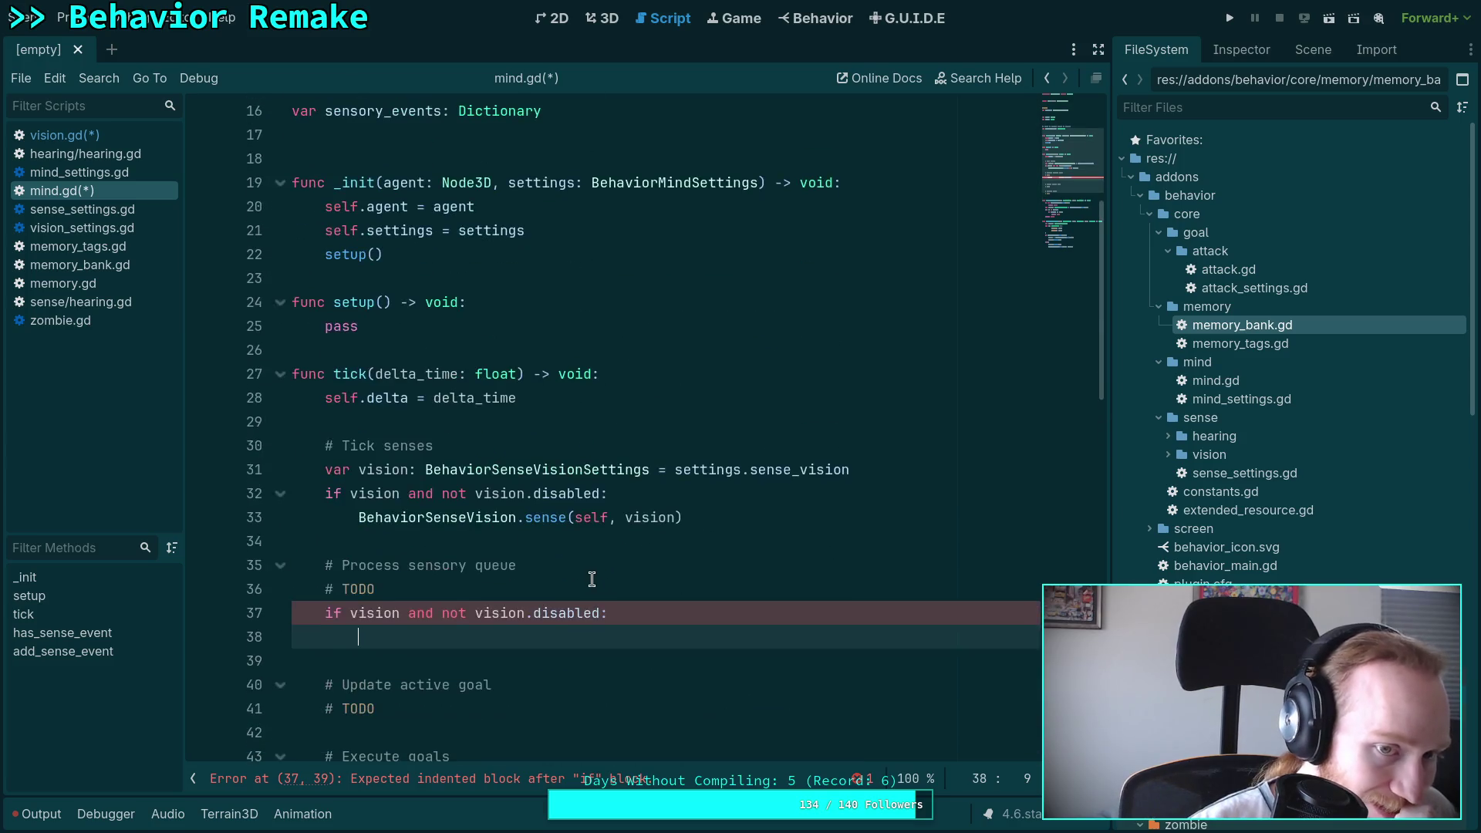
{"action": "left_click_drag", "start_coordinate": [602, 613], "coordinate": [475, 613]}
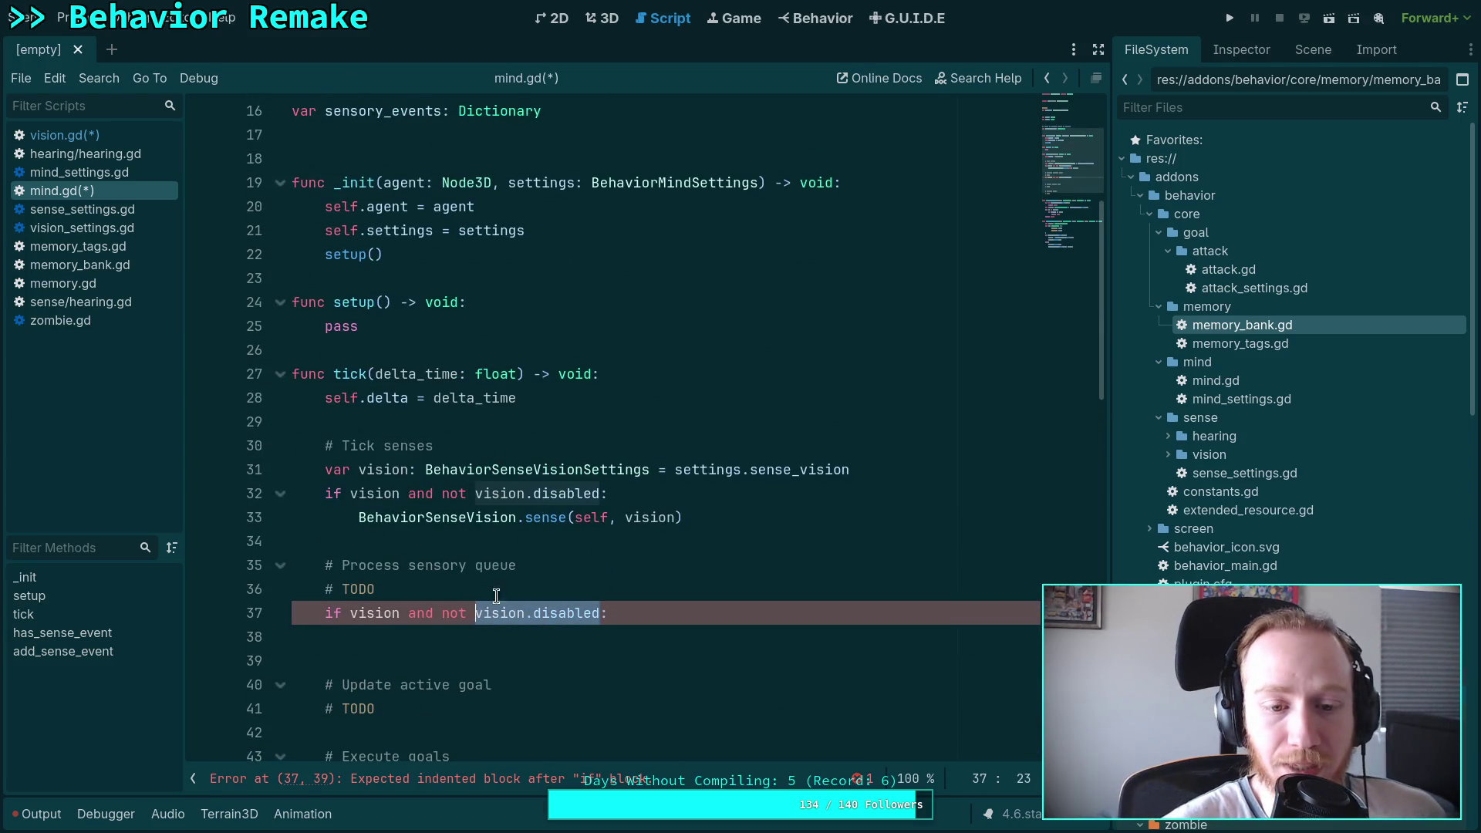
{"action": "scroll", "coordinate": [657, 563], "scroll_direction": "down", "scroll_amount": 4}
Step: Change the condition to 'if vision and sensory_events.has(BehaviorSenseVision.NAME):' and open a body line
{"action": "key", "text": "BackSpace"}
{"action": "key", "text": "BackSpace"}
{"action": "key", "text": "BackSpace"}
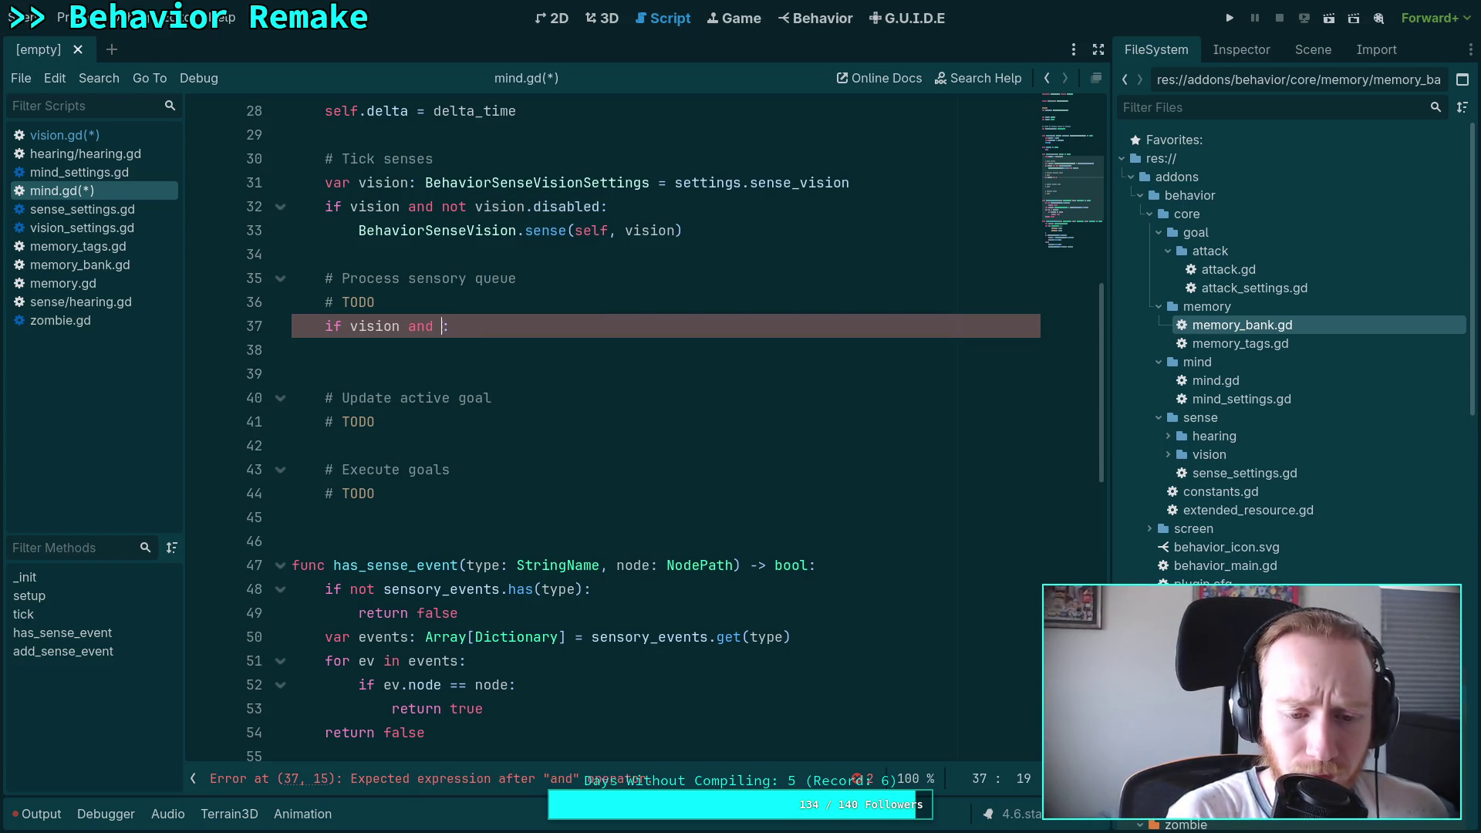
{"action": "type", "text": "senso"}
{"action": "key", "text": "Return"}
{"action": "type", "text": "."}
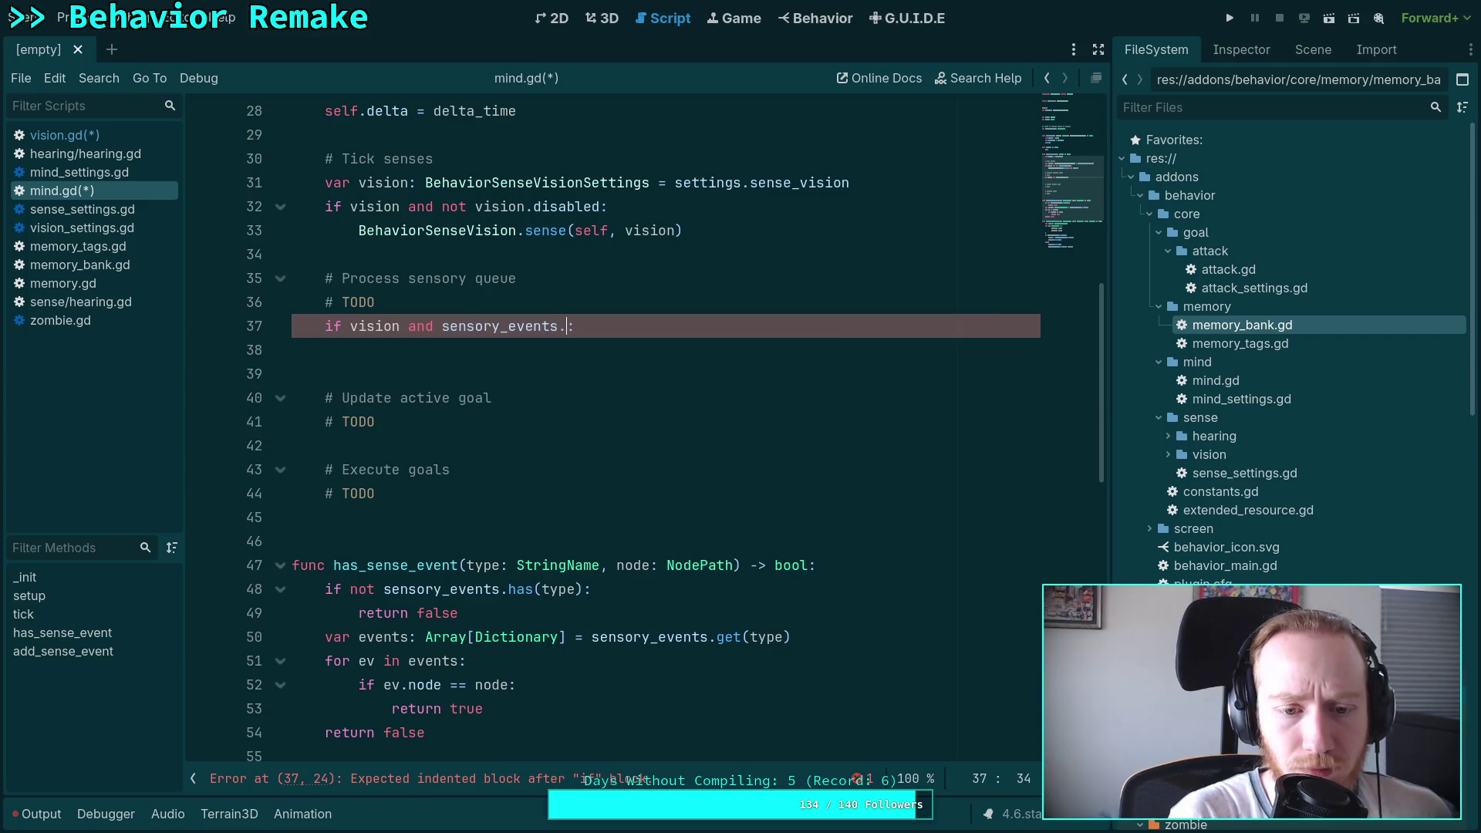
{"action": "type", "text": "has"}
{"action": "key", "text": "Return"}
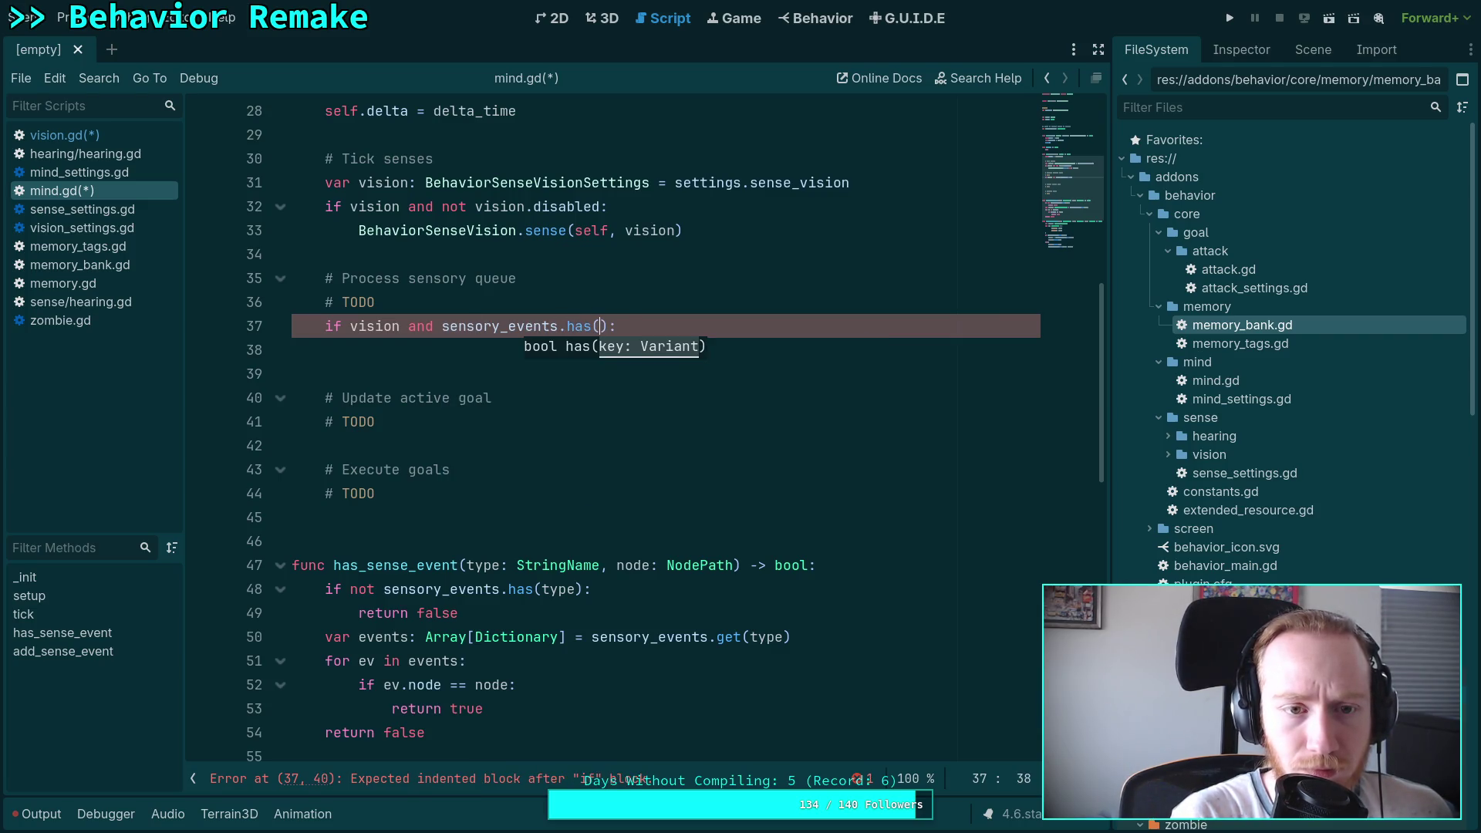
{"action": "type", "text": "Be"}
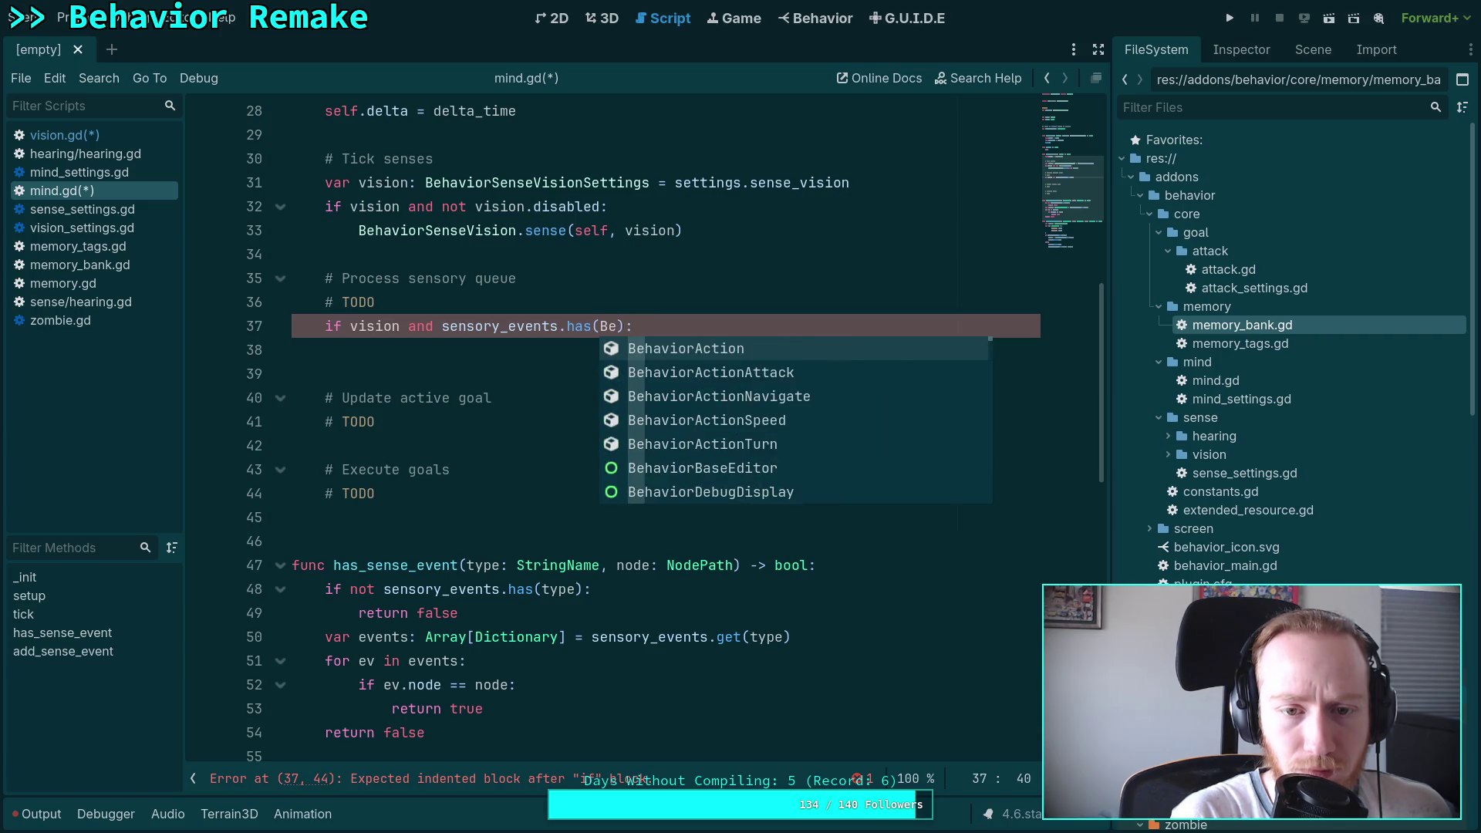
{"action": "type", "text": "ha"}
{"action": "type", "text": "viorSens"}
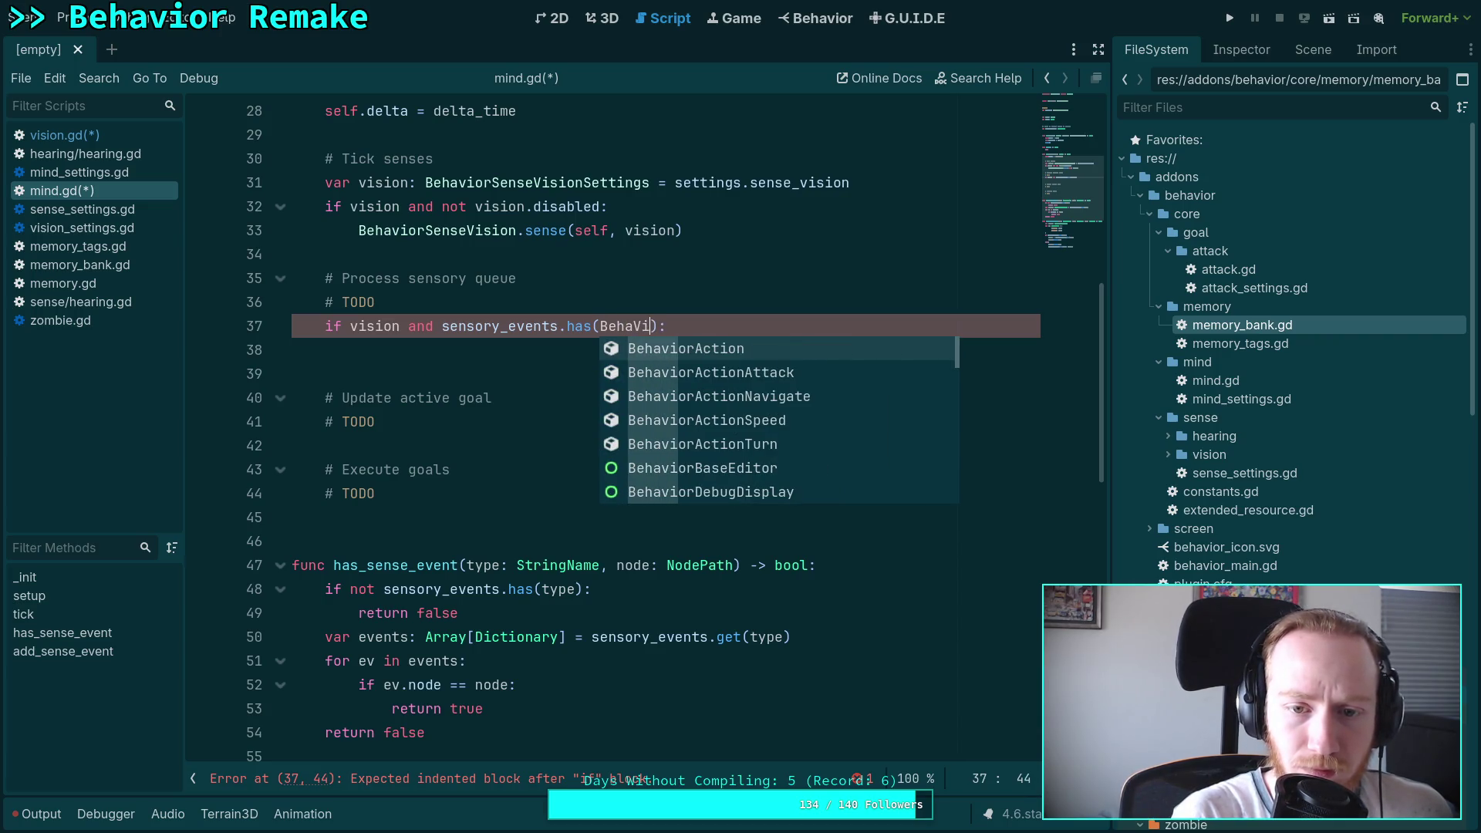
{"action": "key", "text": "Return"}
{"action": "type", "text": ".na"}
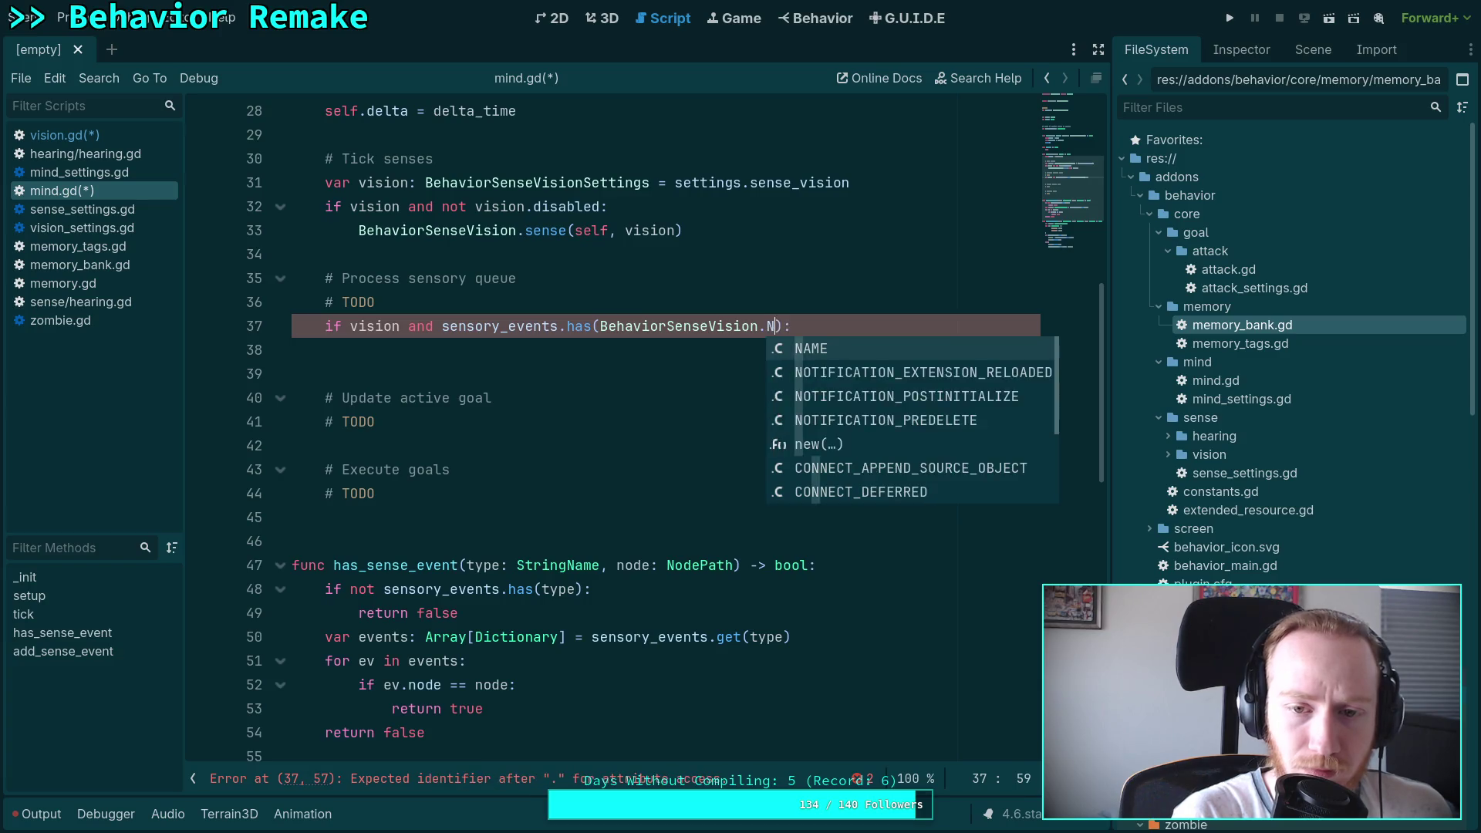
{"action": "key", "text": "Return"}
{"action": "key", "text": "End"}
{"action": "key", "text": "Return"}
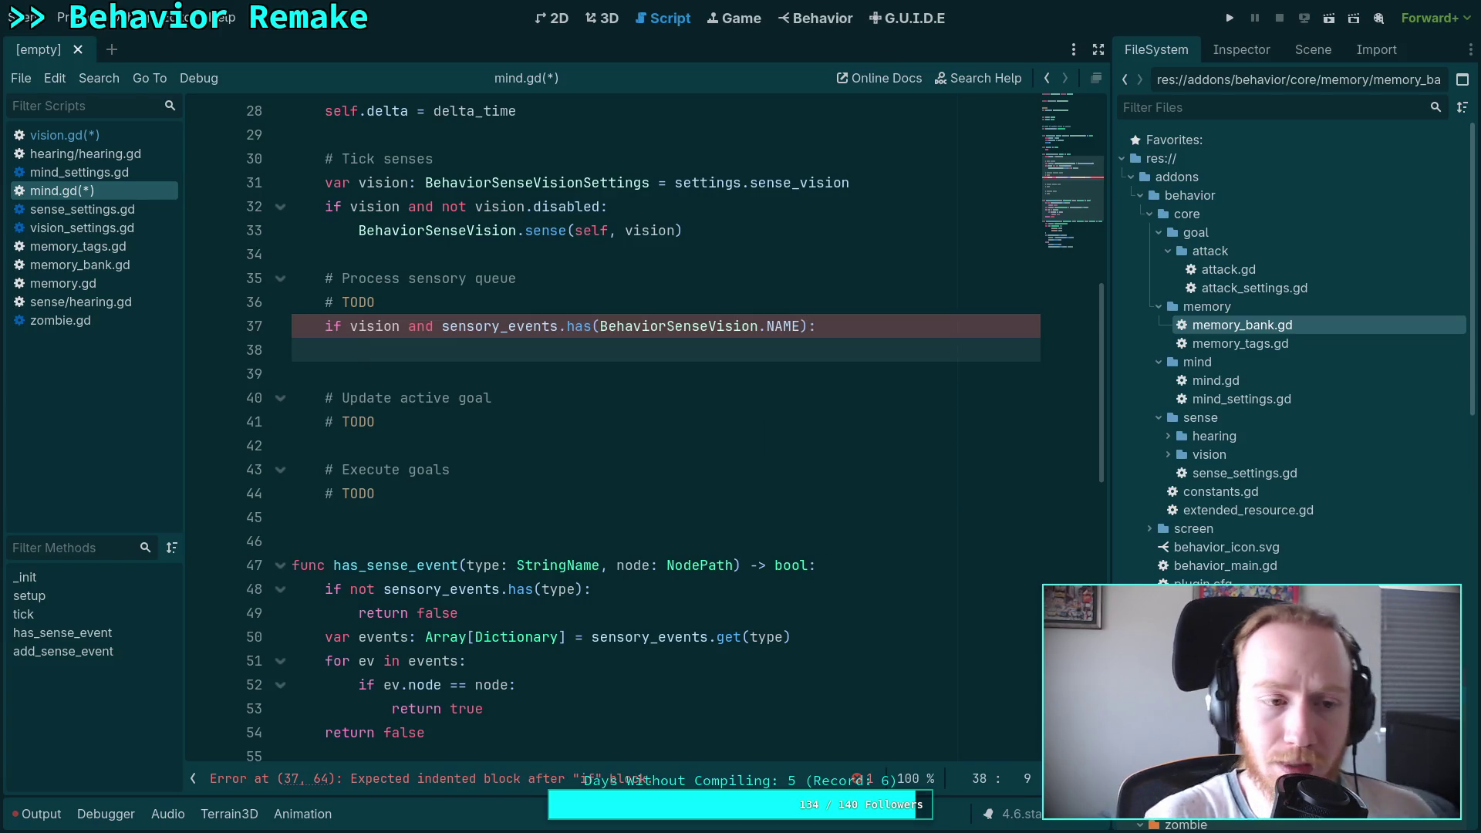
Step: Delete the broken process stub from vision.gd, save it, and indent mind.gd's empty body line
{"action": "key", "text": "alt+Left"}
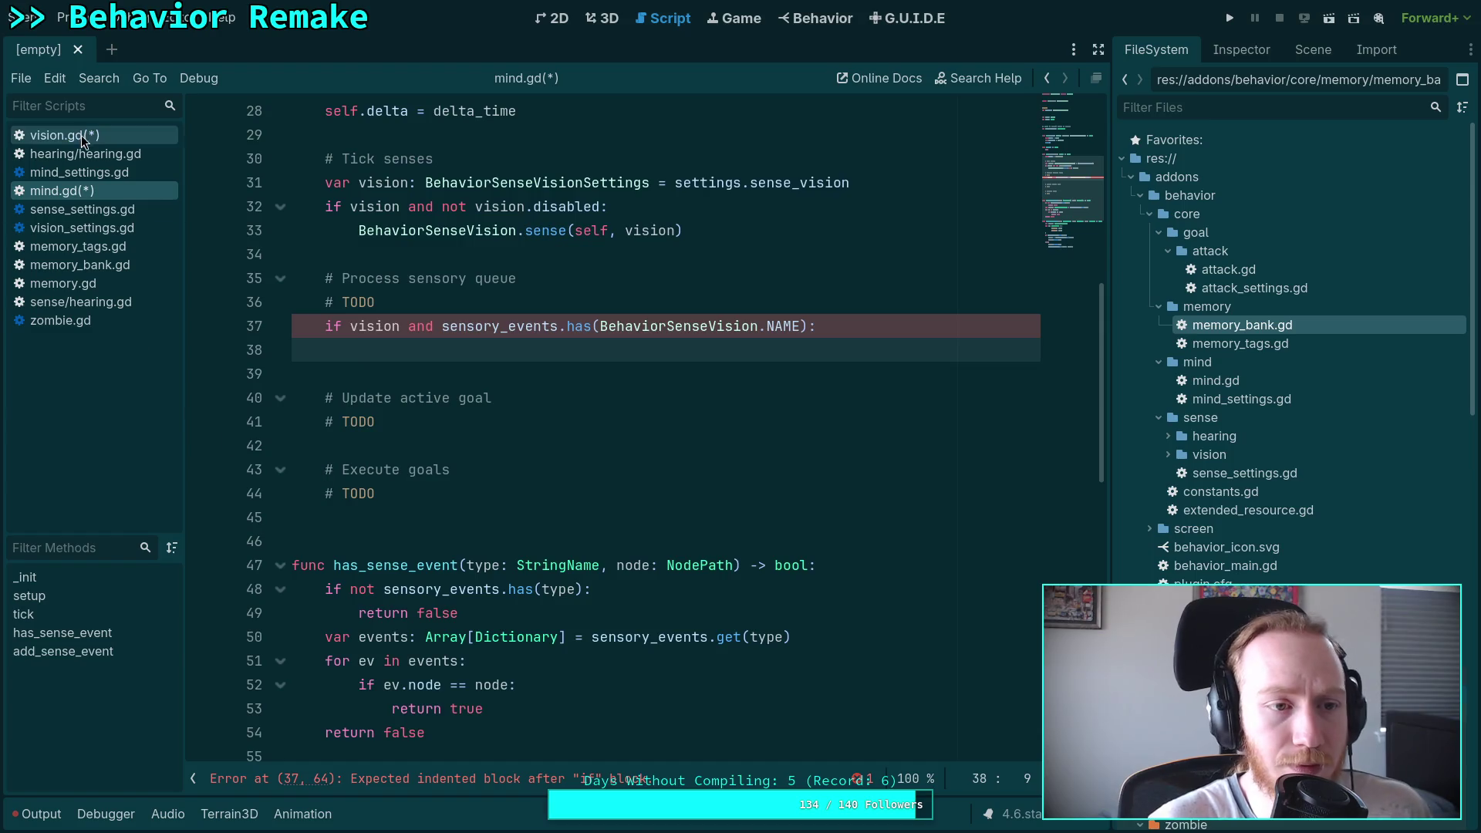
{"action": "left_click", "coordinate": [227, 249]}
{"action": "key", "text": "BackSpace"}
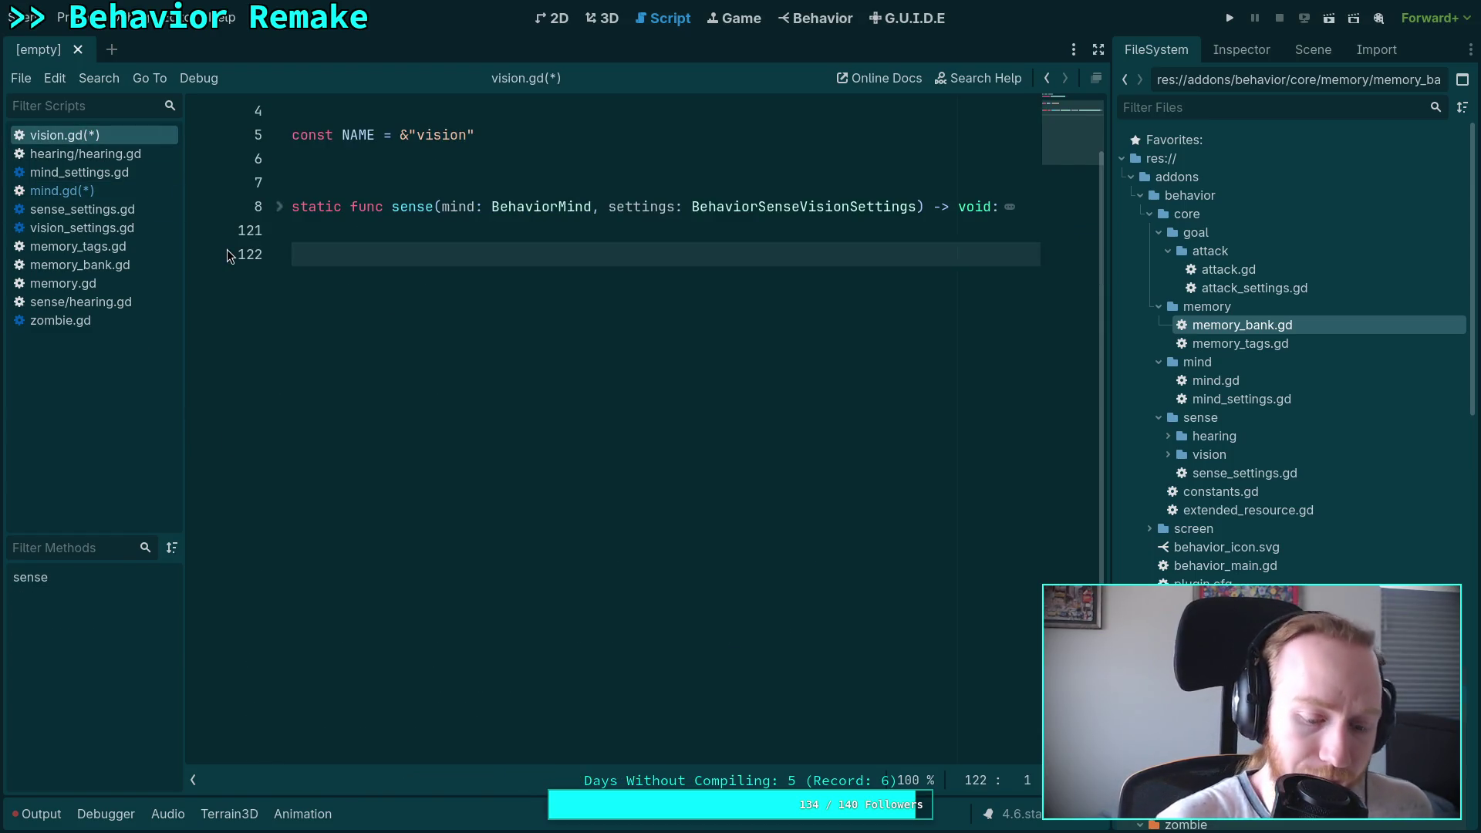
{"action": "key", "text": "ctrl+s"}
{"action": "left_click", "coordinate": [90, 193]}
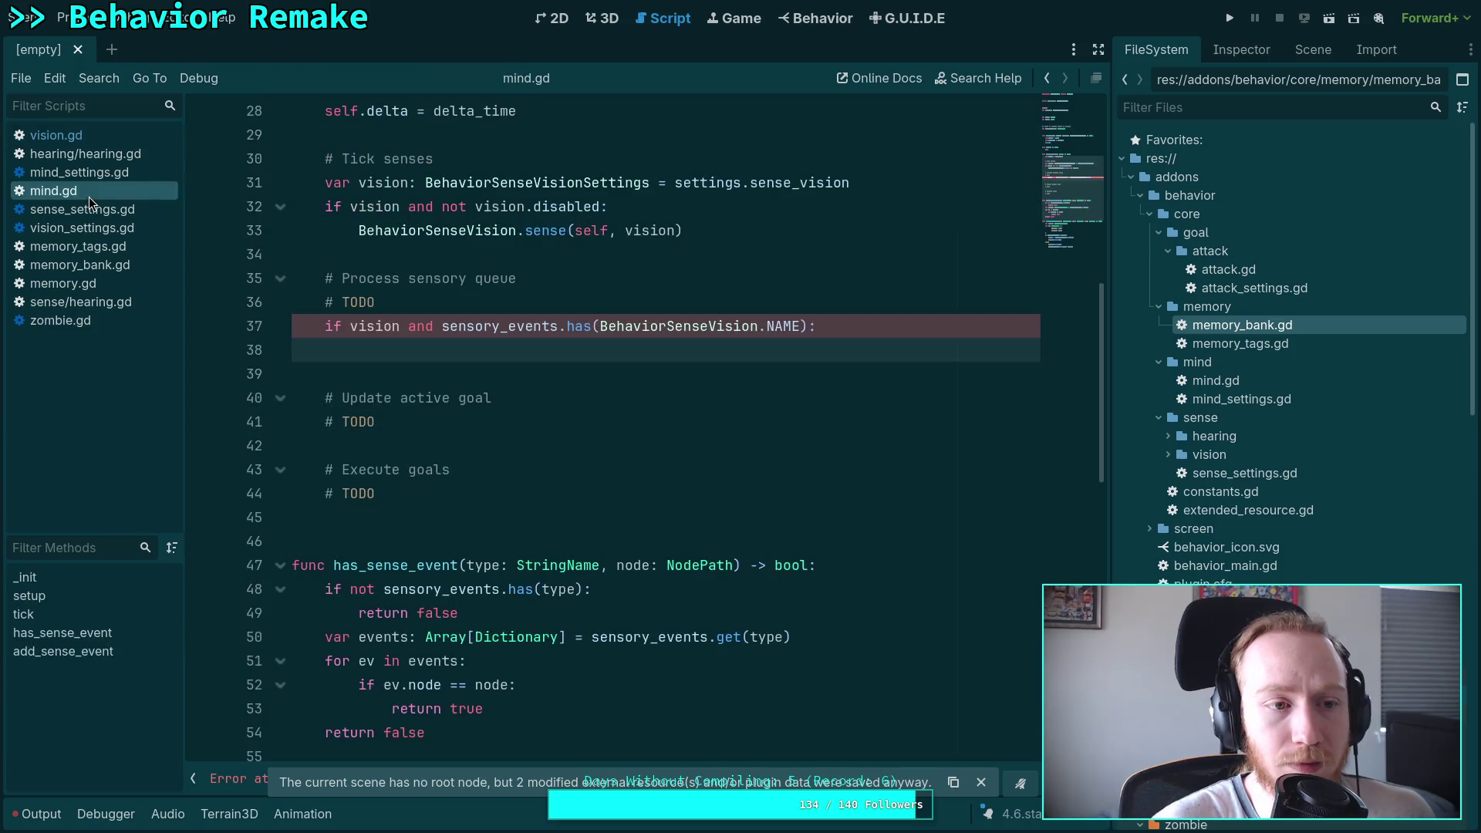
{"action": "key", "text": "Tab"}
{"action": "key", "text": "Tab"}
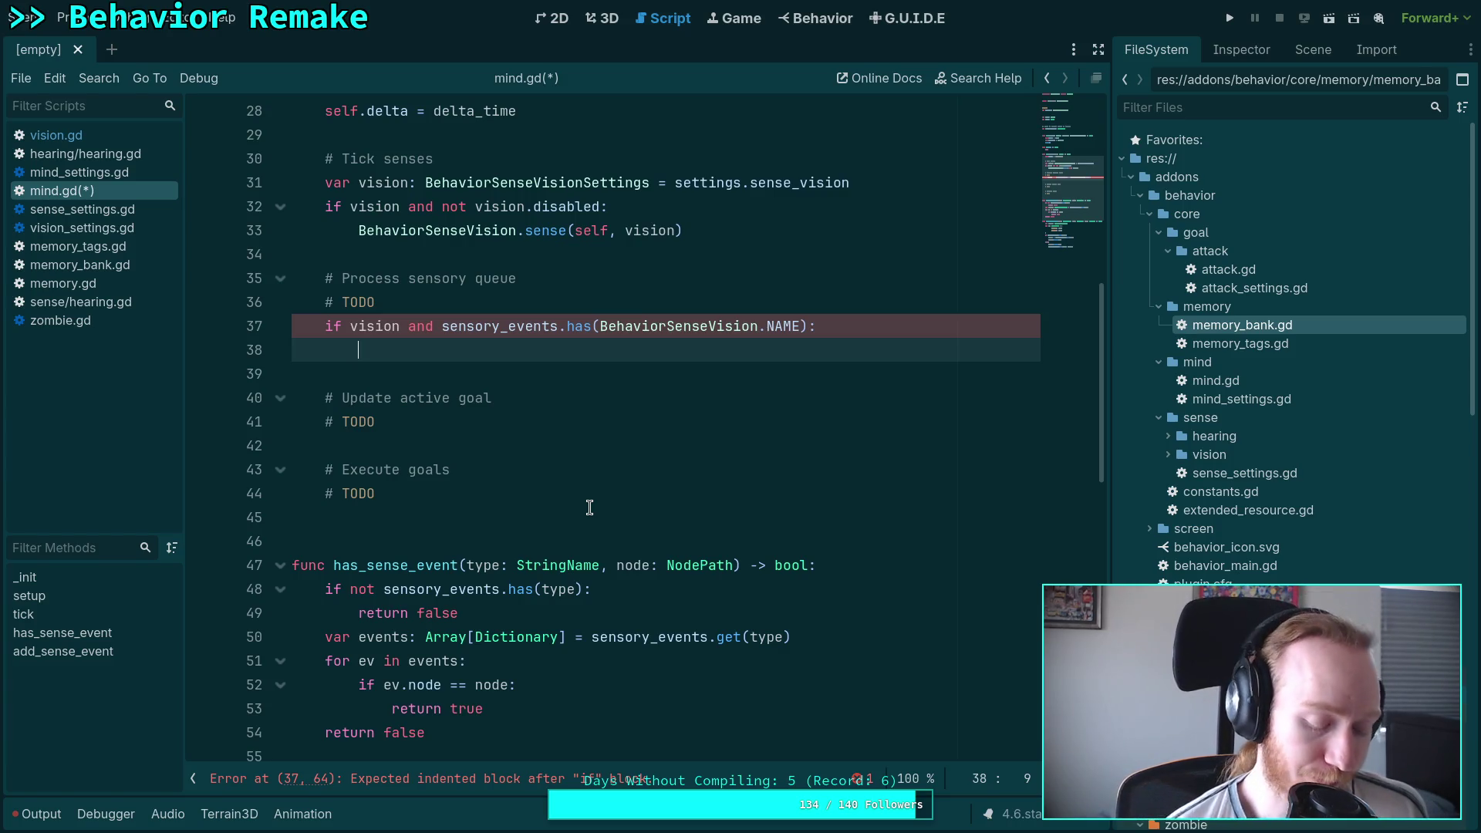
Step: Begin a for loop over sensory_events, then discard it
{"action": "type", "text": "for even t"}
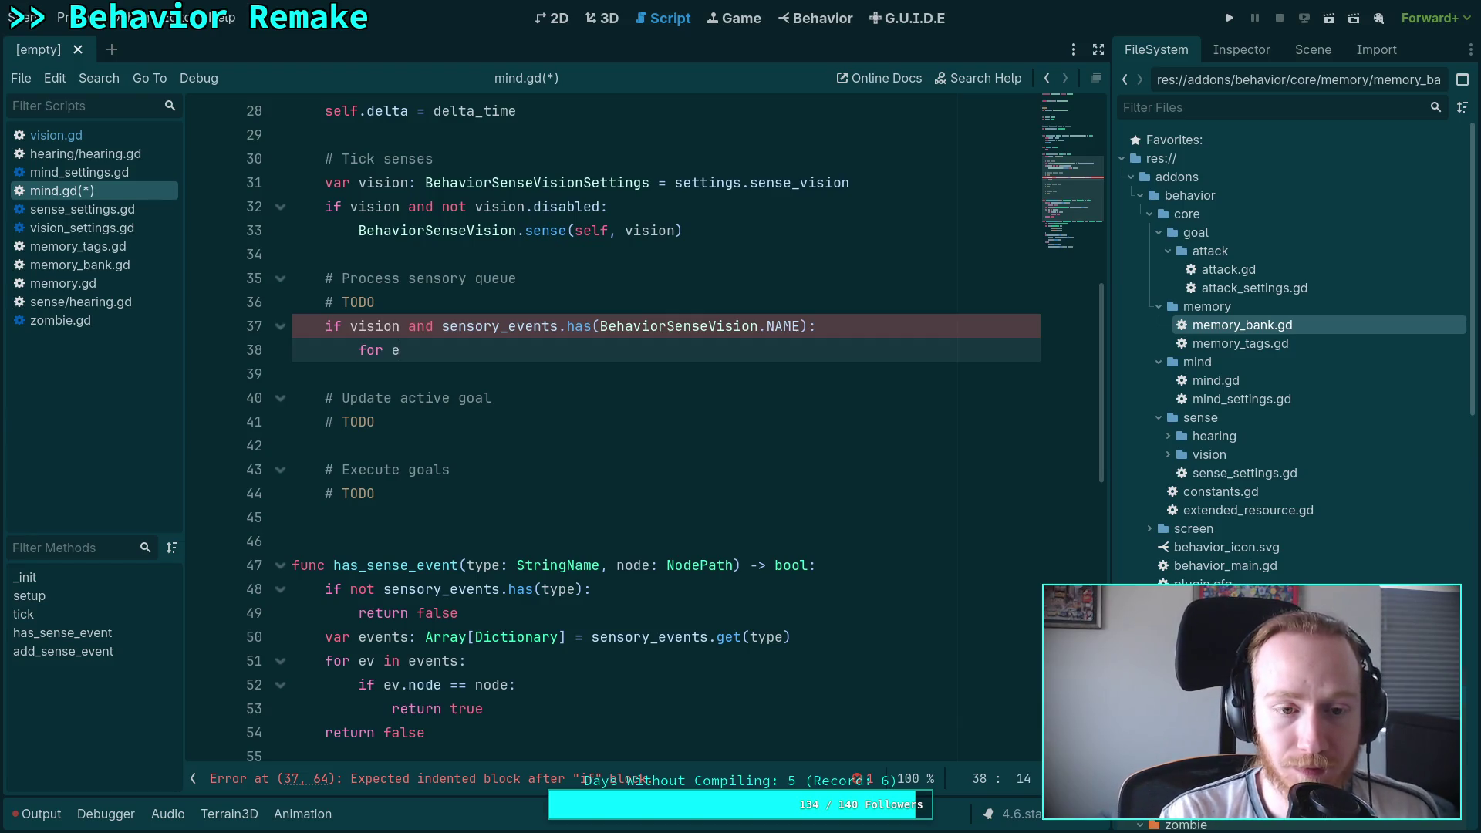
{"action": "key", "text": "BackSpace"}
{"action": "key", "text": "BackSpace"}
{"action": "type", "text": "t in "}
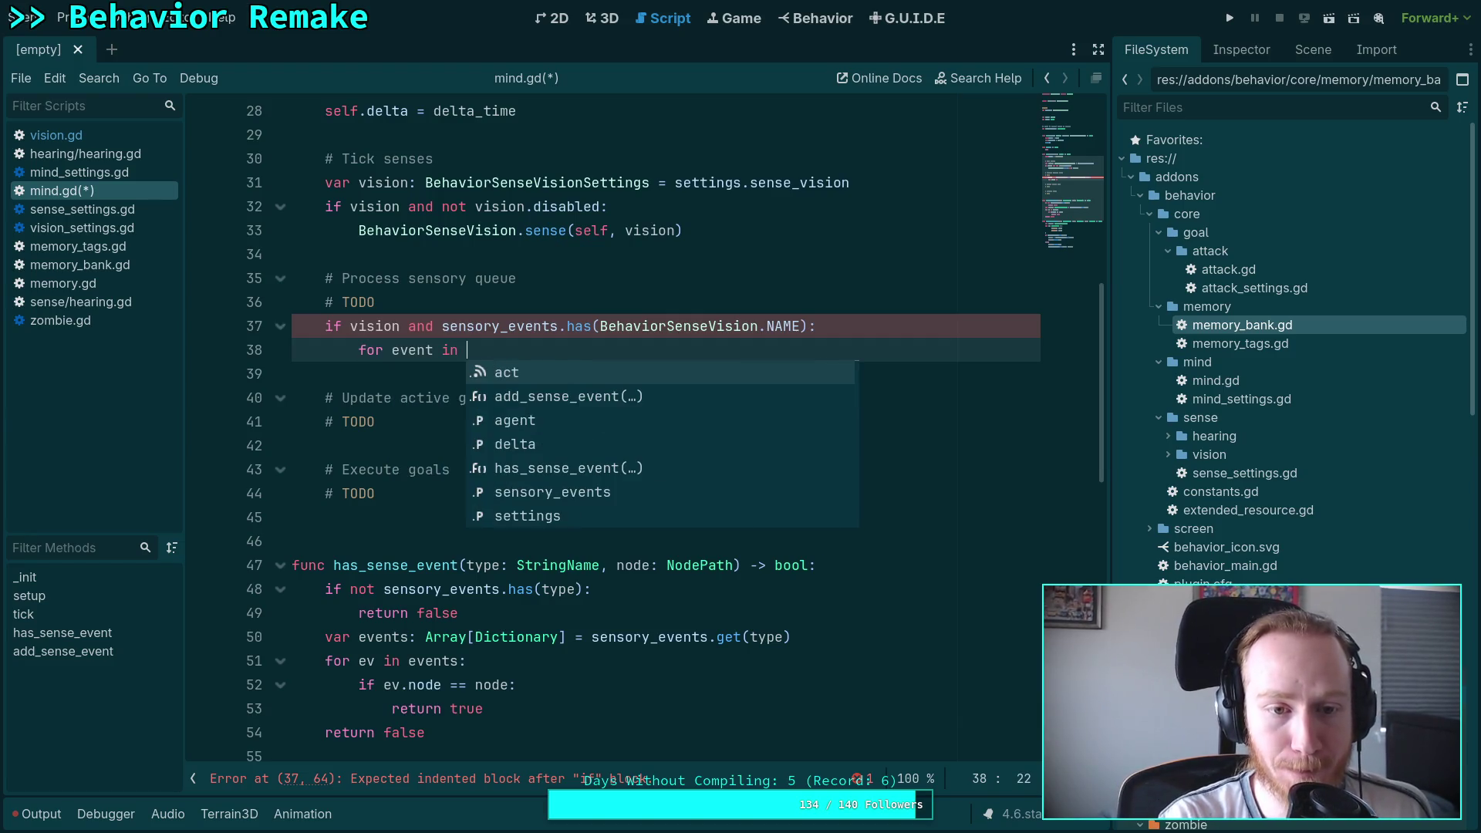
{"action": "type", "text": "sen"}
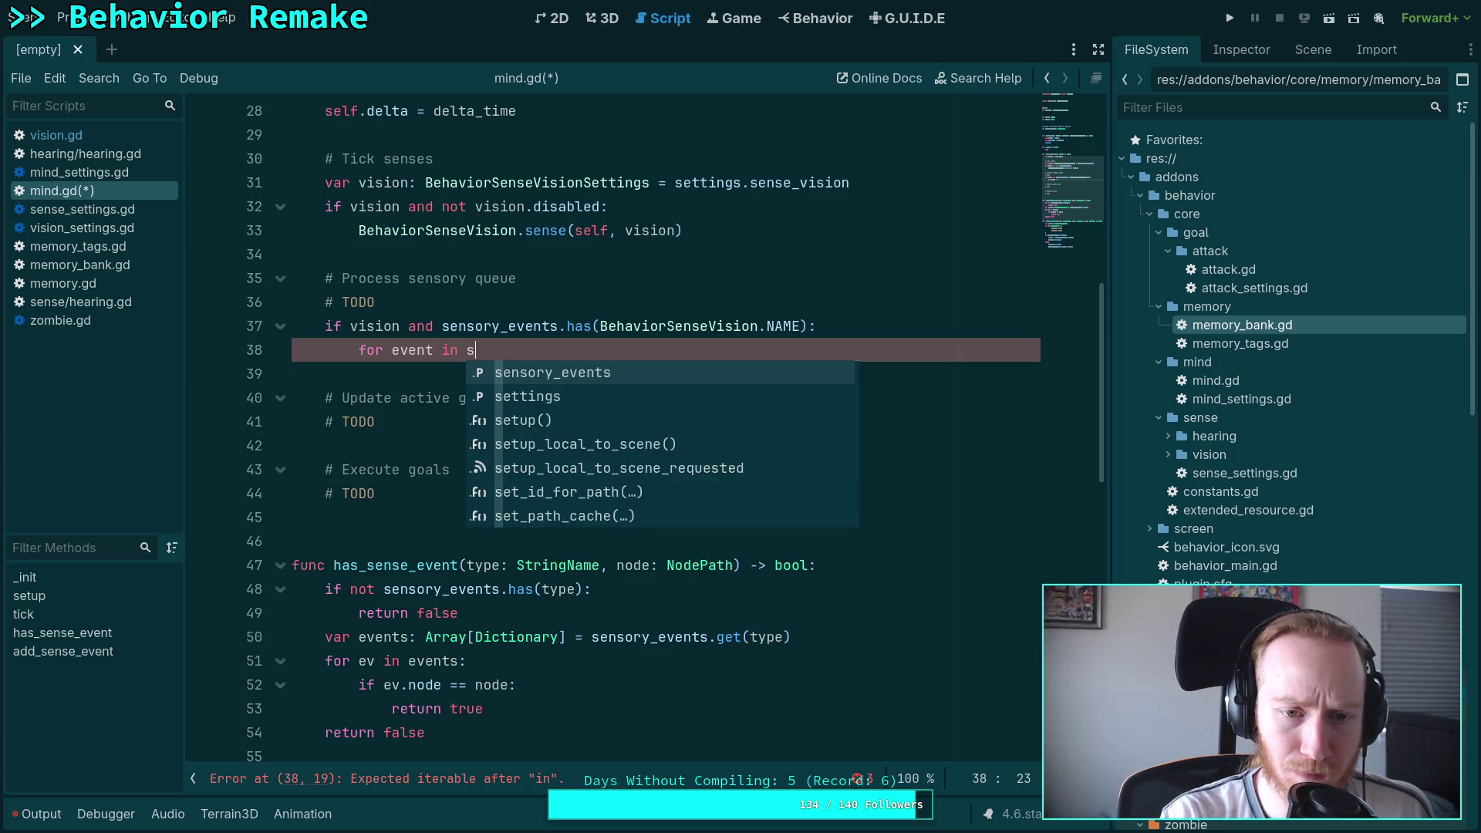
{"action": "key", "text": "Return"}
{"action": "type", "text": "."}
{"action": "key", "text": "BackSpace"}
{"action": "key", "text": "BackSpace"}
{"action": "key", "text": "BackSpace"}
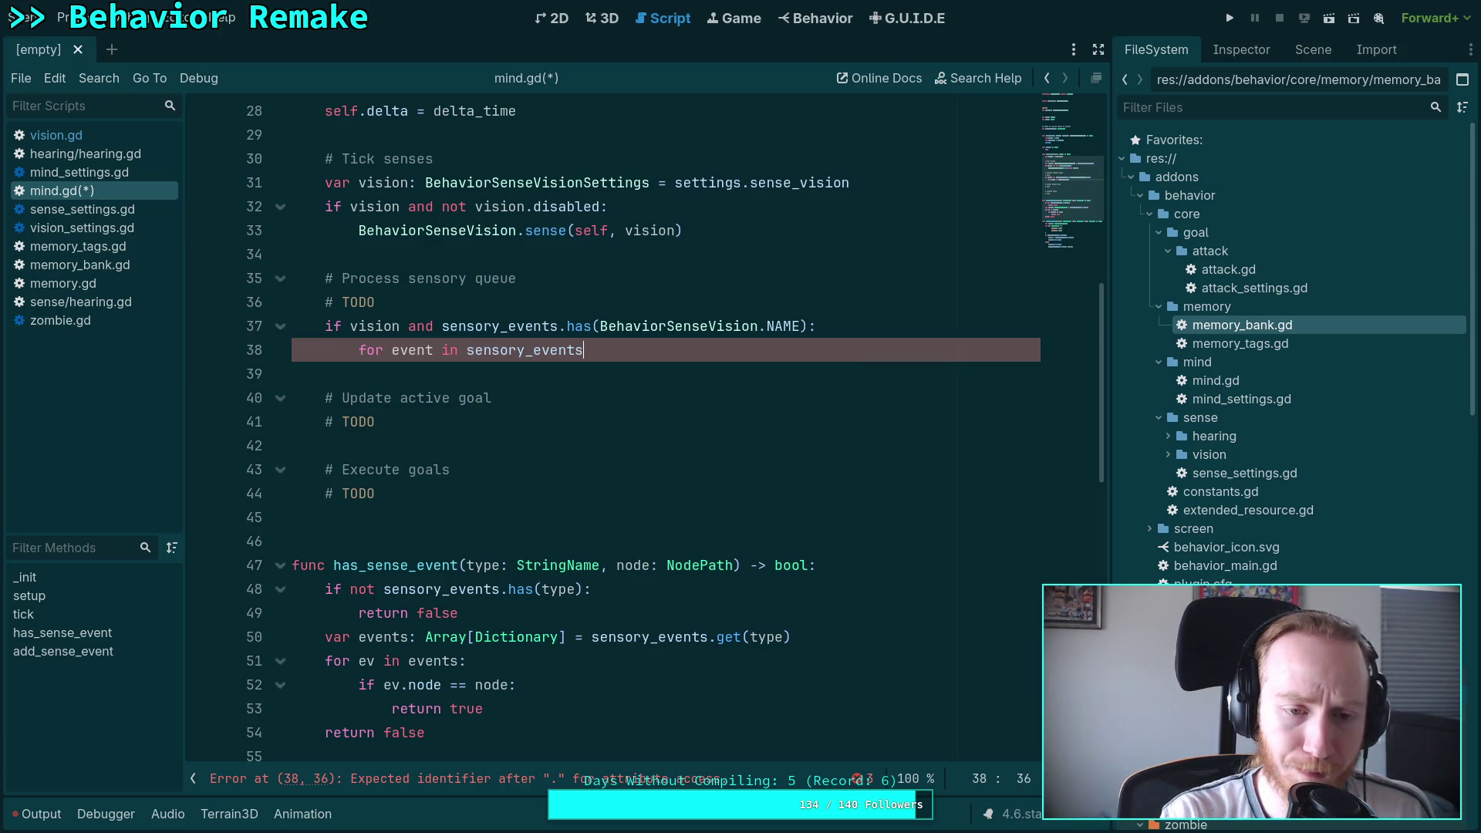
Step: Add 'var events: Array[Dictionary] = sensory_events.get(BehaviorSenseVision.NAME)' and start a new line
{"action": "type", "text": "var "}
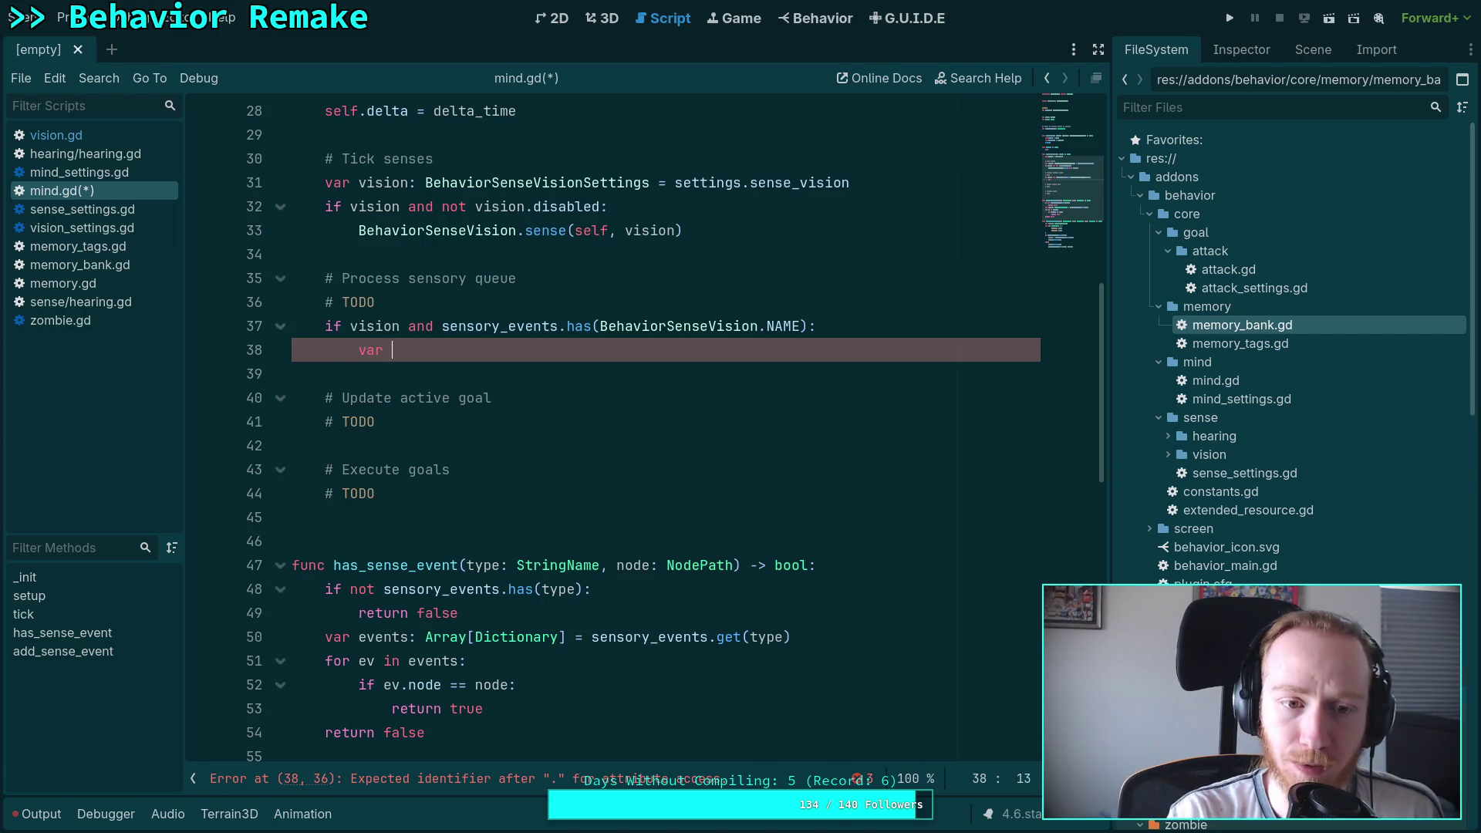
{"action": "type", "text": "events: A"}
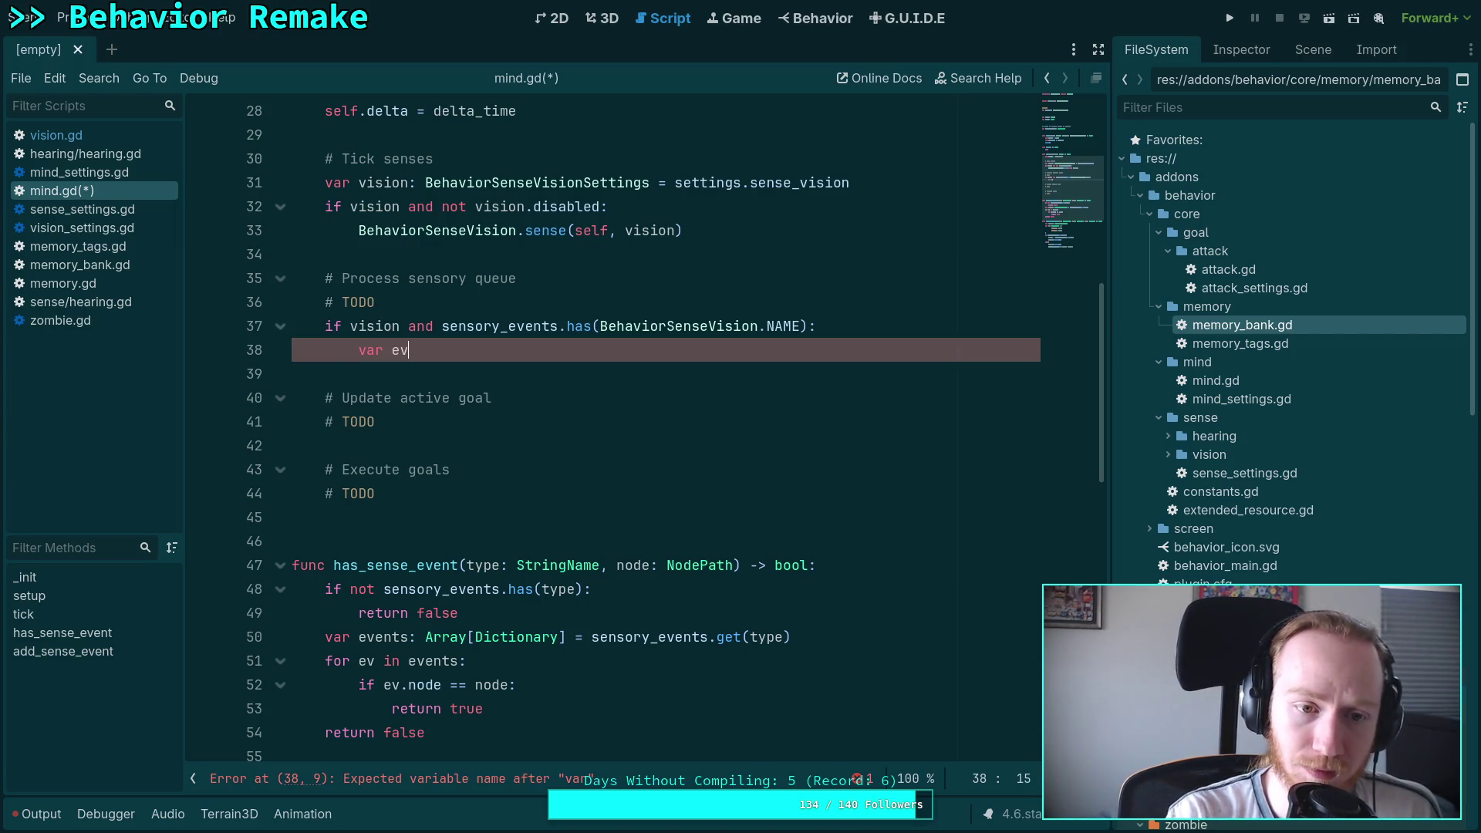
{"action": "type", "text": "rray[Dictiona"}
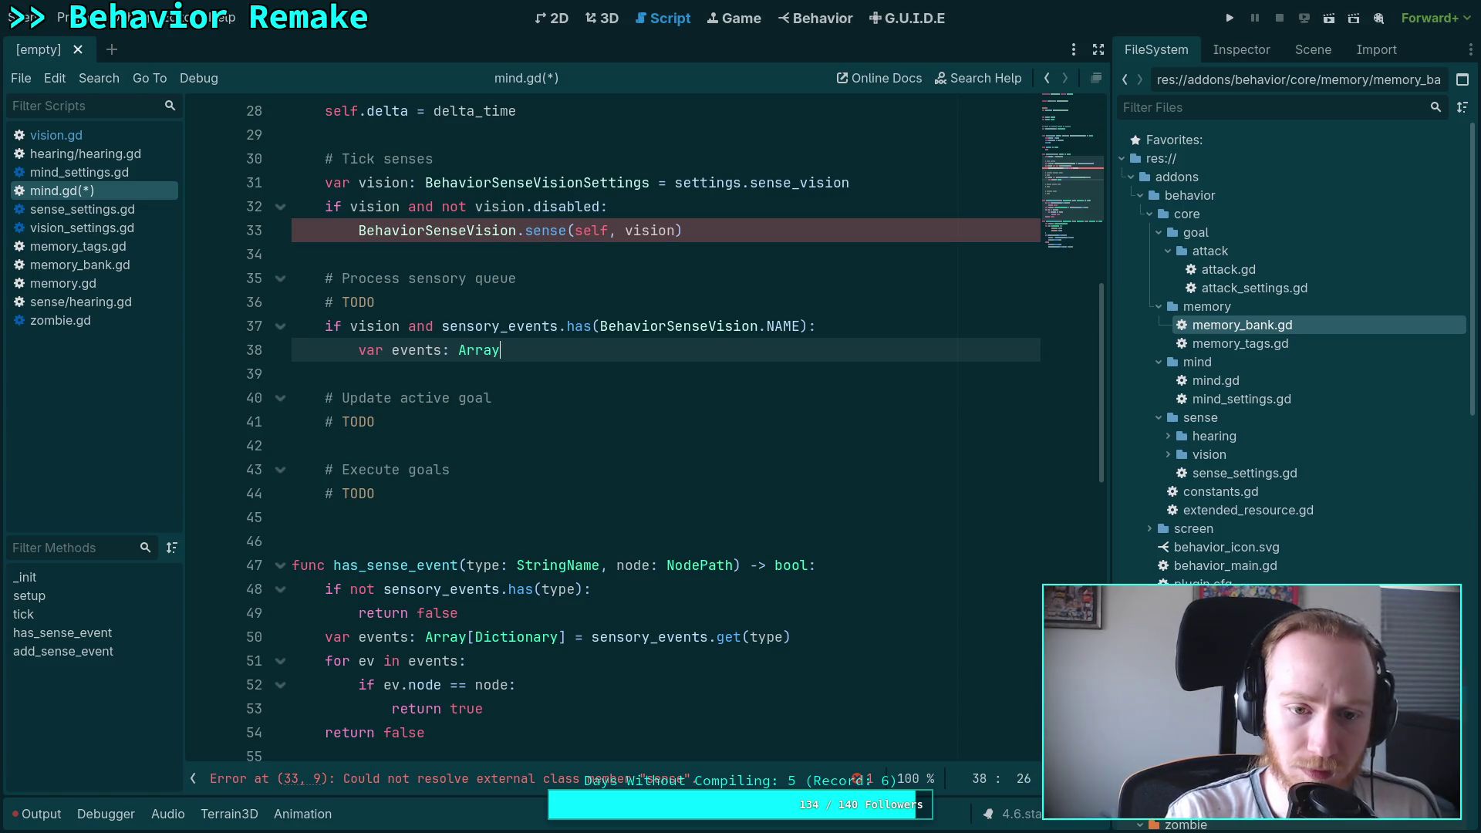
{"action": "type", "text": "ry] = "}
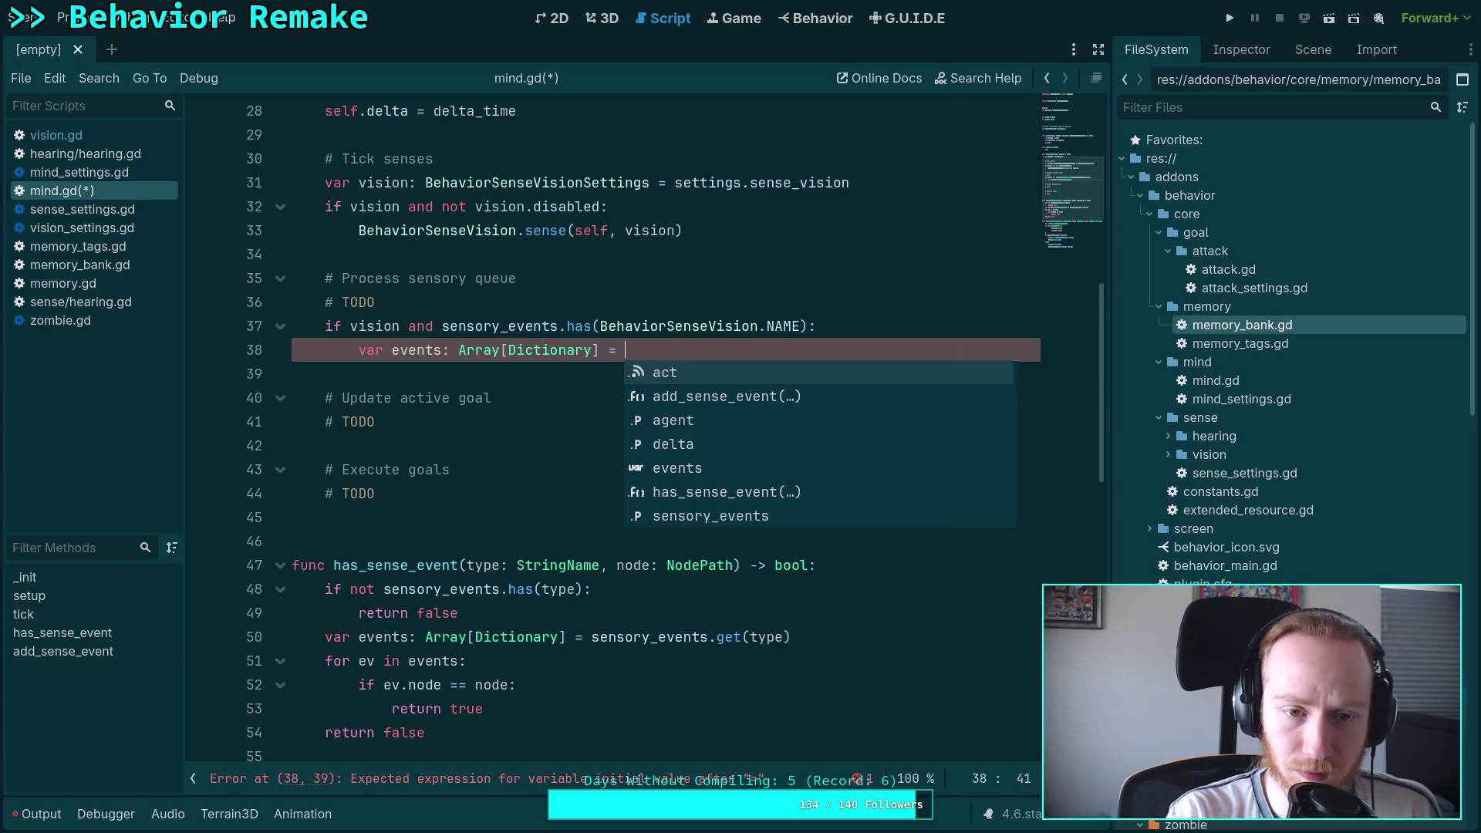
{"action": "type", "text": "sensory_events.get("}
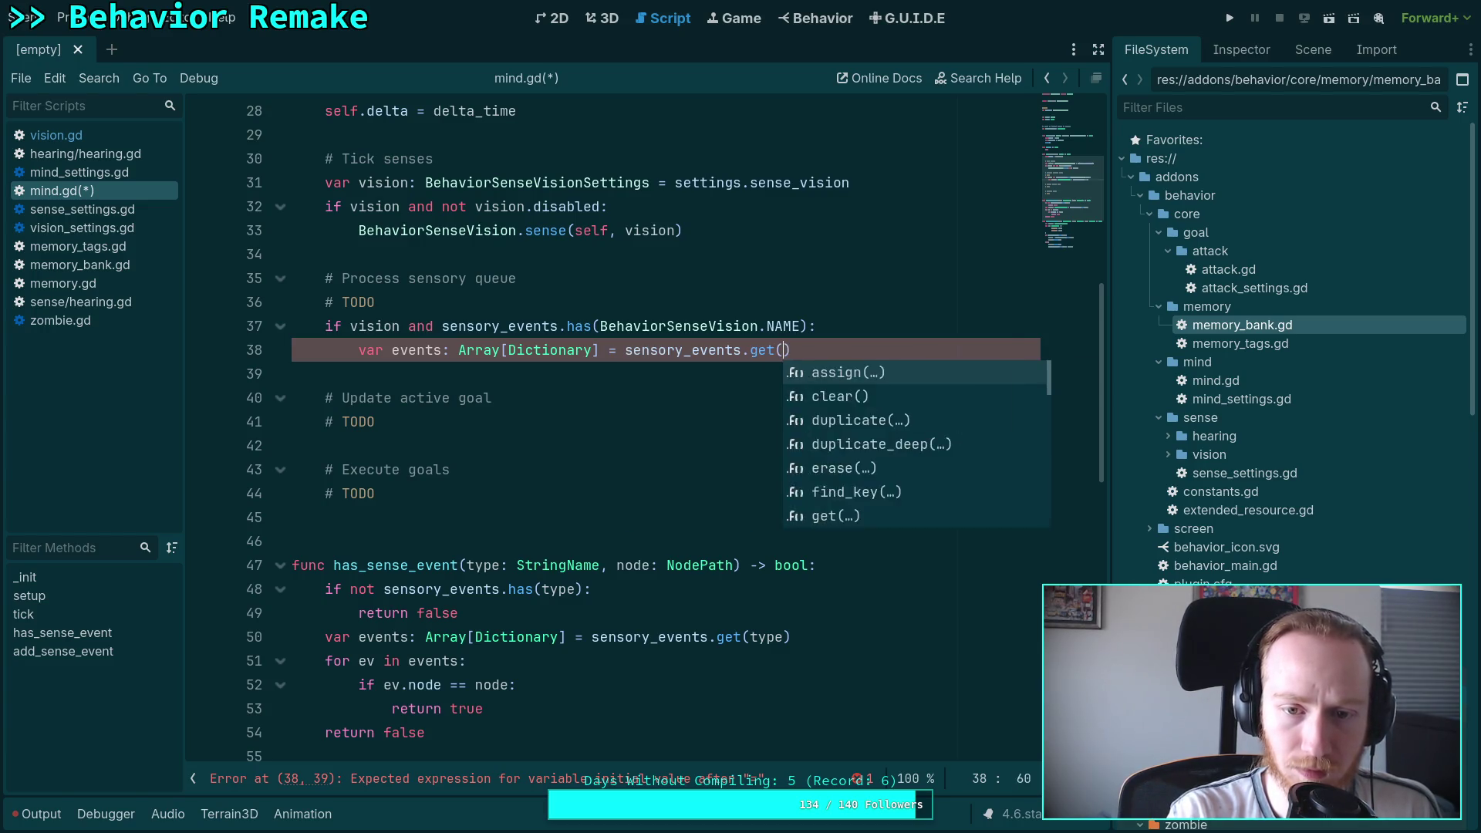
{"action": "type", "text": "Behavior"}
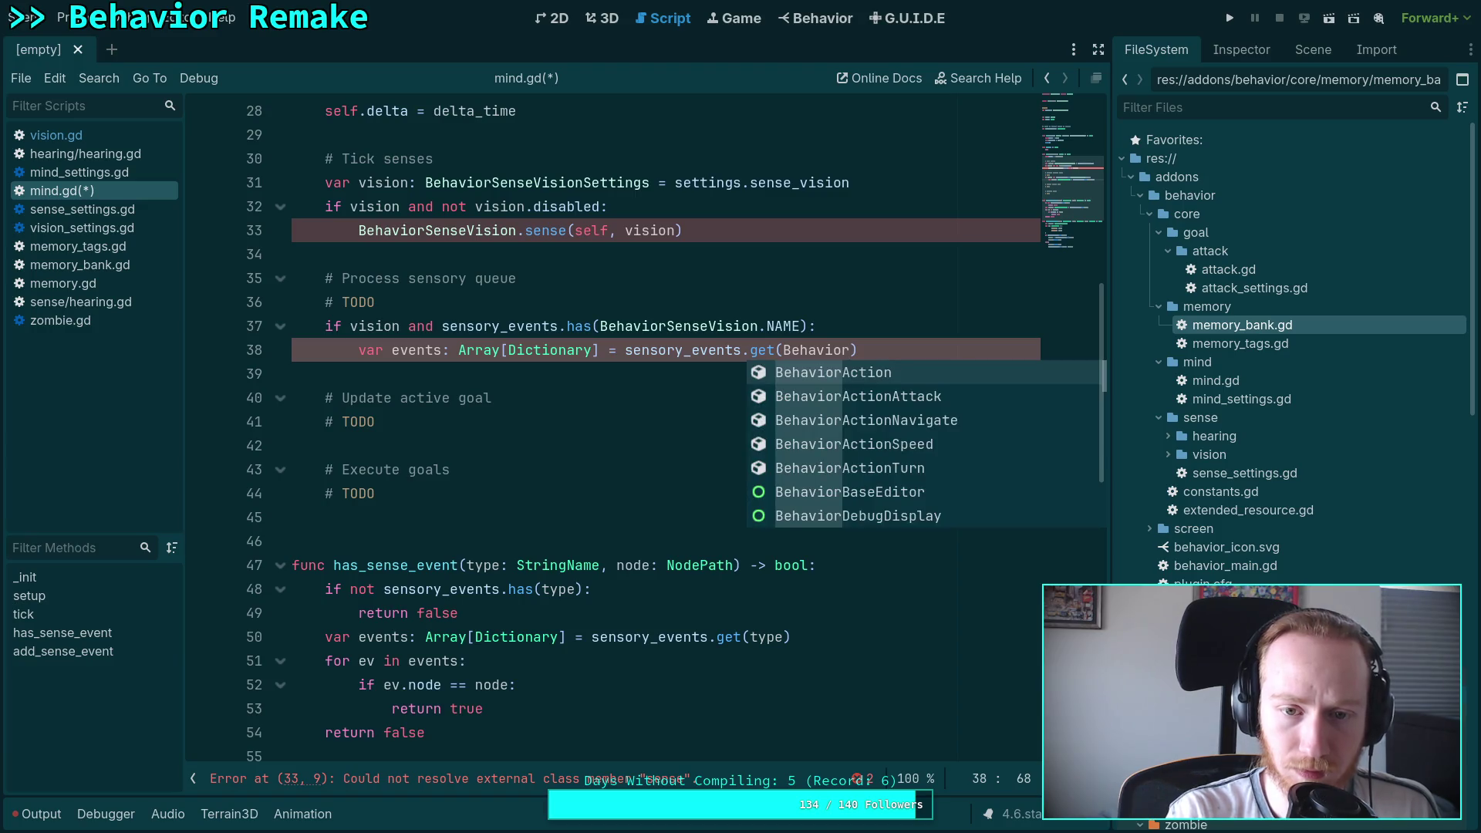
{"action": "type", "text": "Sense."}
{"action": "key", "text": "BackSpace"}
{"action": "type", "text": "V"}
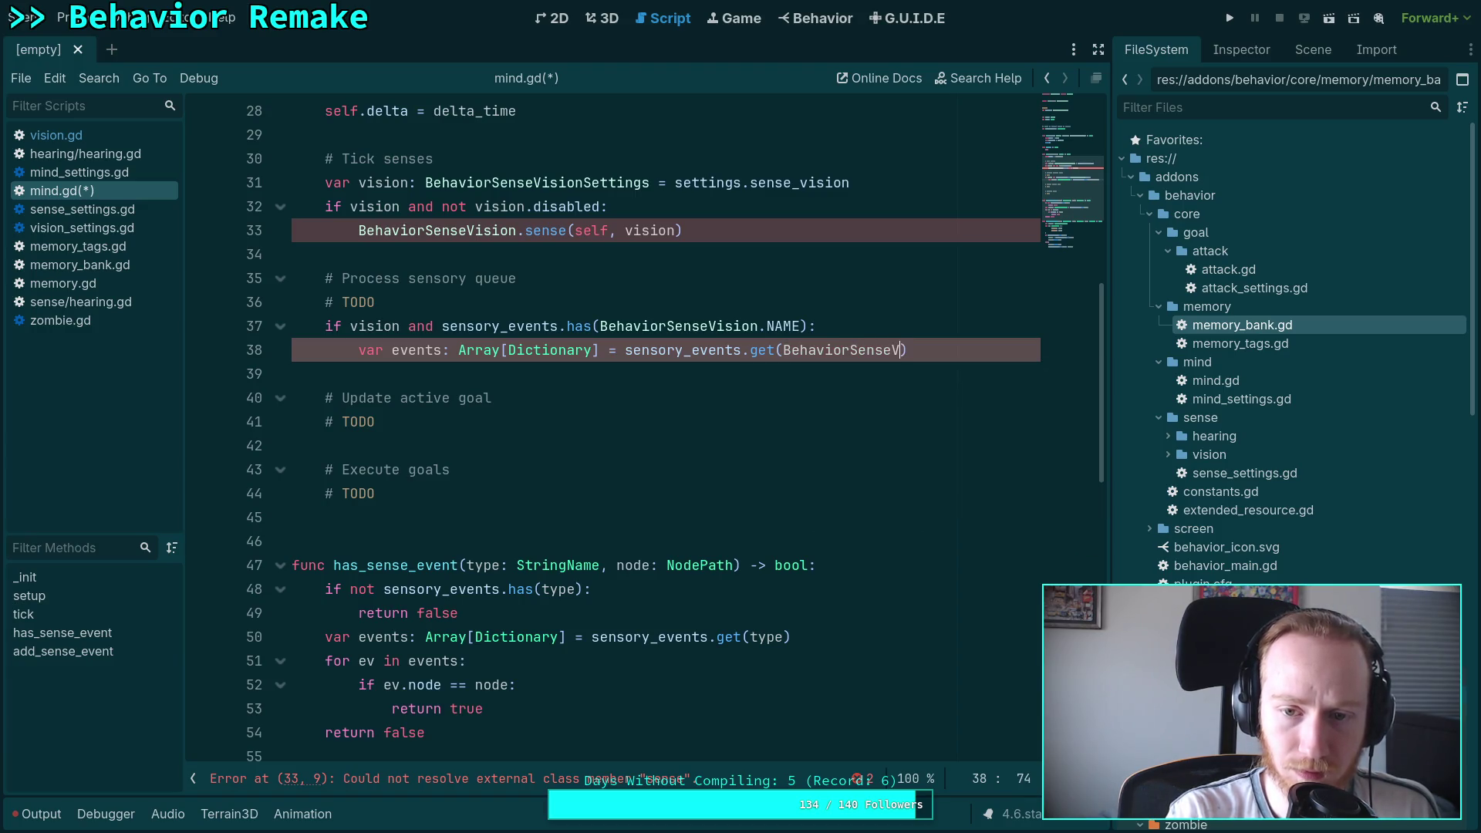
{"action": "key", "text": "Return"}
{"action": "type", "text": ".n"}
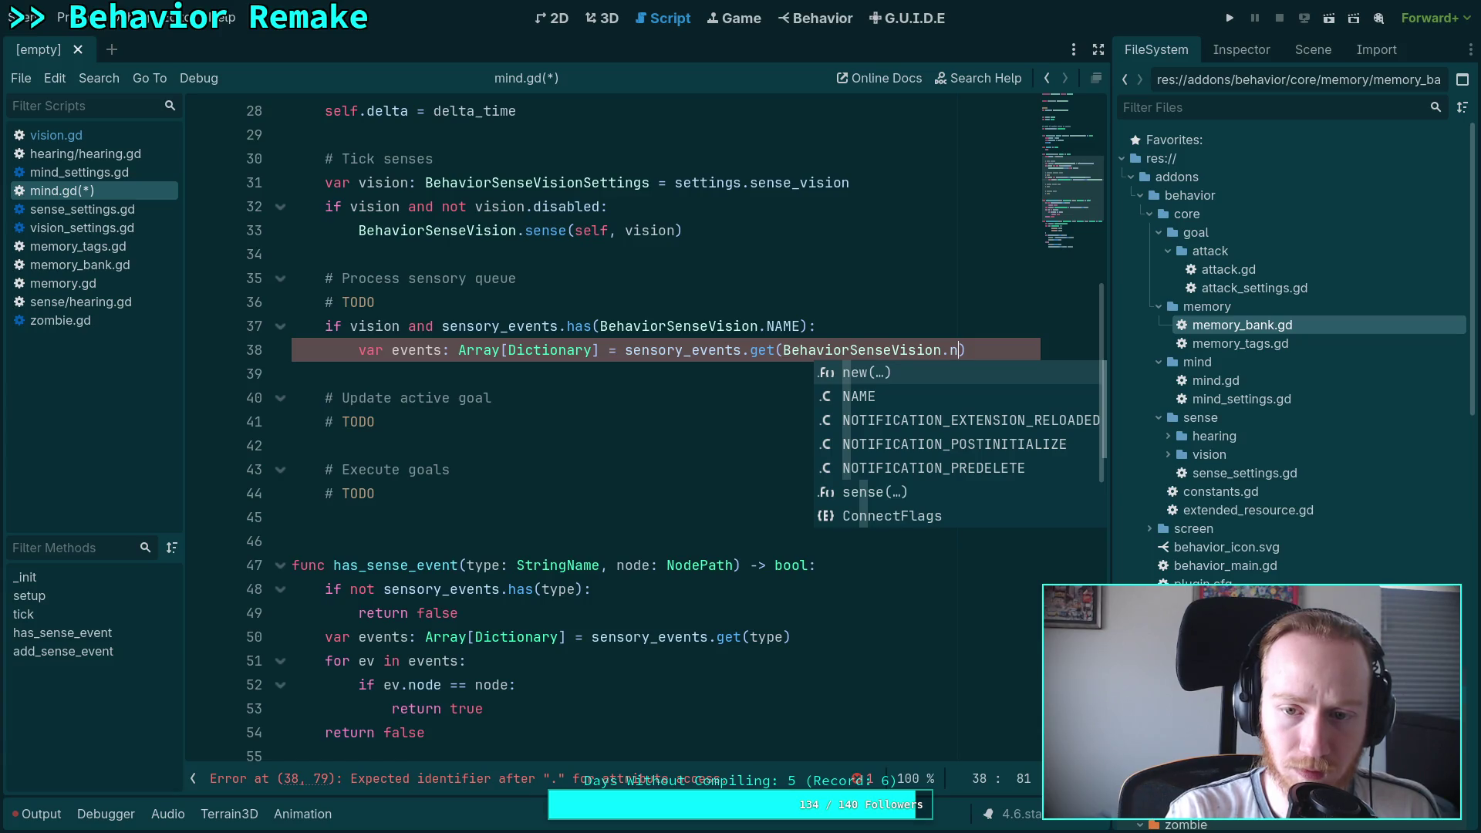
{"action": "key", "text": "Down"}
{"action": "key", "text": "Return"}
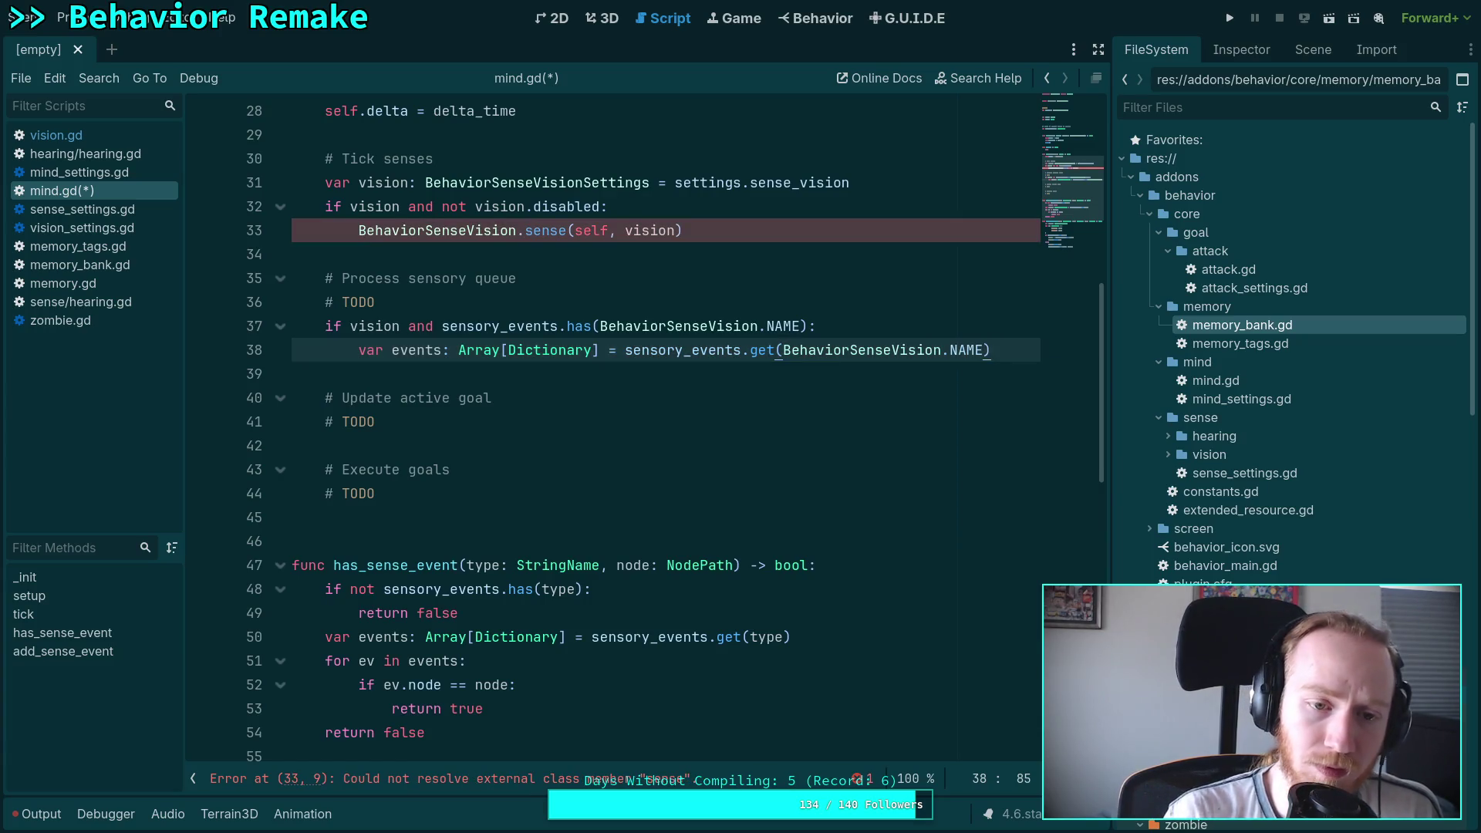
{"action": "key", "text": "Return"}
Step: Type 'var i: int = 0' on the new line instead of a for loop
{"action": "type", "text": "for"}
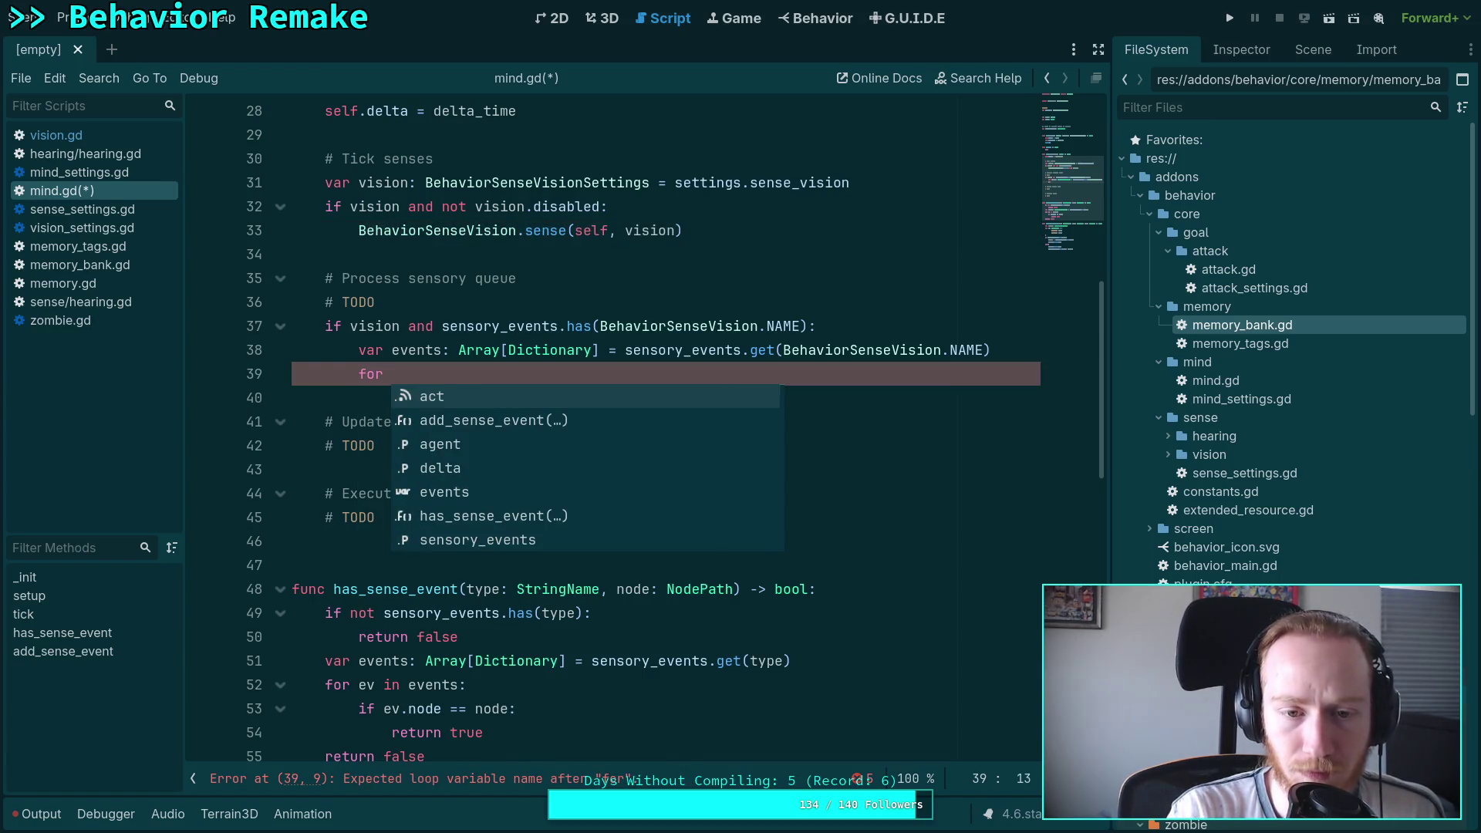
{"action": "key", "text": "BackSpace"}
{"action": "key", "text": "BackSpace"}
{"action": "key", "text": "BackSpace"}
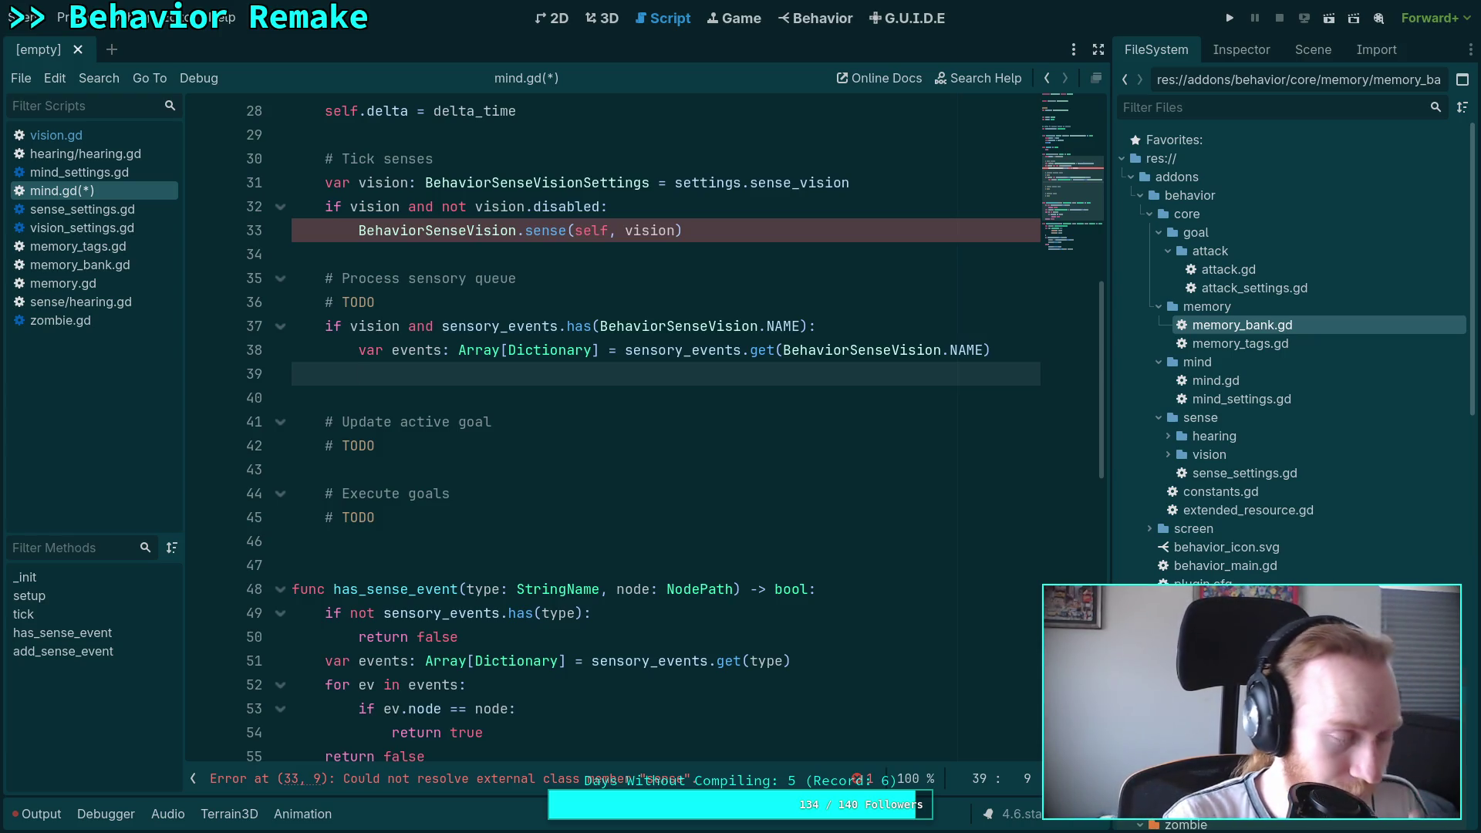
{"action": "type", "text": "var i: i"}
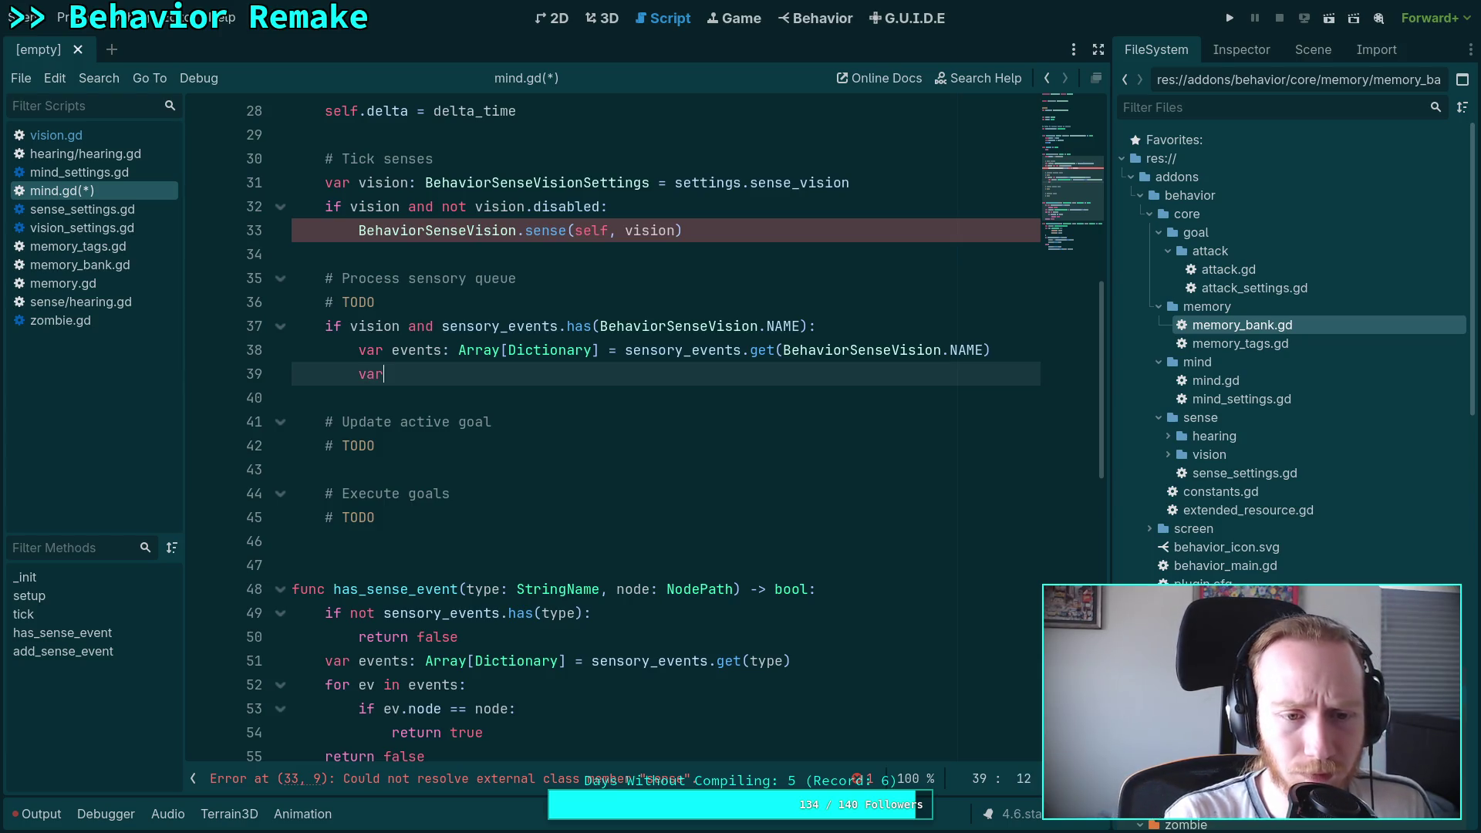
{"action": "type", "text": "nt = 0"}
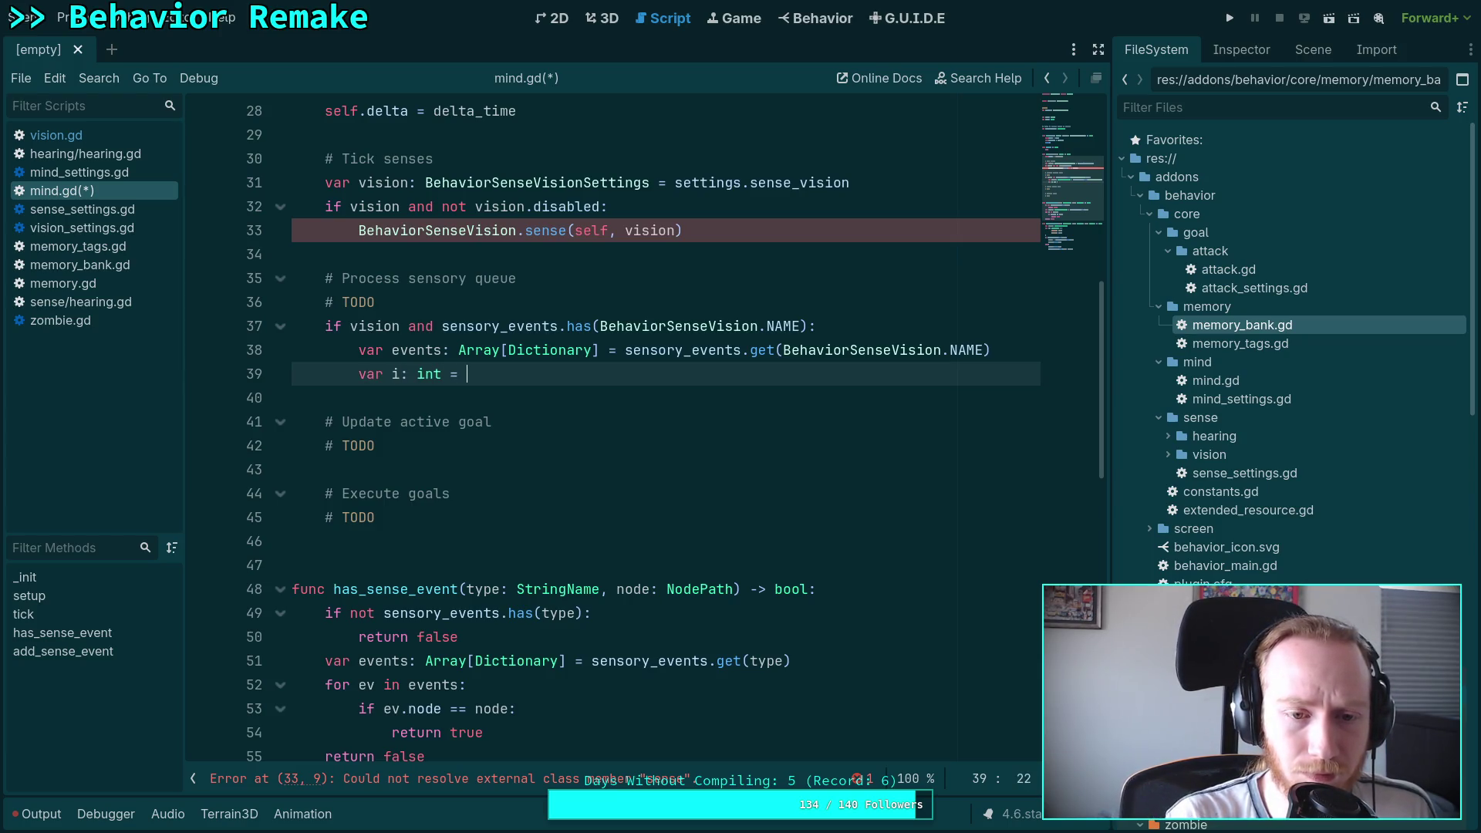
Step: Add 'var size: int = events.slice()', then select both temporary lines and start typing 'for events'
{"action": "key", "text": "Return"}
{"action": "type", "text": "var size: "}
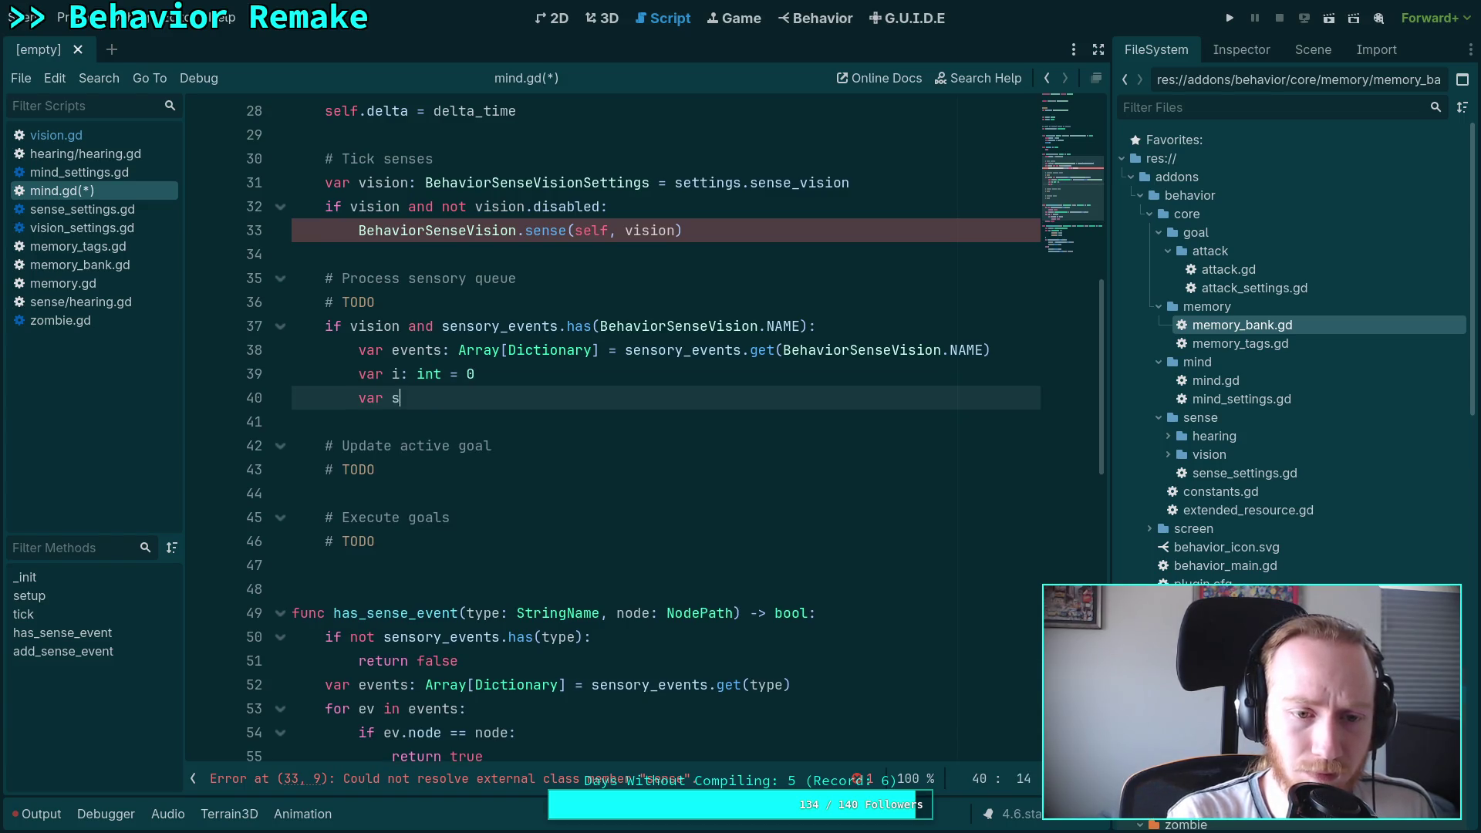
{"action": "type", "text": "int = events.s"}
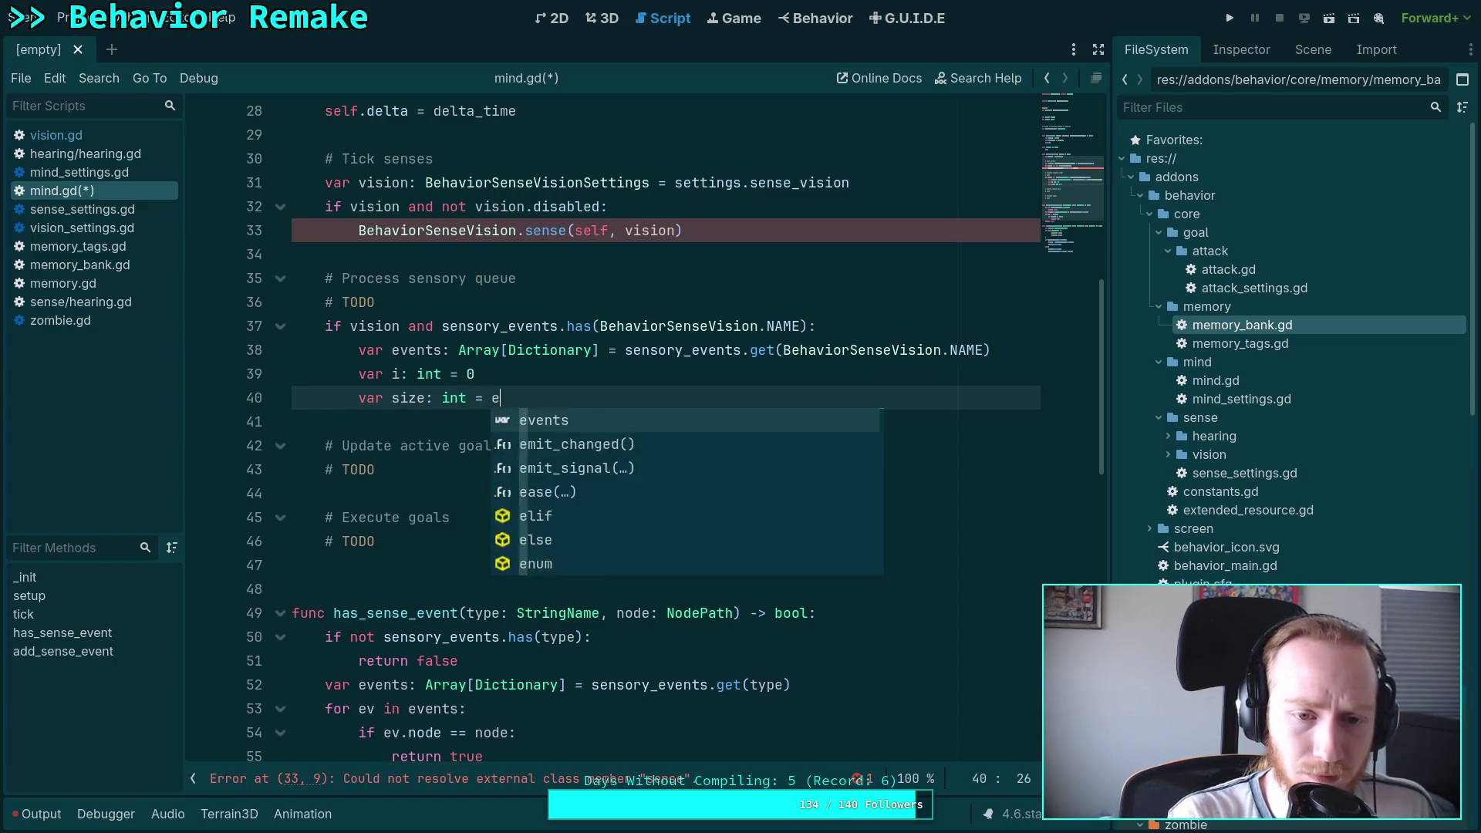
{"action": "type", "text": "ize"}
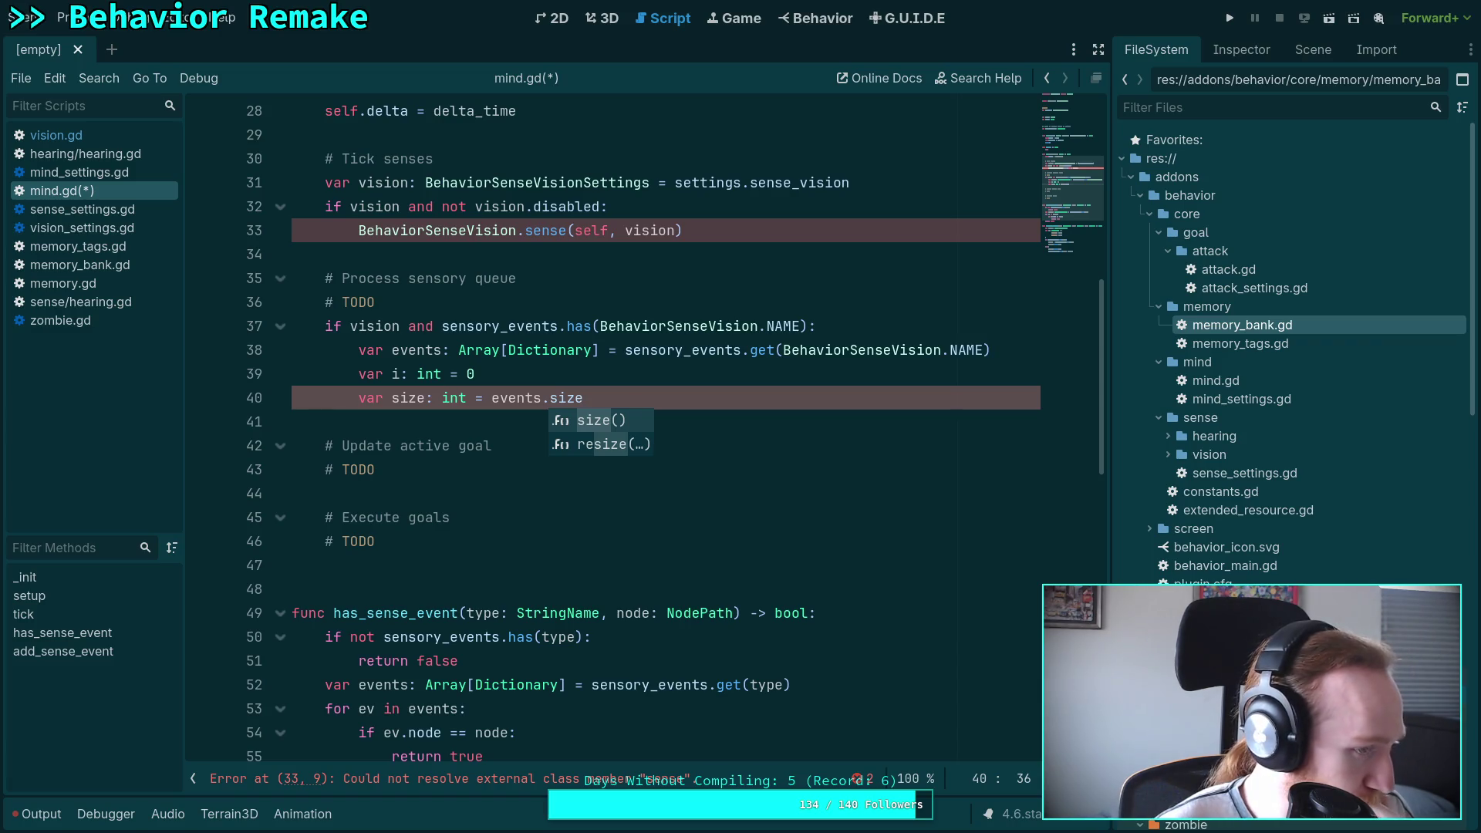
{"action": "key", "text": "BackSpace"}
{"action": "key", "text": "BackSpace"}
{"action": "key", "text": "BackSpace"}
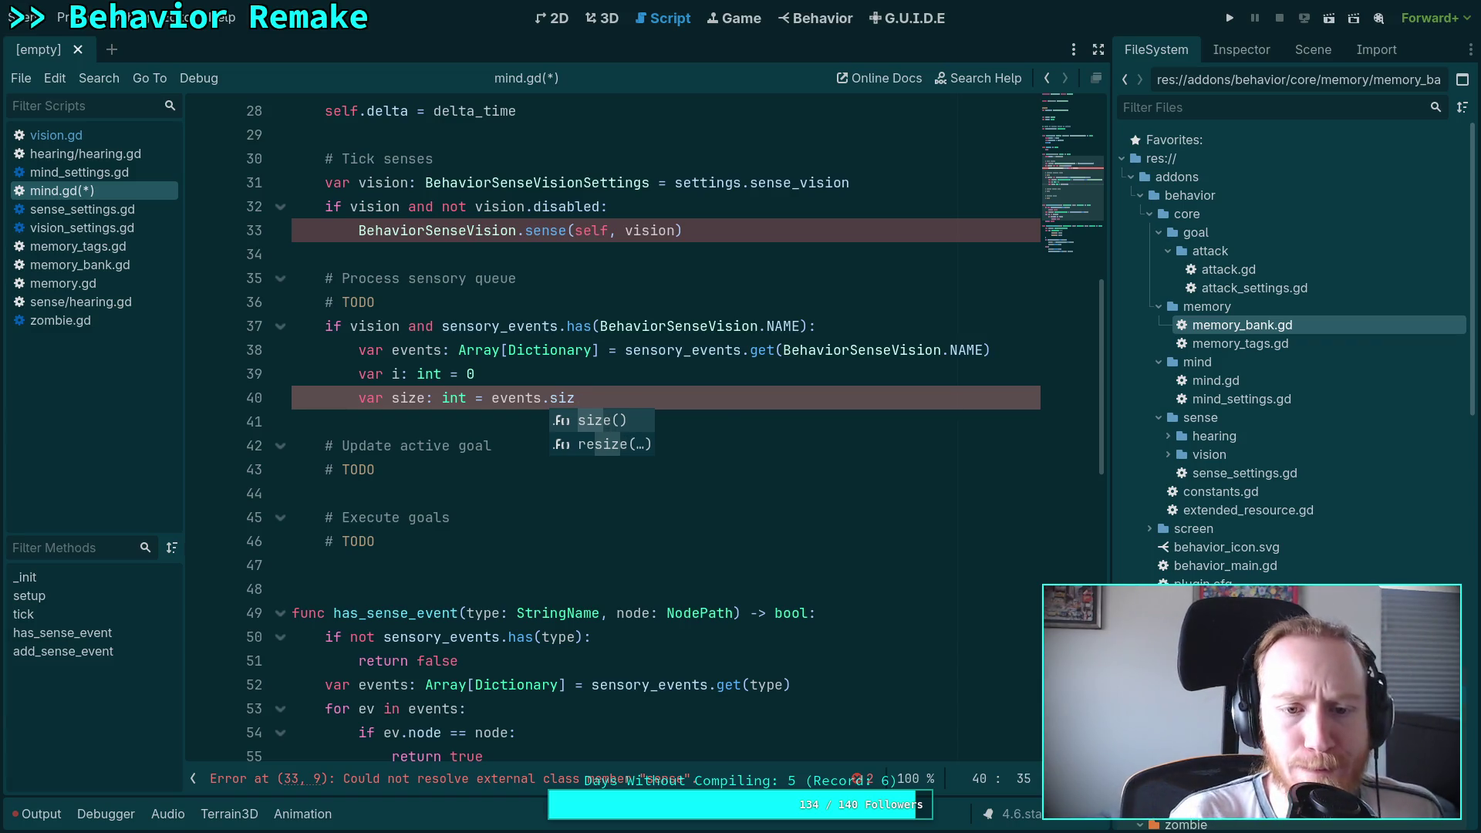
{"action": "type", "text": "sl"}
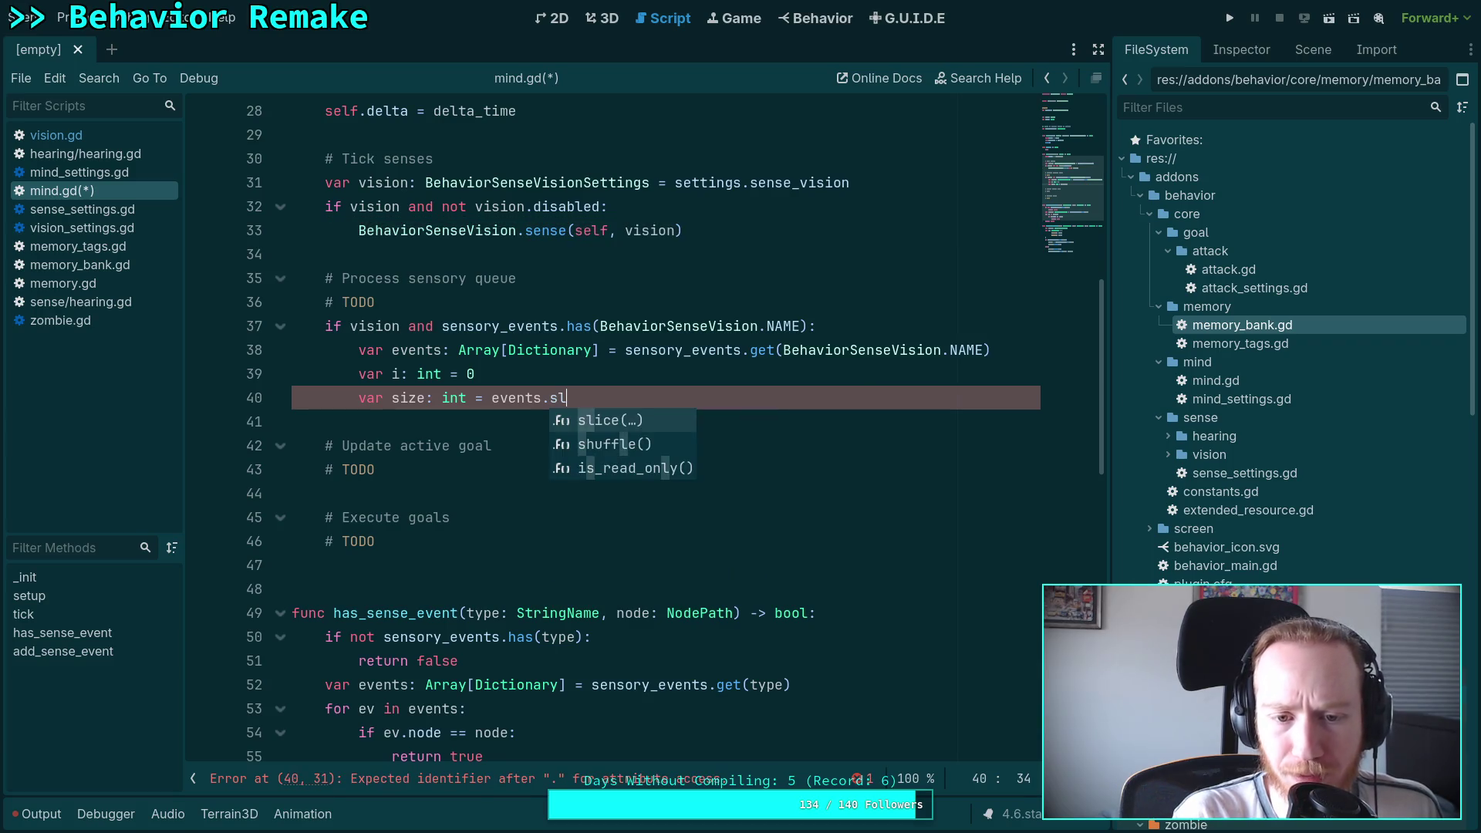
{"action": "key", "text": "Return"}
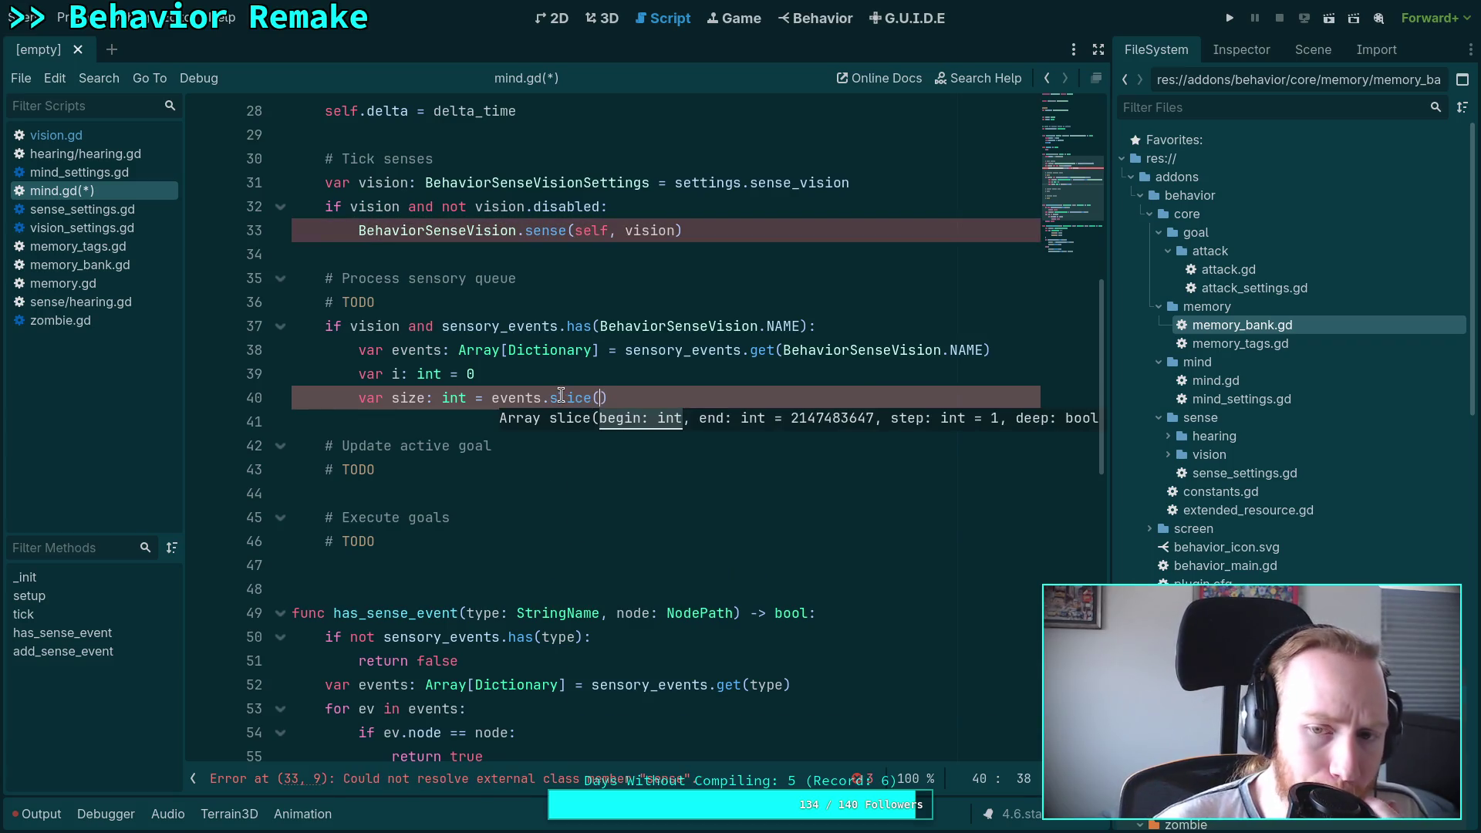
{"action": "mouse_move", "coordinate": [561, 395]}
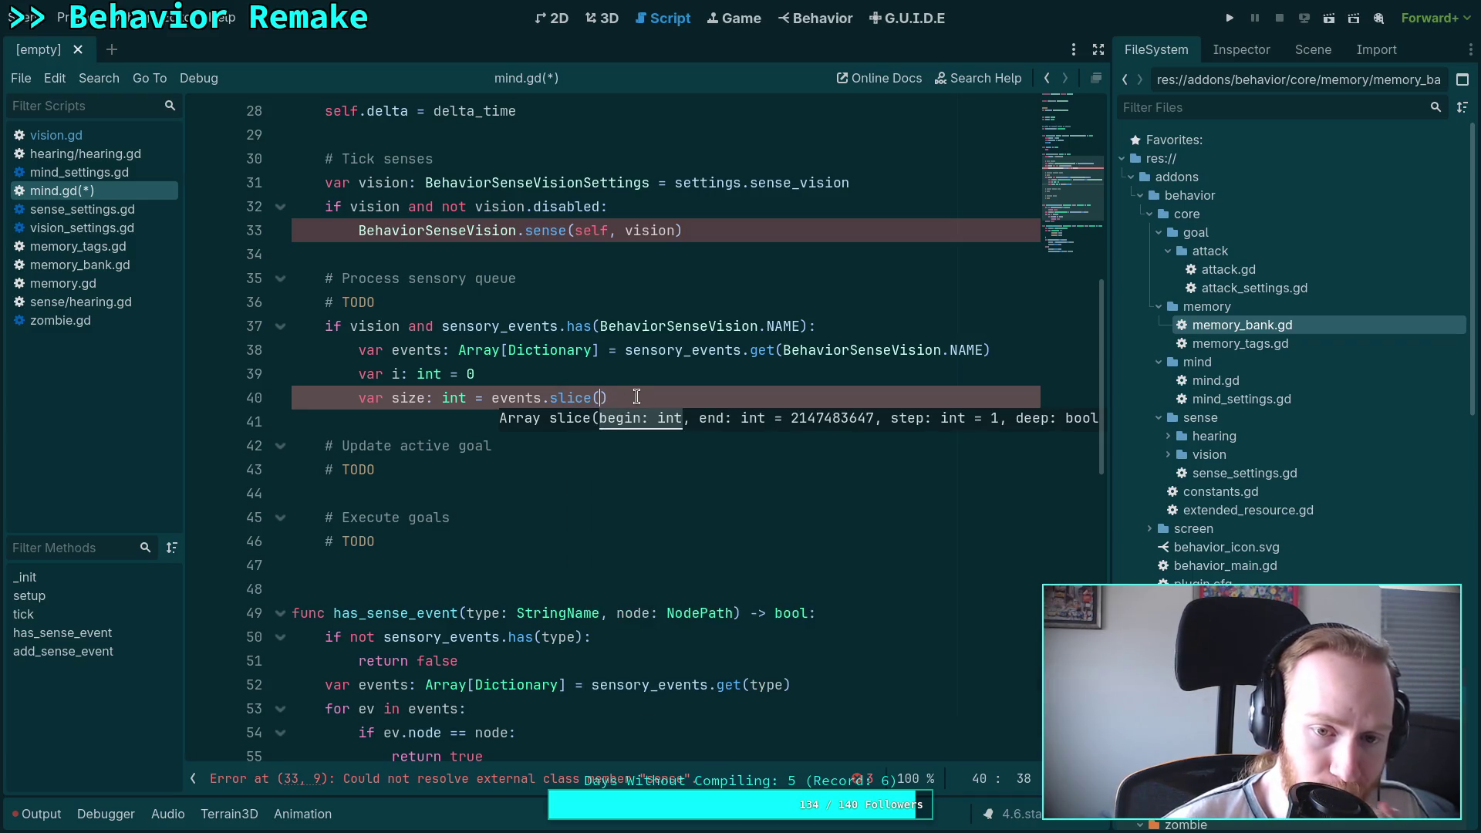
{"action": "left_click_drag", "start_coordinate": [631, 398], "coordinate": [358, 378]}
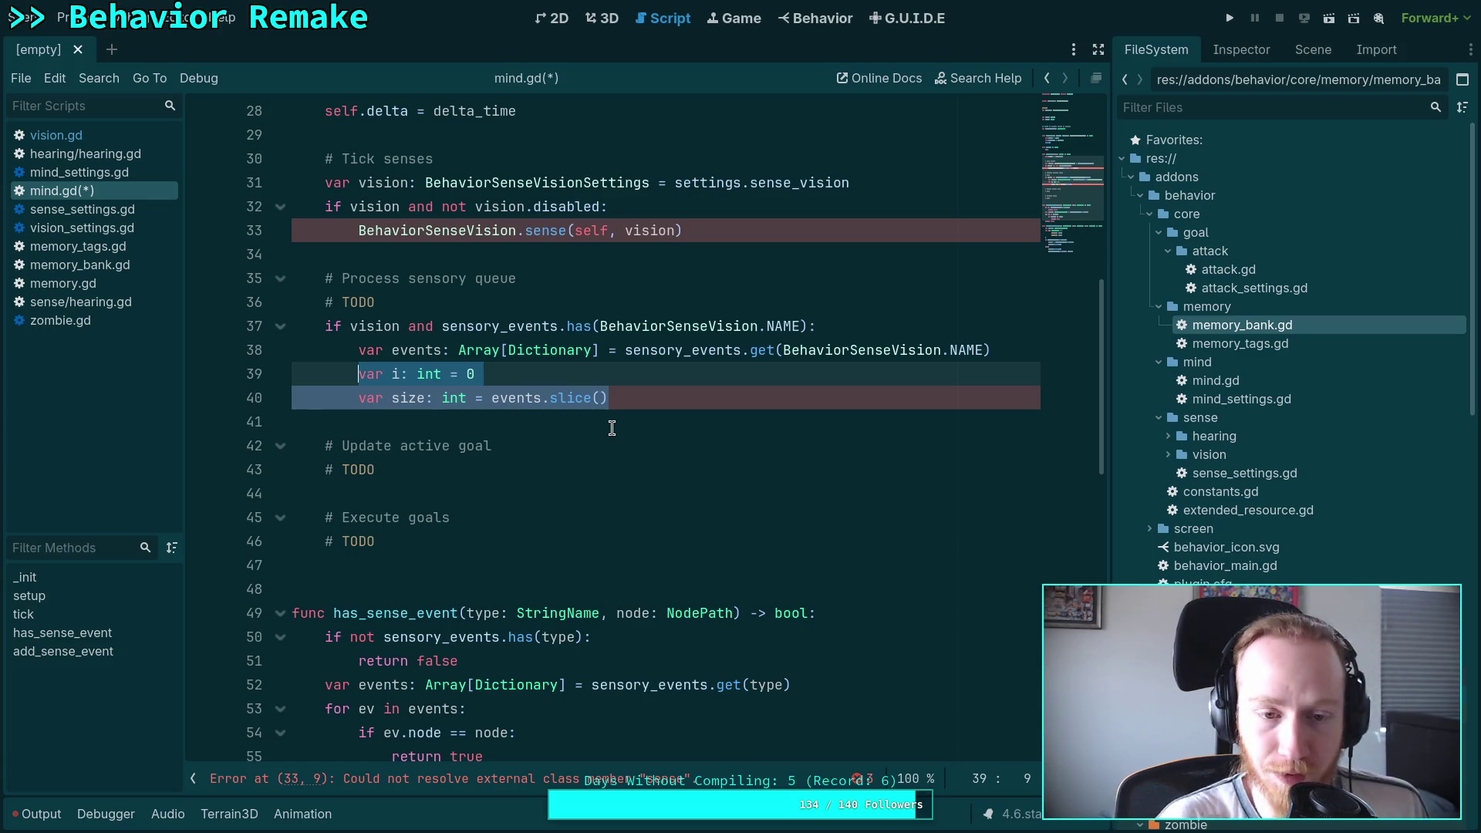
{"action": "type", "text": "for events"}
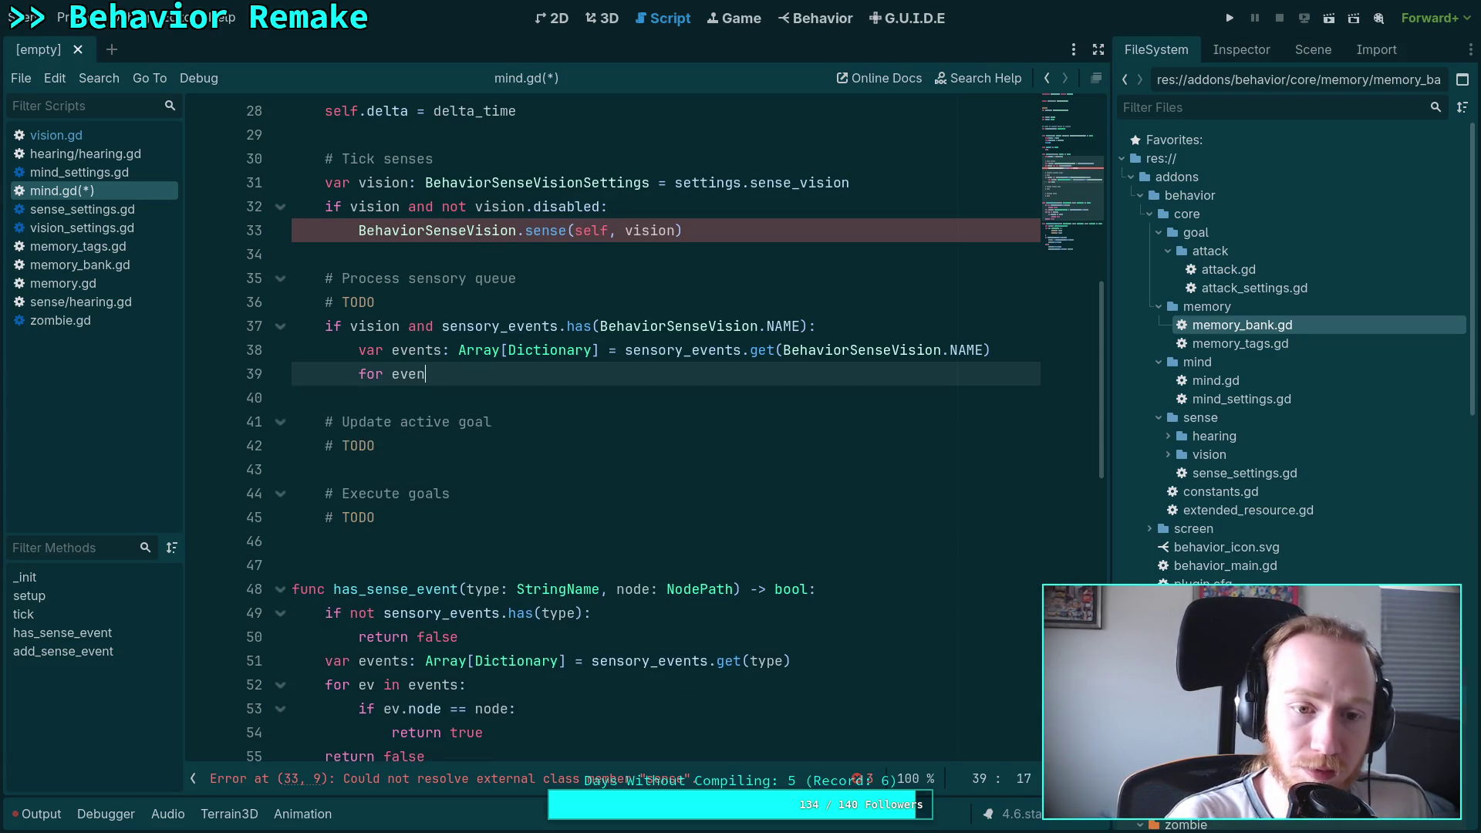
Step: Retype 'var i: int = 0' and add a 'for ev in events:' loop with a pass body
{"action": "key", "text": "BackSpace"}
{"action": "key", "text": "BackSpace"}
{"action": "key", "text": "BackSpace"}
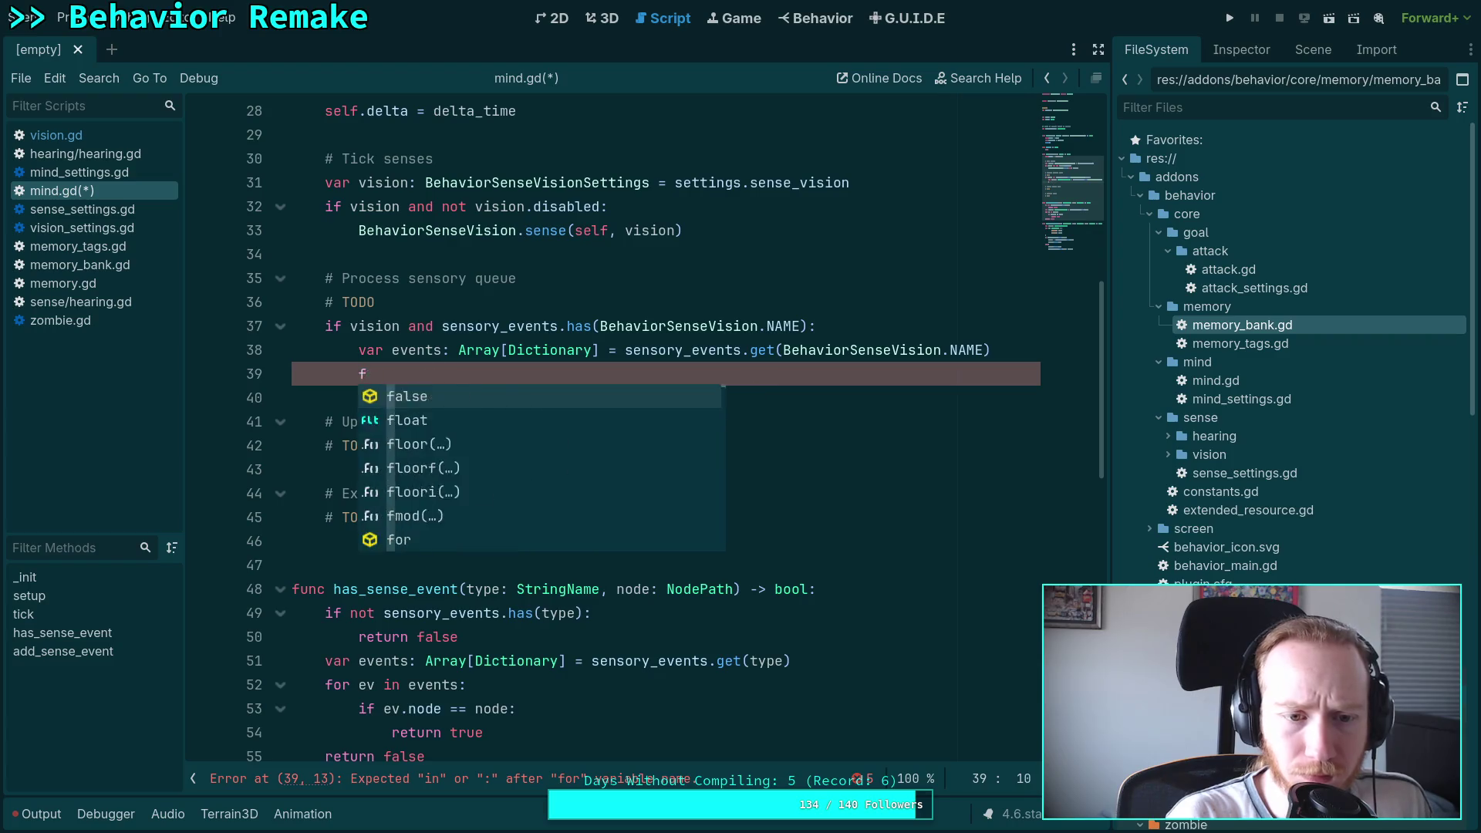
{"action": "type", "text": "var i: int = 0"}
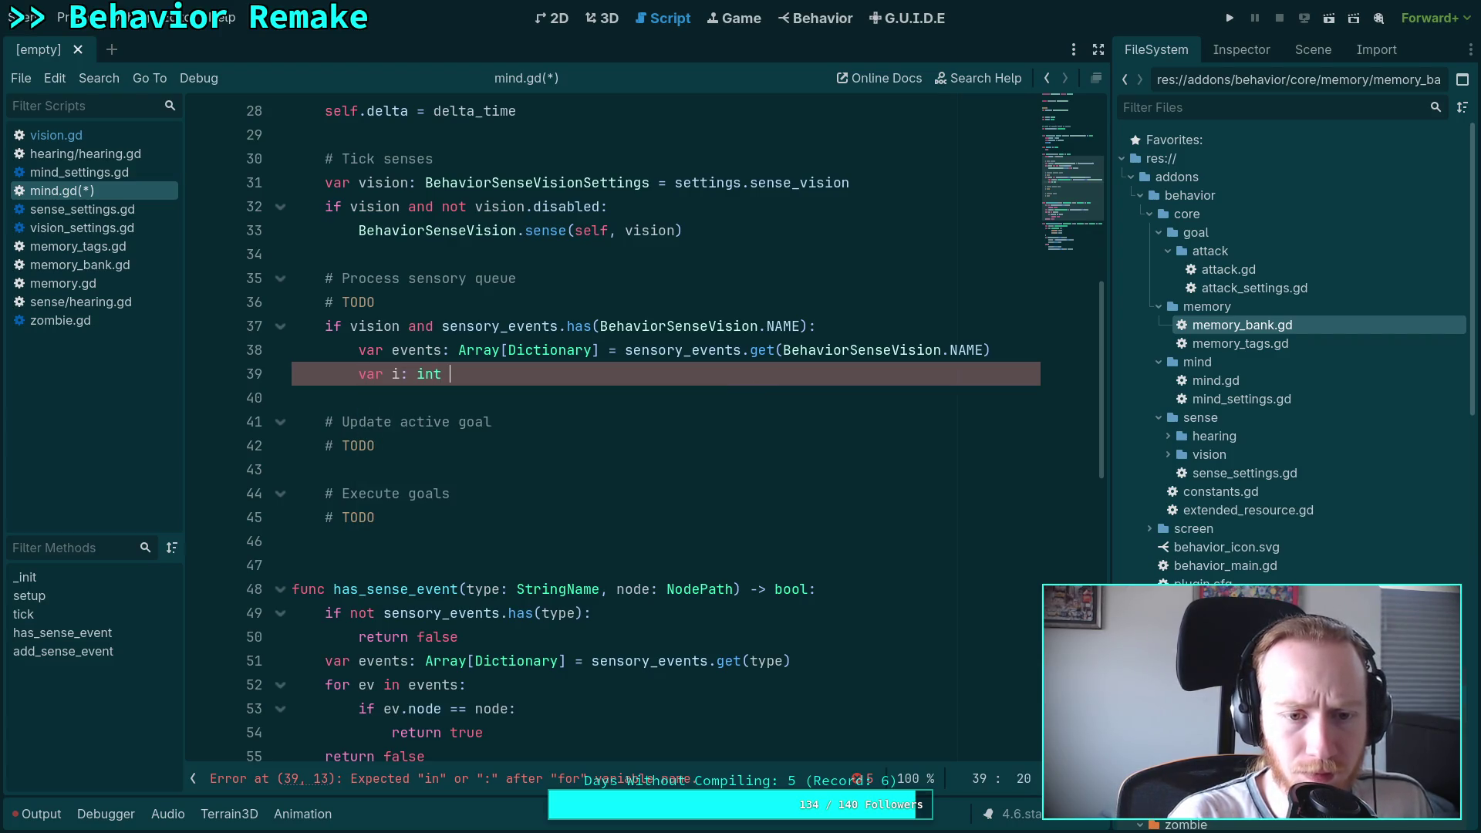
{"action": "key", "text": "Return"}
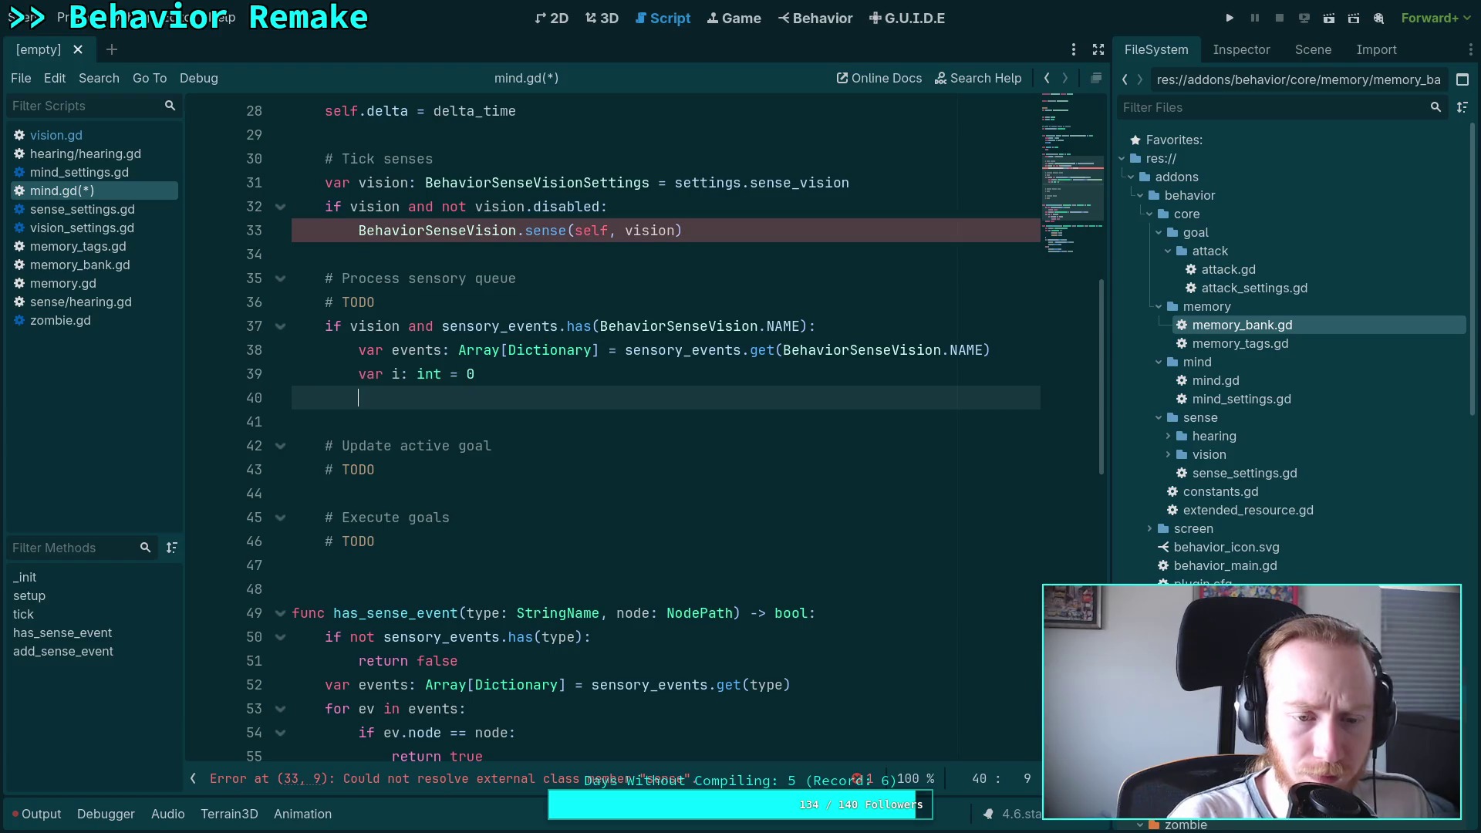
{"action": "type", "text": "for ev i"}
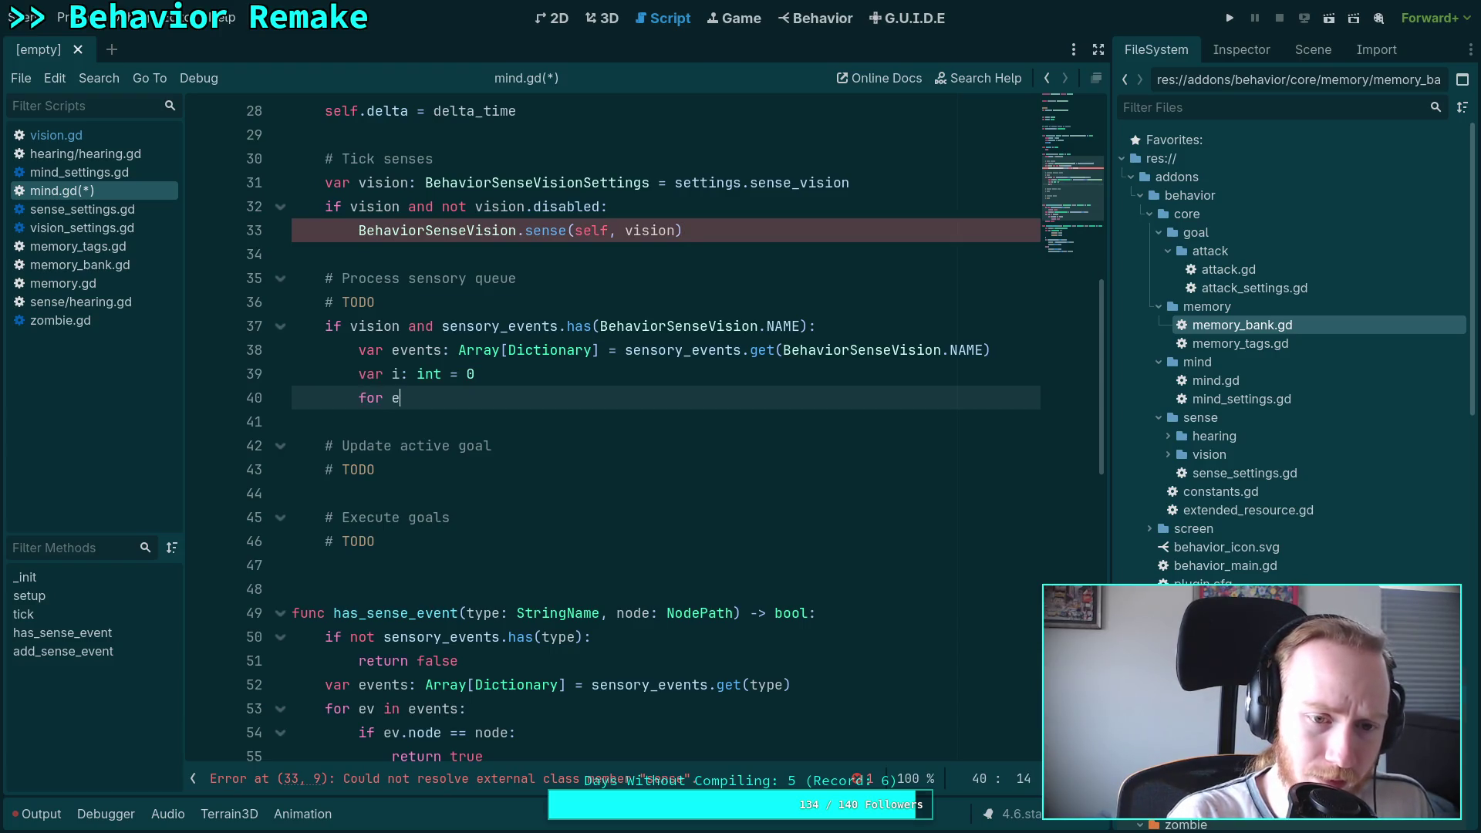
{"action": "type", "text": "n events:"}
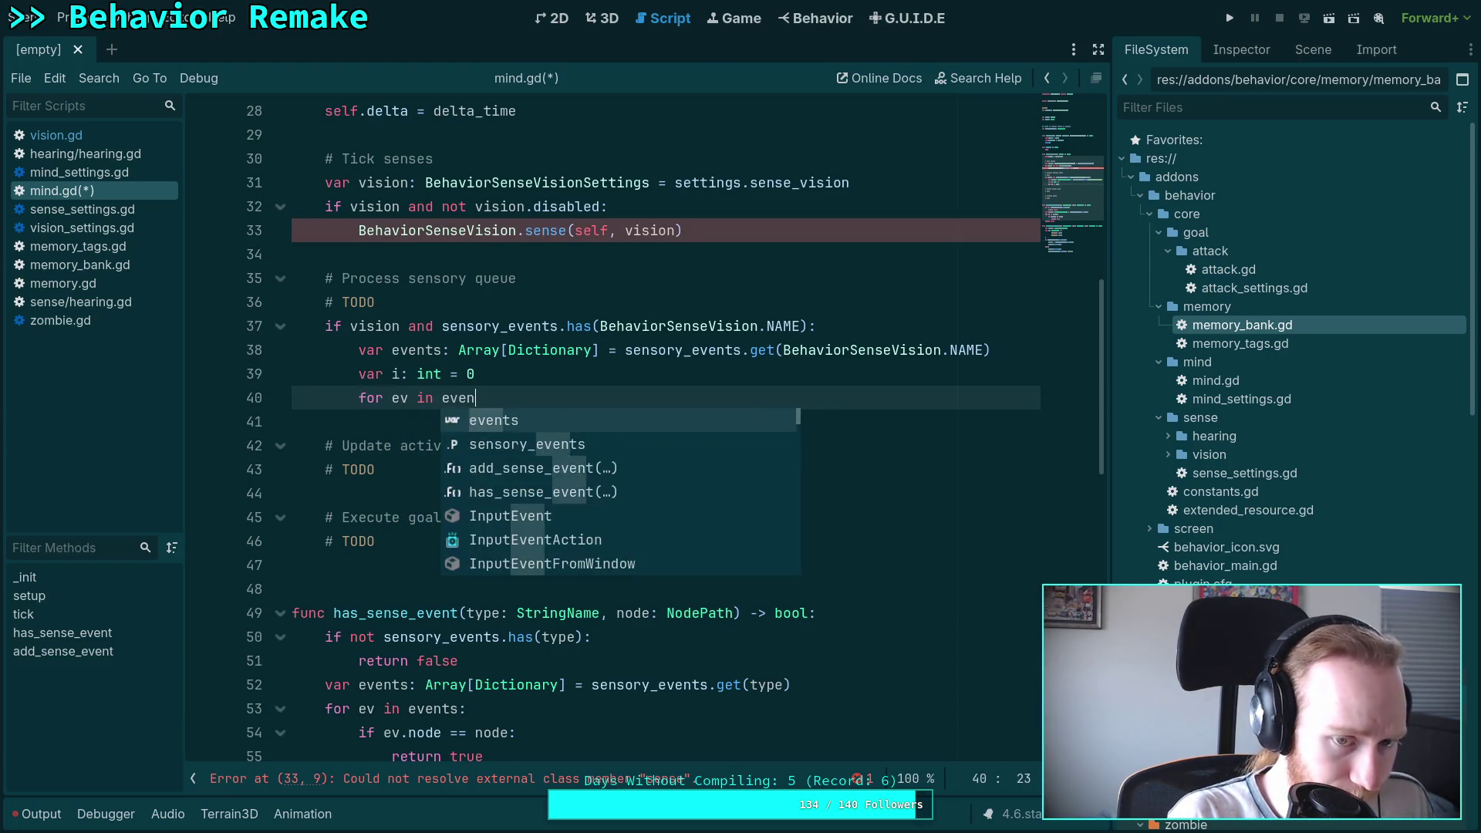
{"action": "key", "text": "Return"}
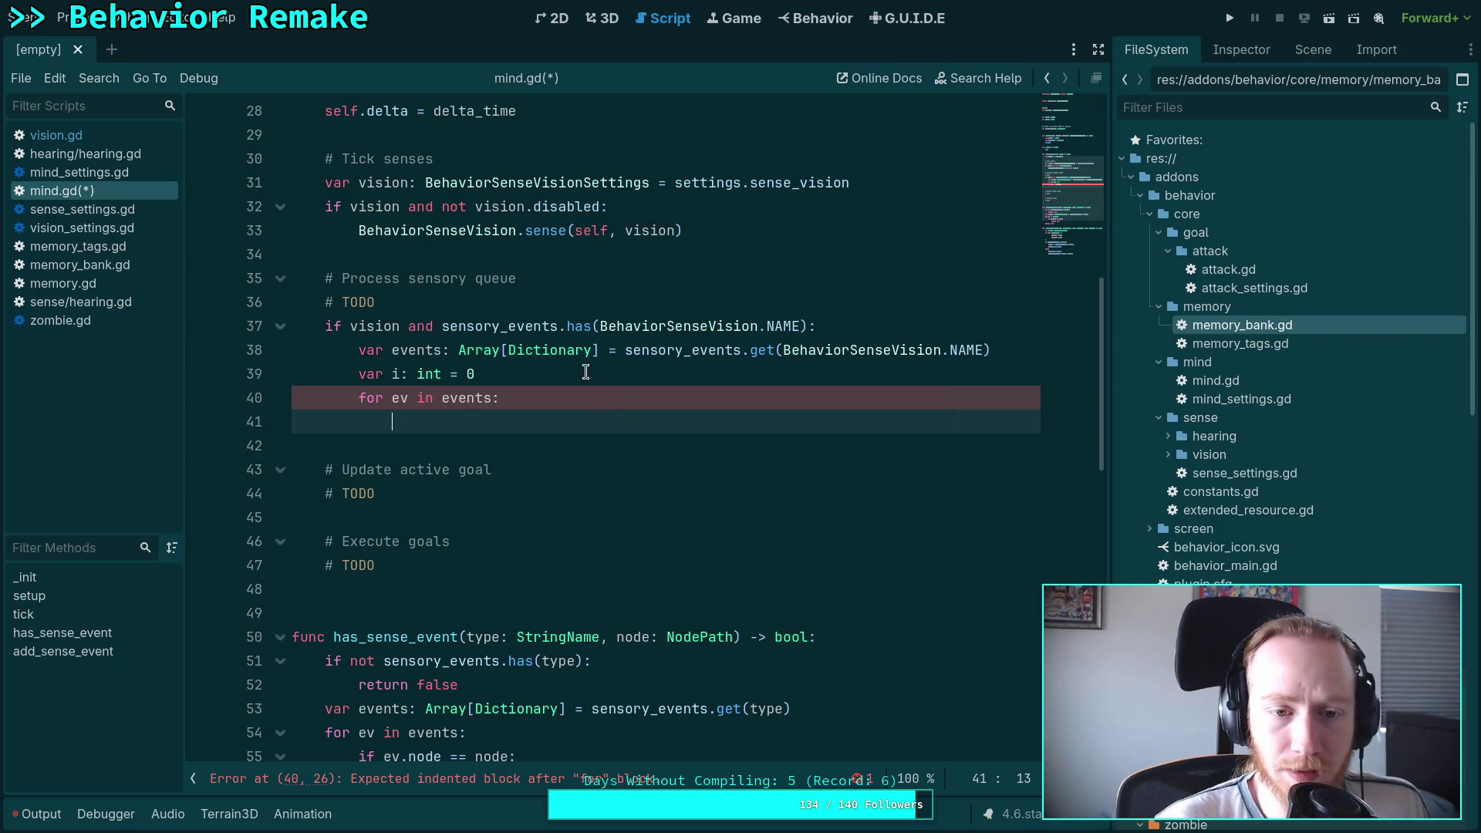
{"action": "type", "text": "pass"}
{"action": "key", "text": "Return"}
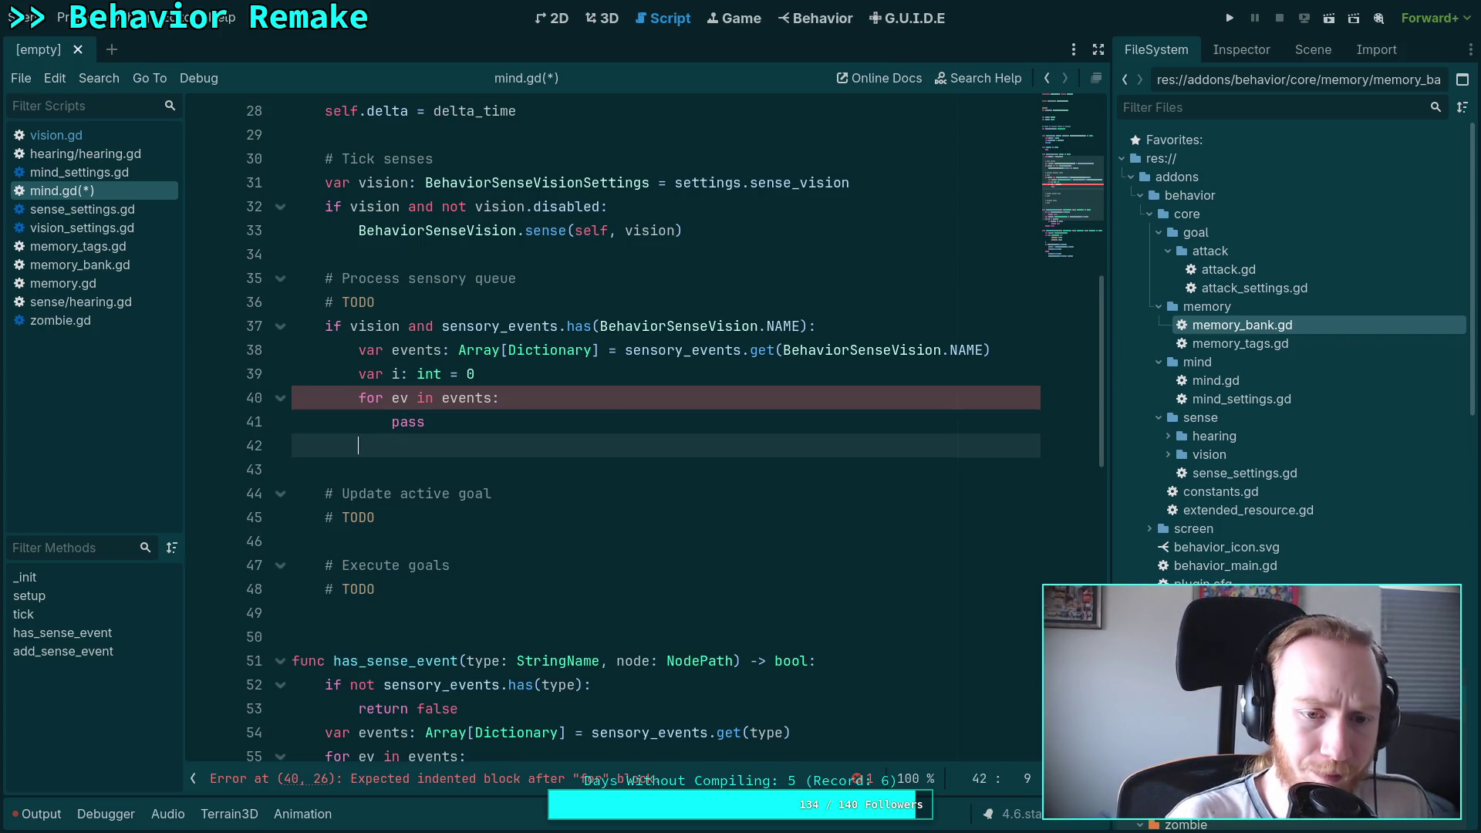
{"action": "key", "text": "Return"}
Step: Begin an 'events.slice()' call below the loop
{"action": "type", "text": "events.si"}
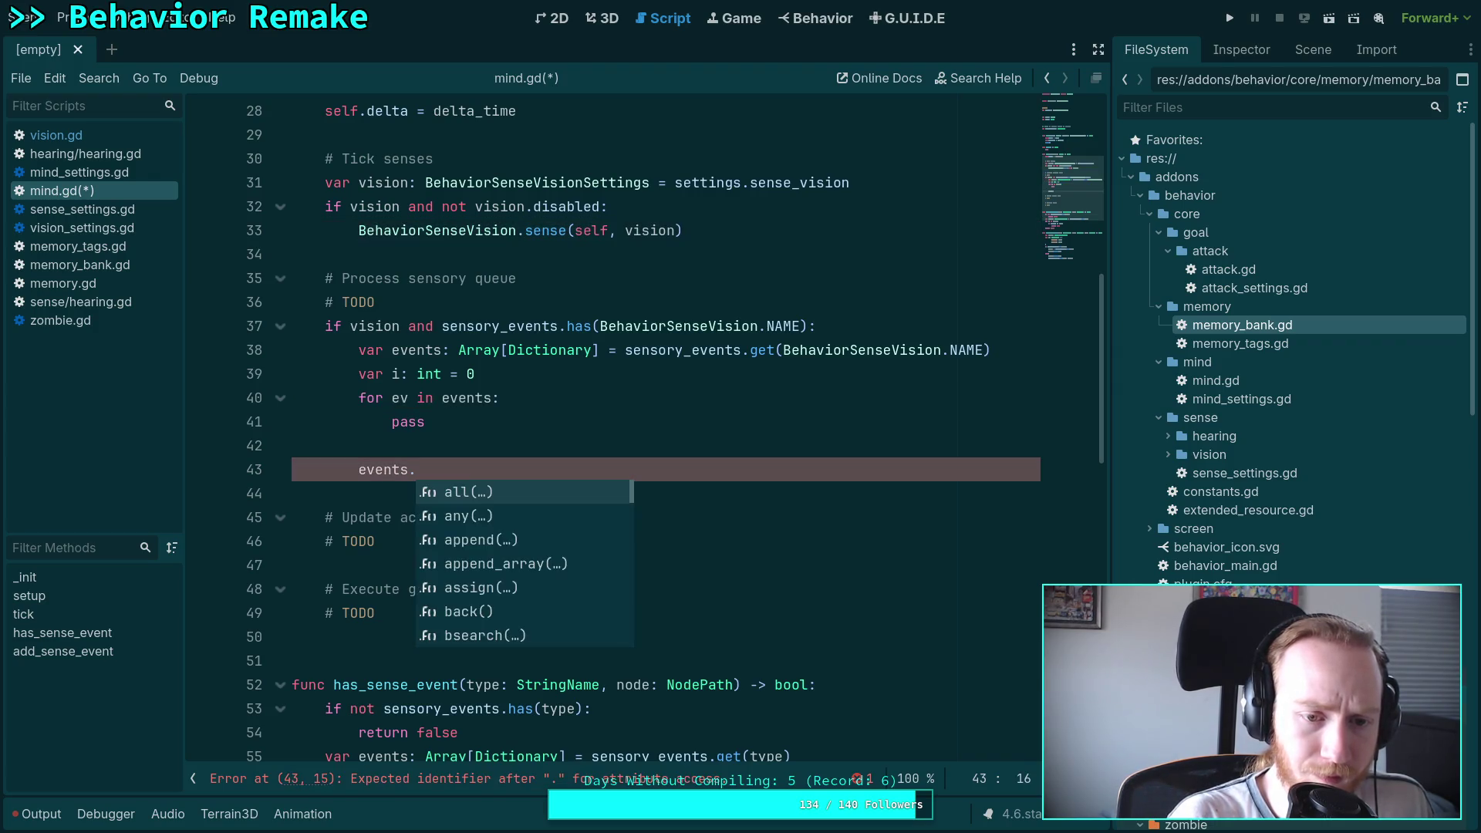
{"action": "key", "text": "BackSpace"}
{"action": "type", "text": "li"}
{"action": "key", "text": "Return"}
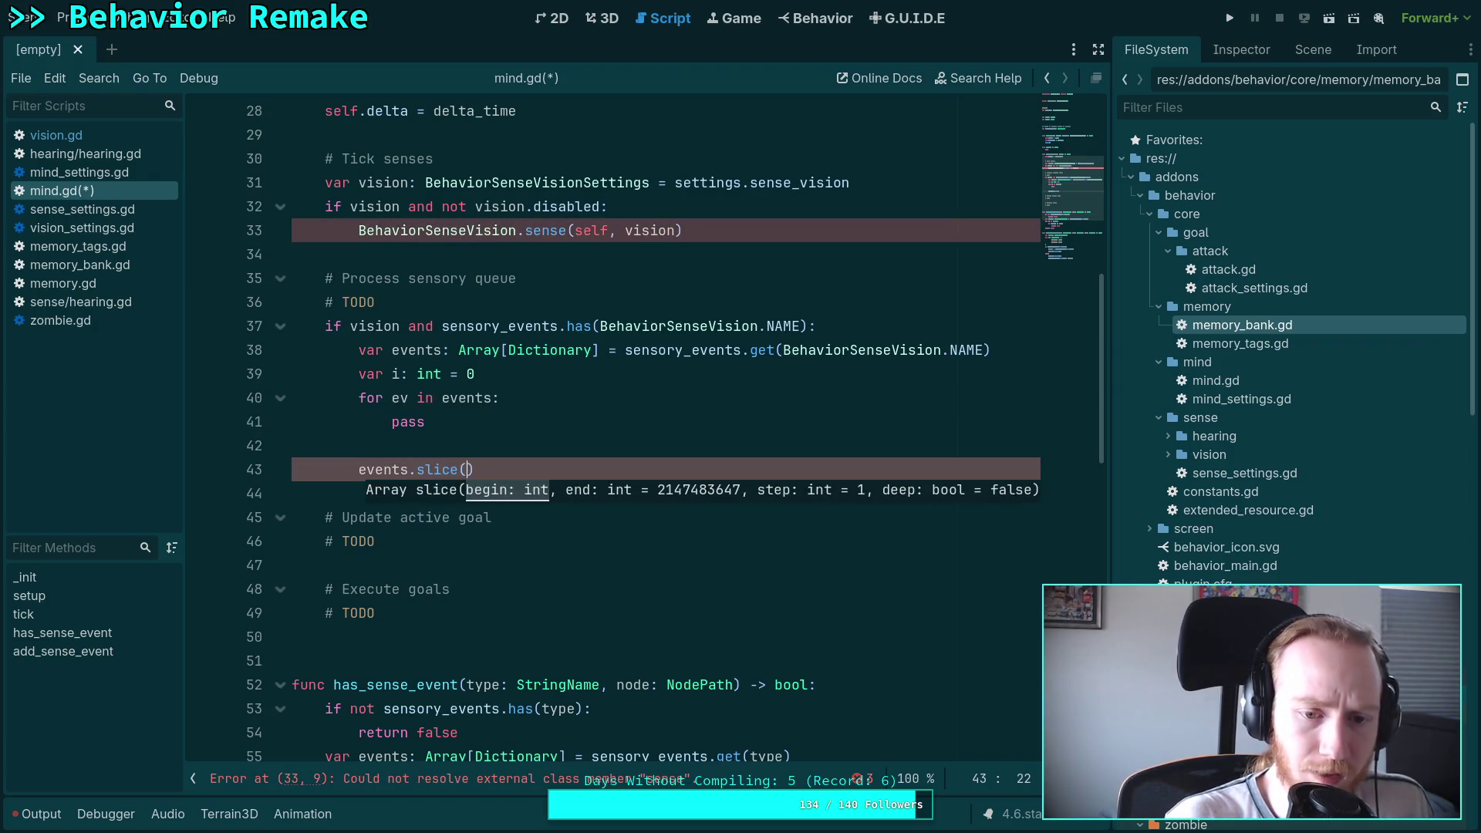
{"action": "mouse_move", "coordinate": [441, 473]}
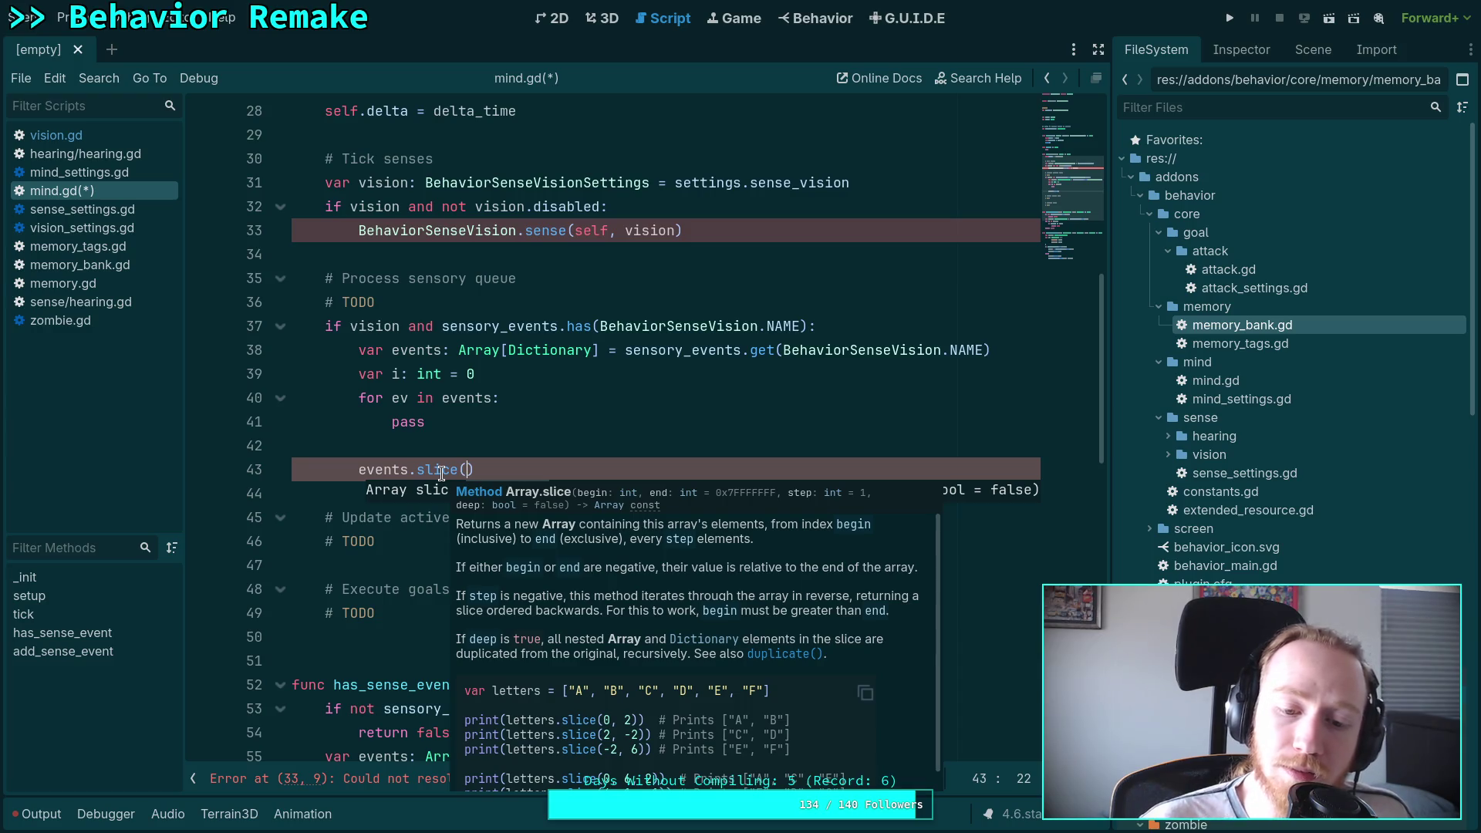
{"action": "scroll", "coordinate": [724, 728], "scroll_direction": "down", "scroll_amount": 1}
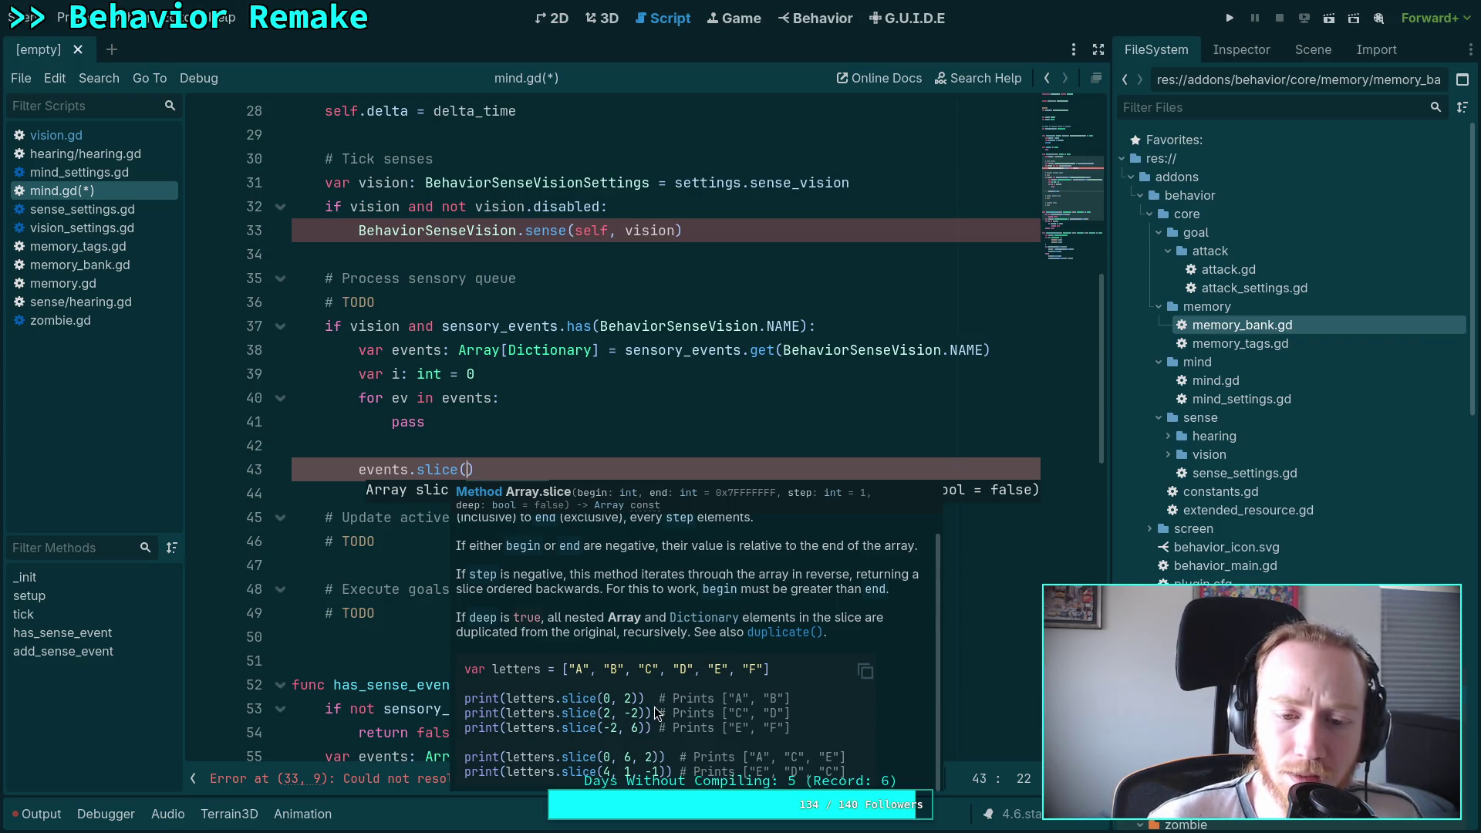
{"action": "scroll", "coordinate": [654, 709], "scroll_direction": "up", "scroll_amount": 1}
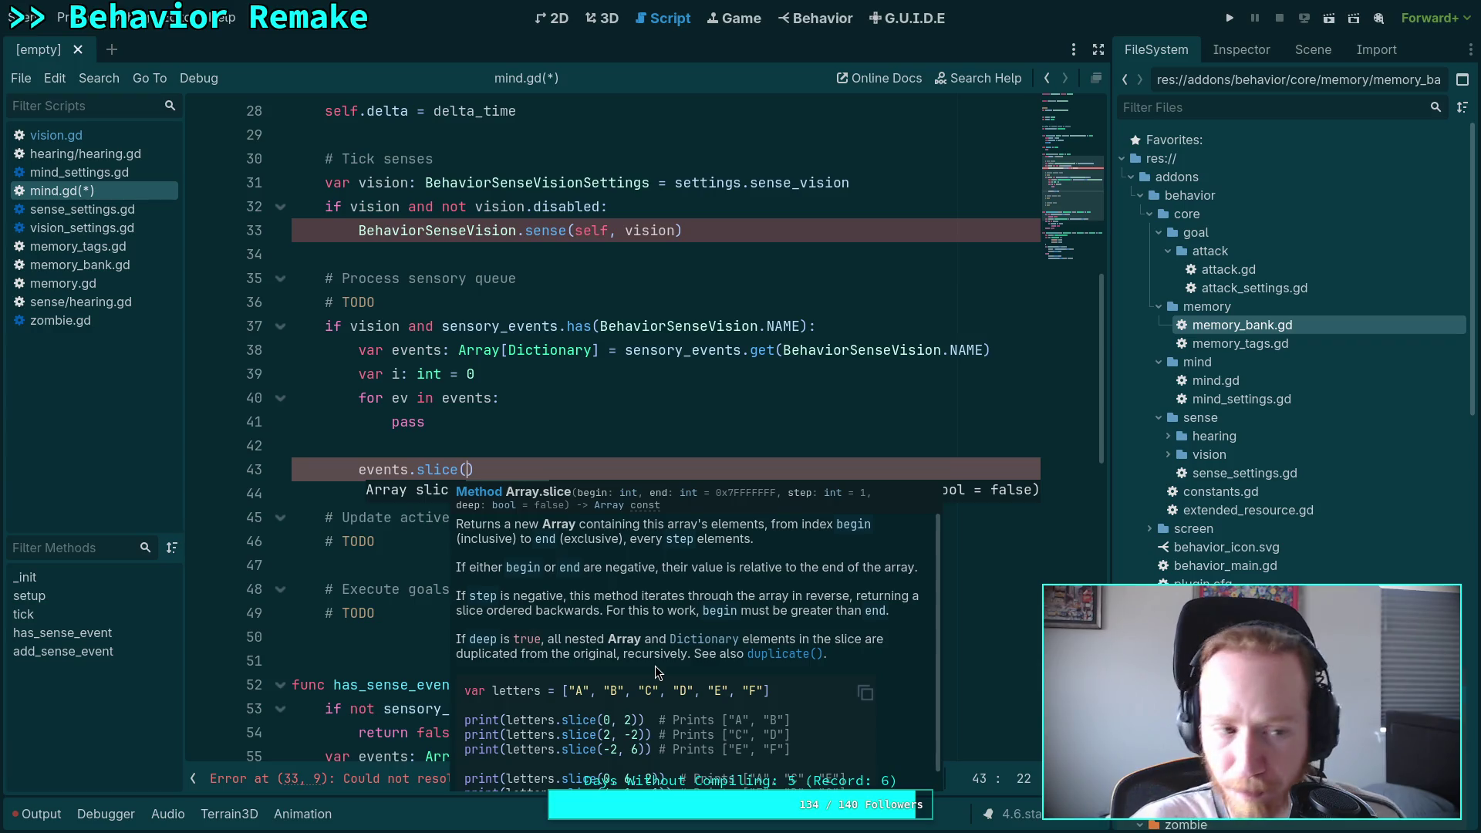
{"action": "left_click", "coordinate": [513, 466]}
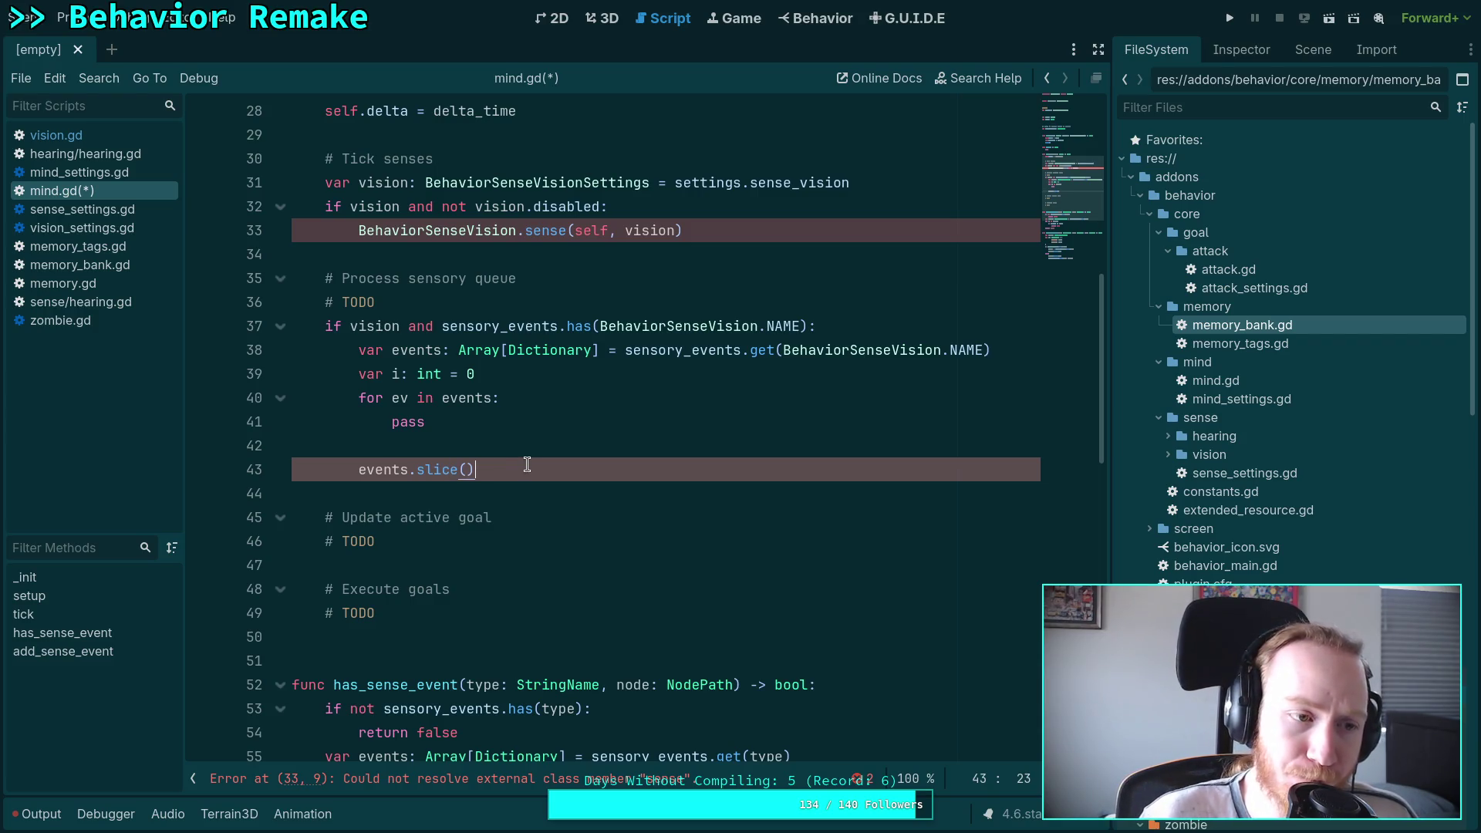
Step: Delete the slice line, replace pass with 'i += 1', and save mind.gd
{"action": "key", "text": "BackSpace"}
{"action": "key", "text": "BackSpace"}
{"action": "key", "text": "BackSpace"}
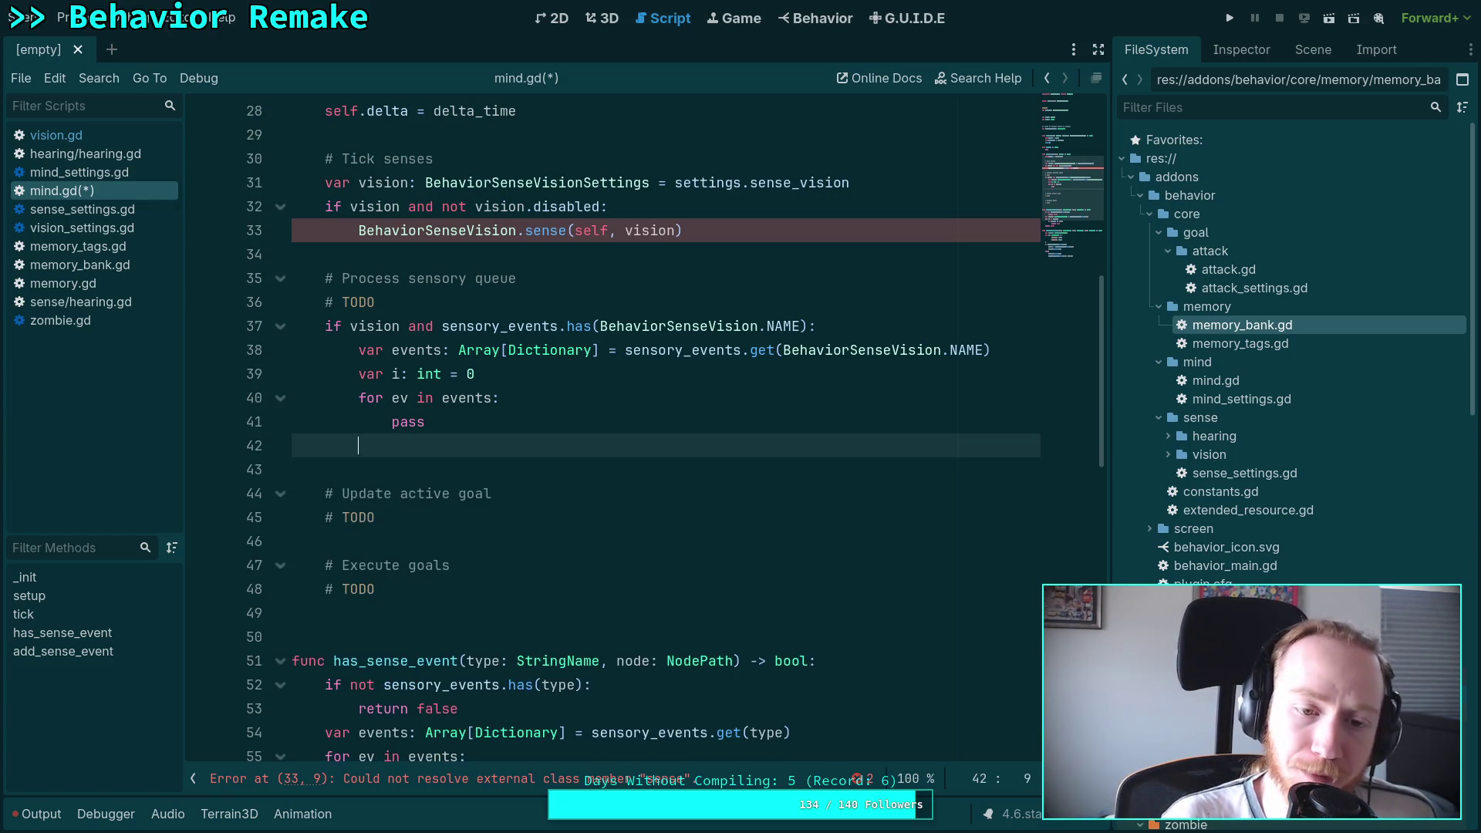
{"action": "key", "text": "BackSpace"}
{"action": "key", "text": "BackSpace"}
{"action": "type", "text": "i += 1"}
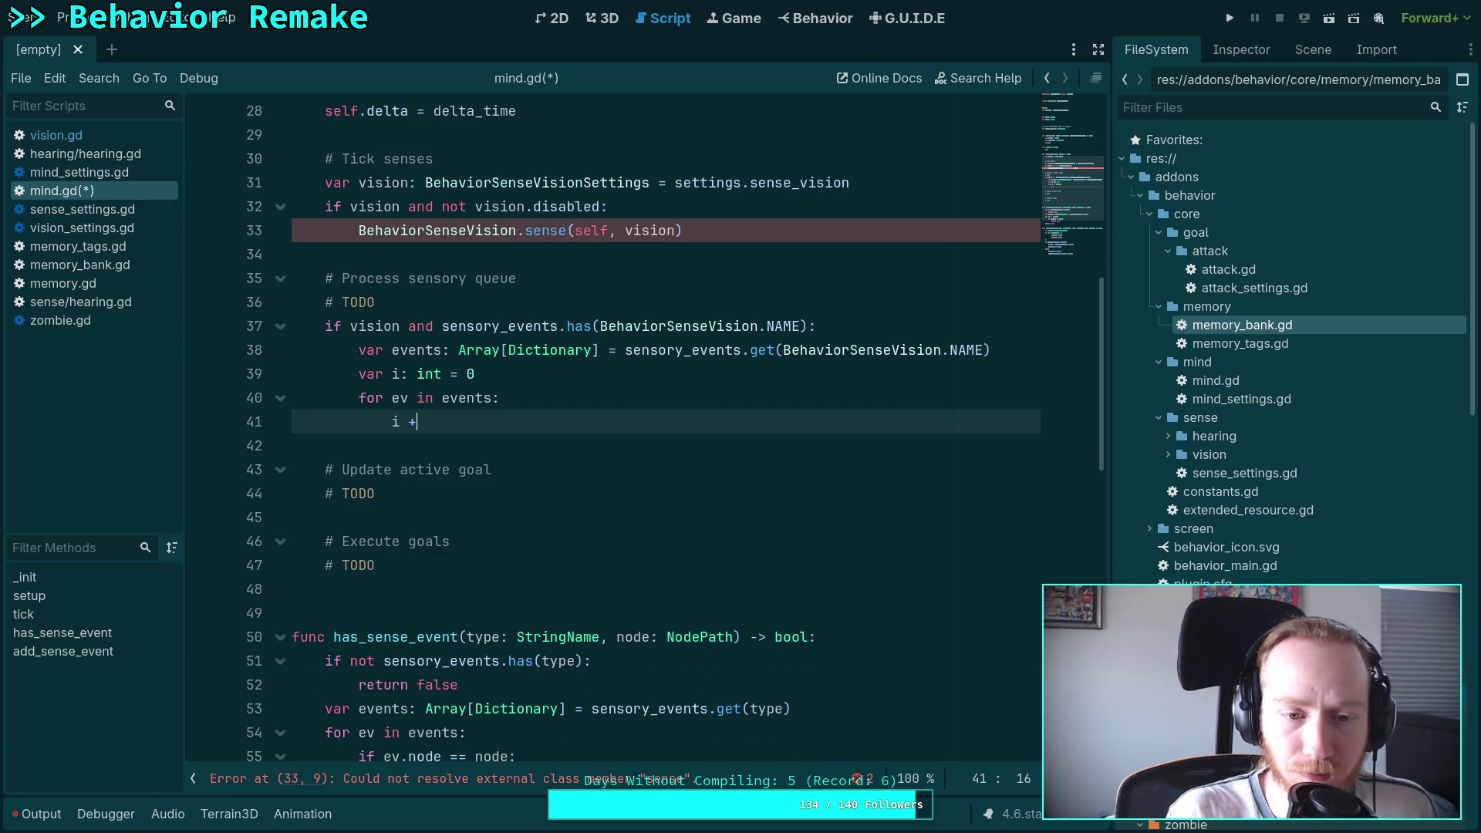
{"action": "key", "text": "Return"}
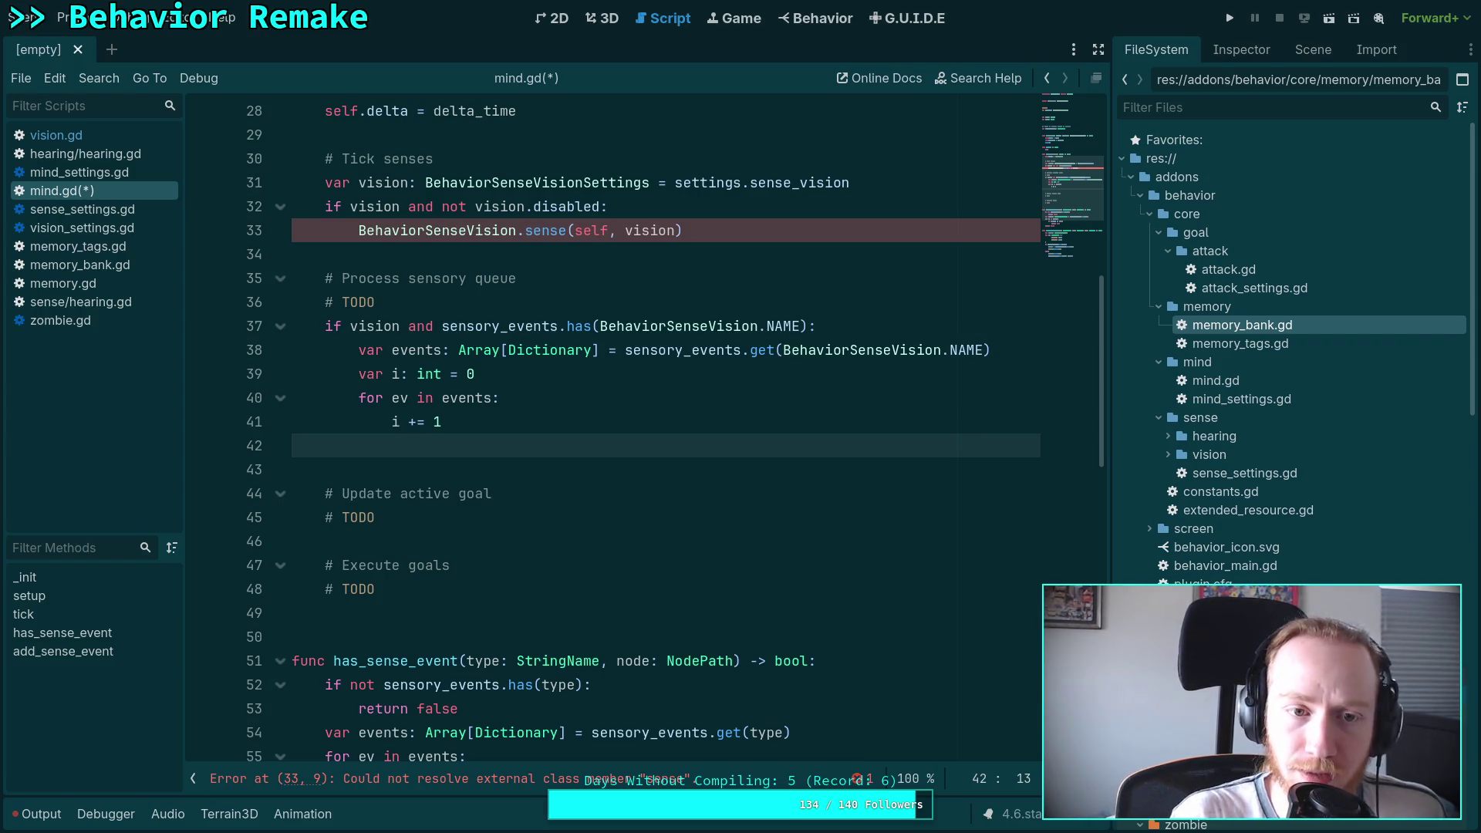
{"action": "scroll", "coordinate": [615, 489], "scroll_direction": "up", "scroll_amount": 1}
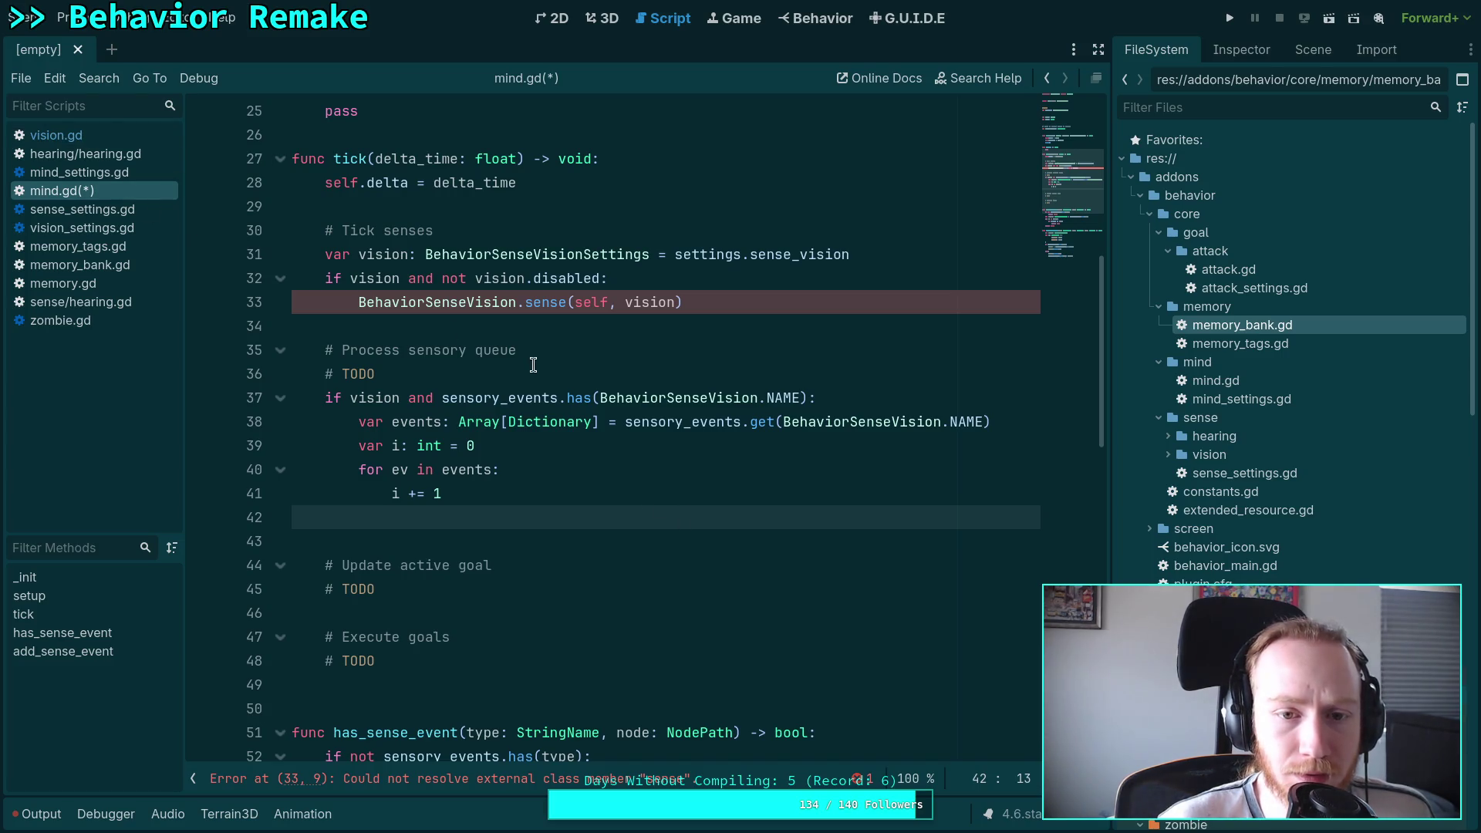
{"action": "mouse_move", "coordinate": [609, 400]}
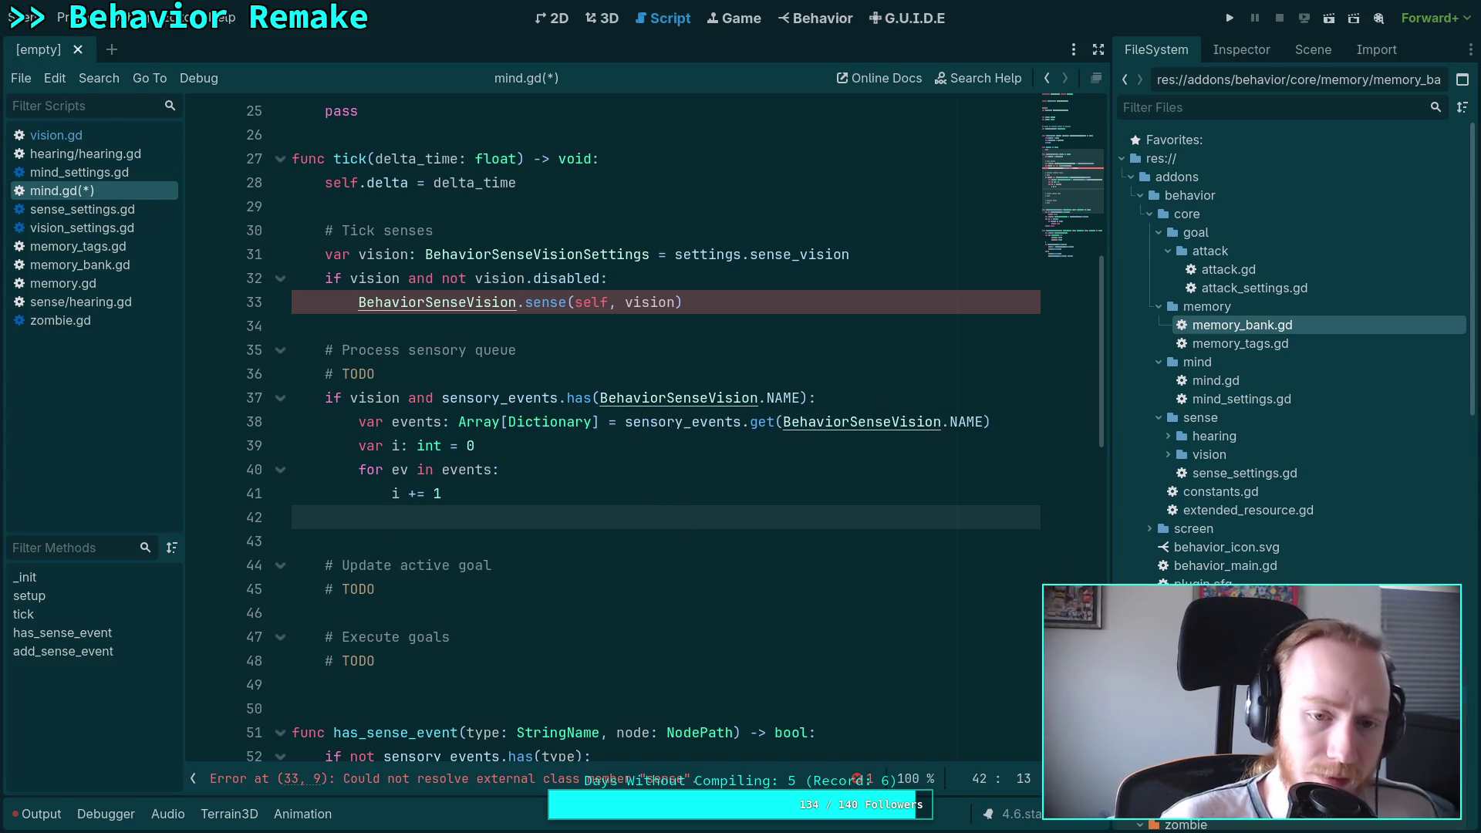
{"action": "key", "text": "ctrl+s"}
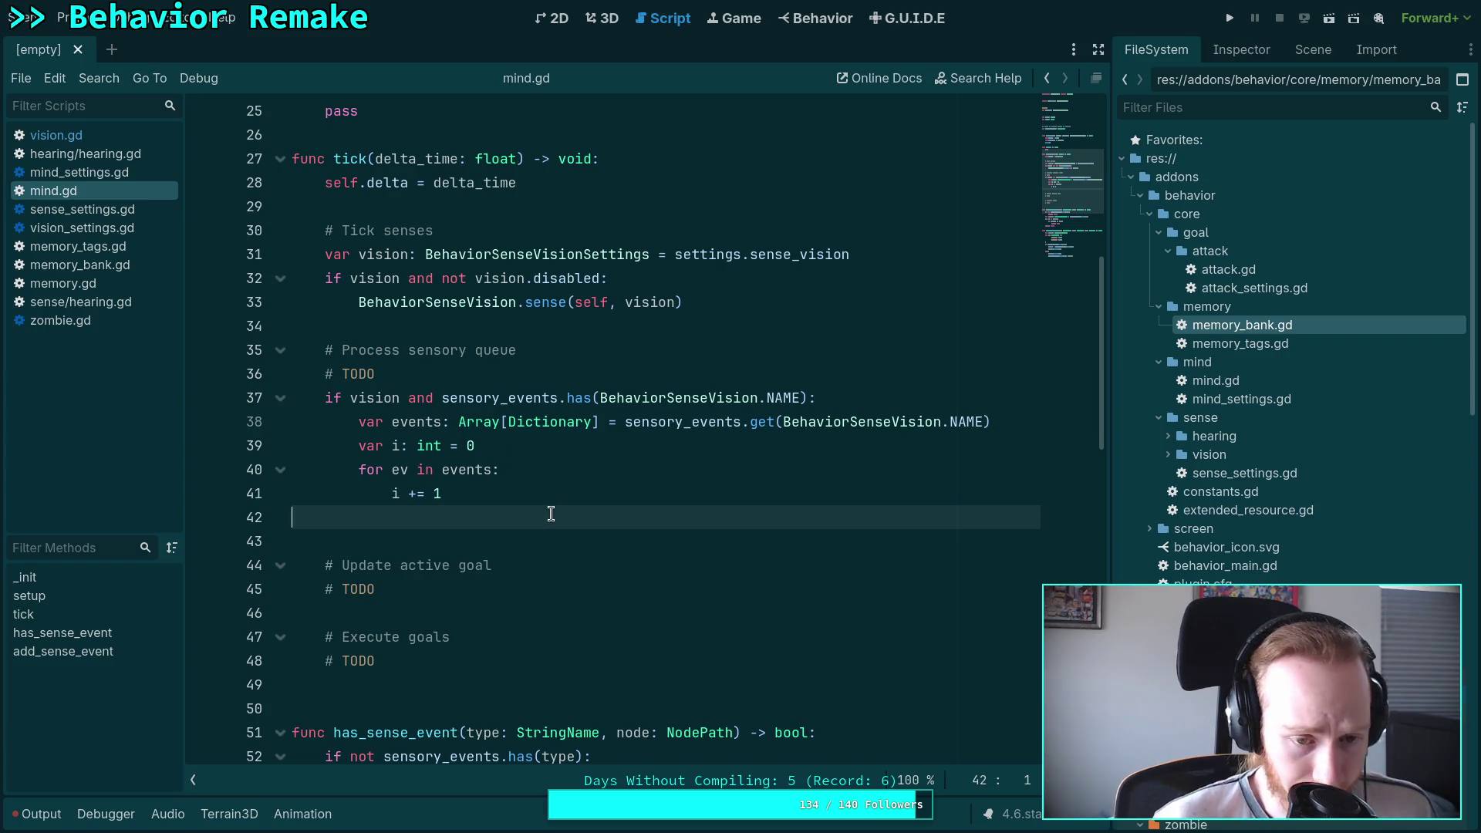
{"action": "key", "text": "Tab"}
{"action": "key", "text": "Tab"}
{"action": "key", "text": "Tab"}
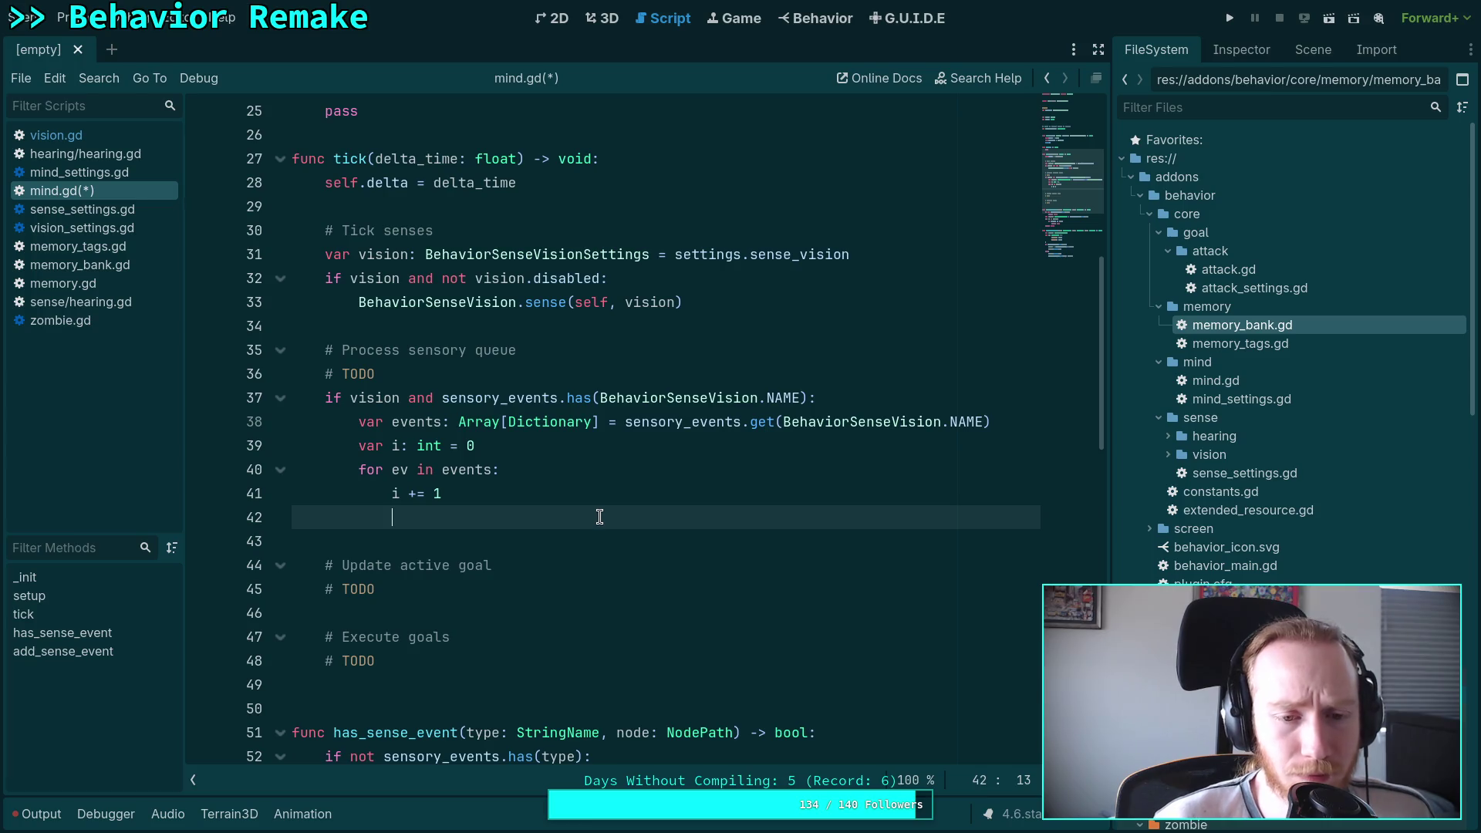
Step: After the loop, add the condition 'if i == events.size():'
{"action": "key", "text": "Return"}
{"action": "key", "text": "BackSpace"}
{"action": "type", "text": "if i "}
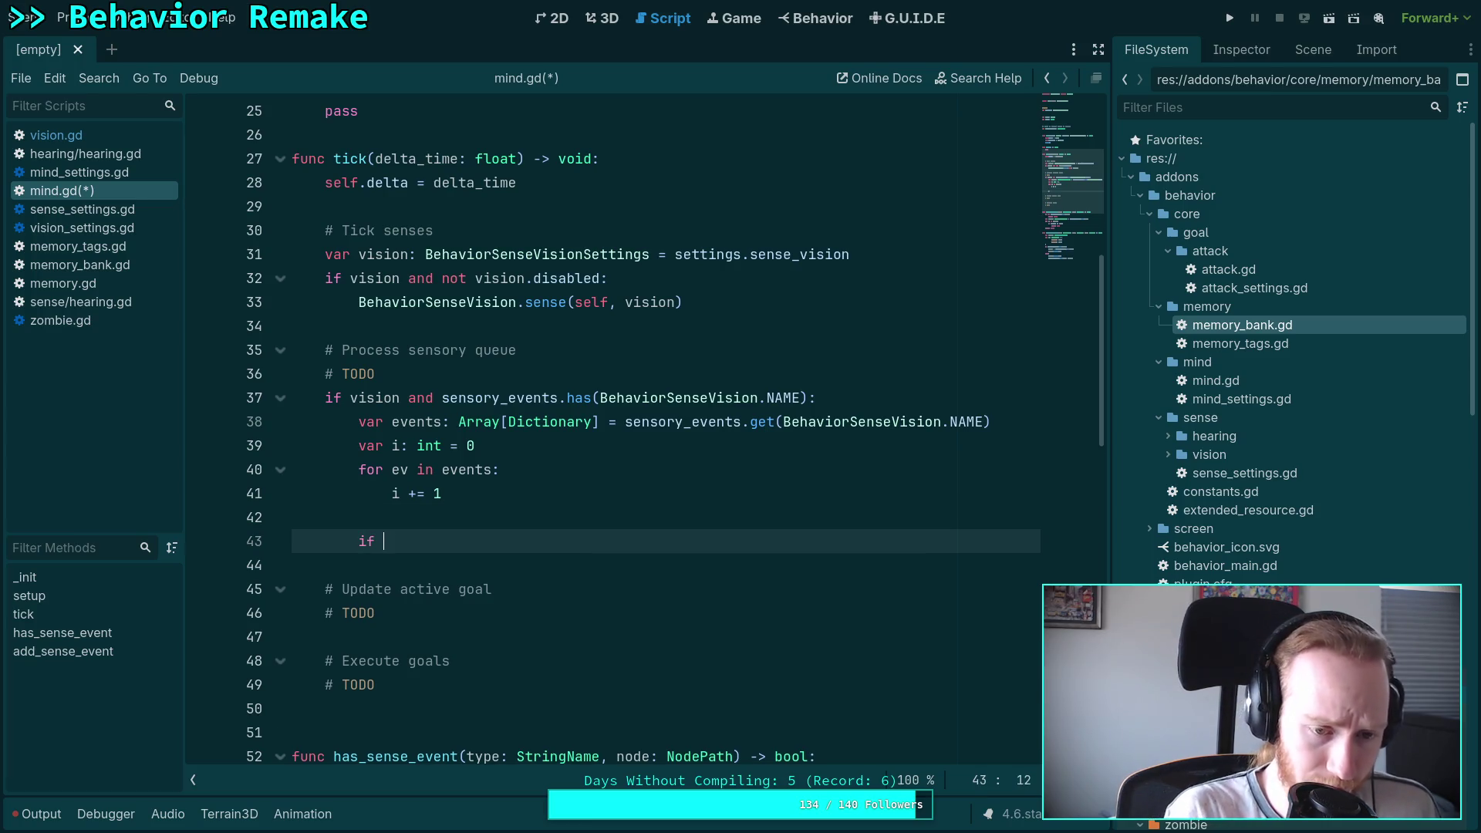
{"action": "type", "text": "/"}
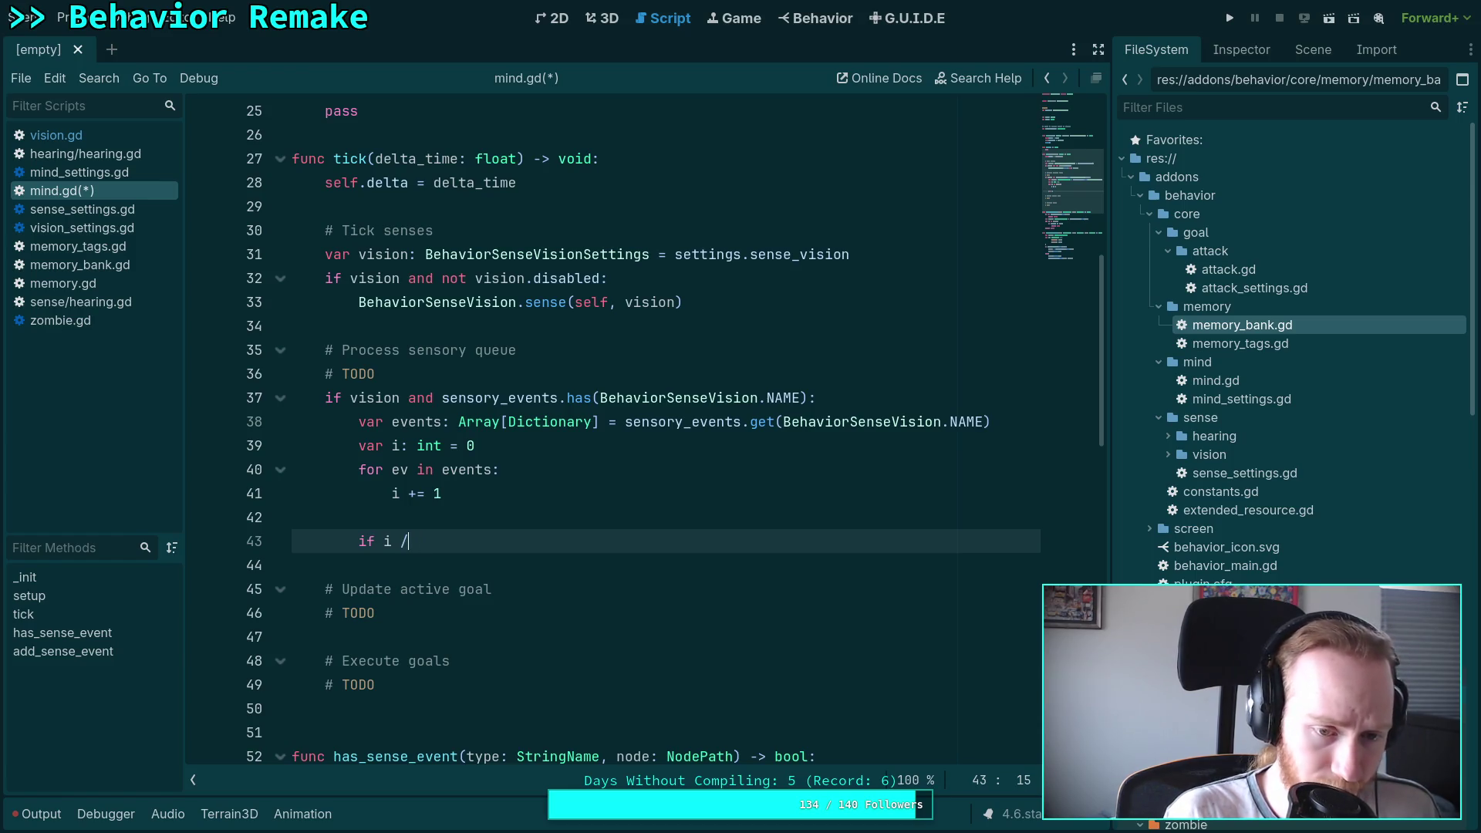
{"action": "key", "text": "BackSpace"}
{"action": "type", "text": "== events."}
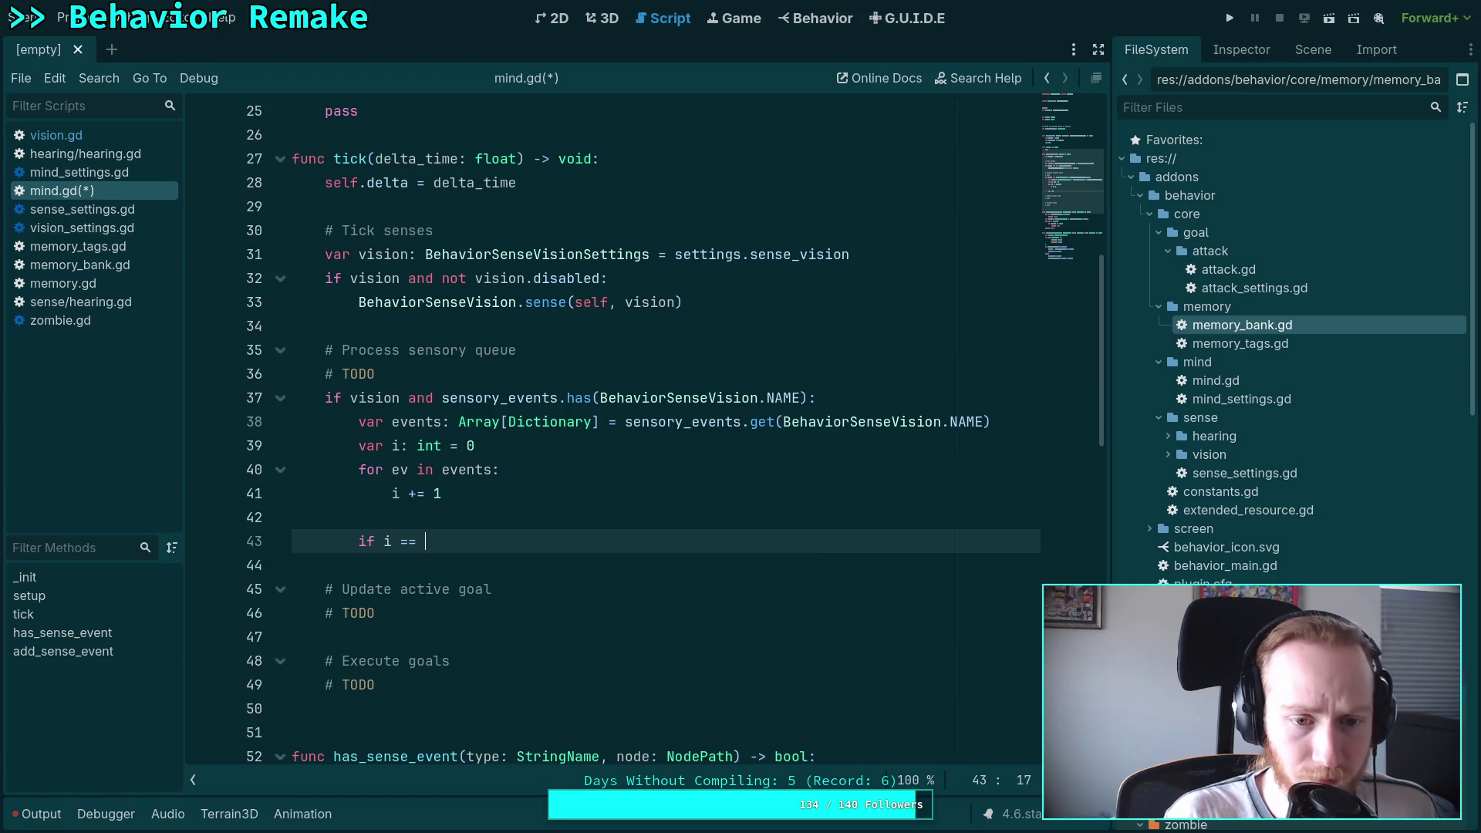
{"action": "type", "text": "size():"}
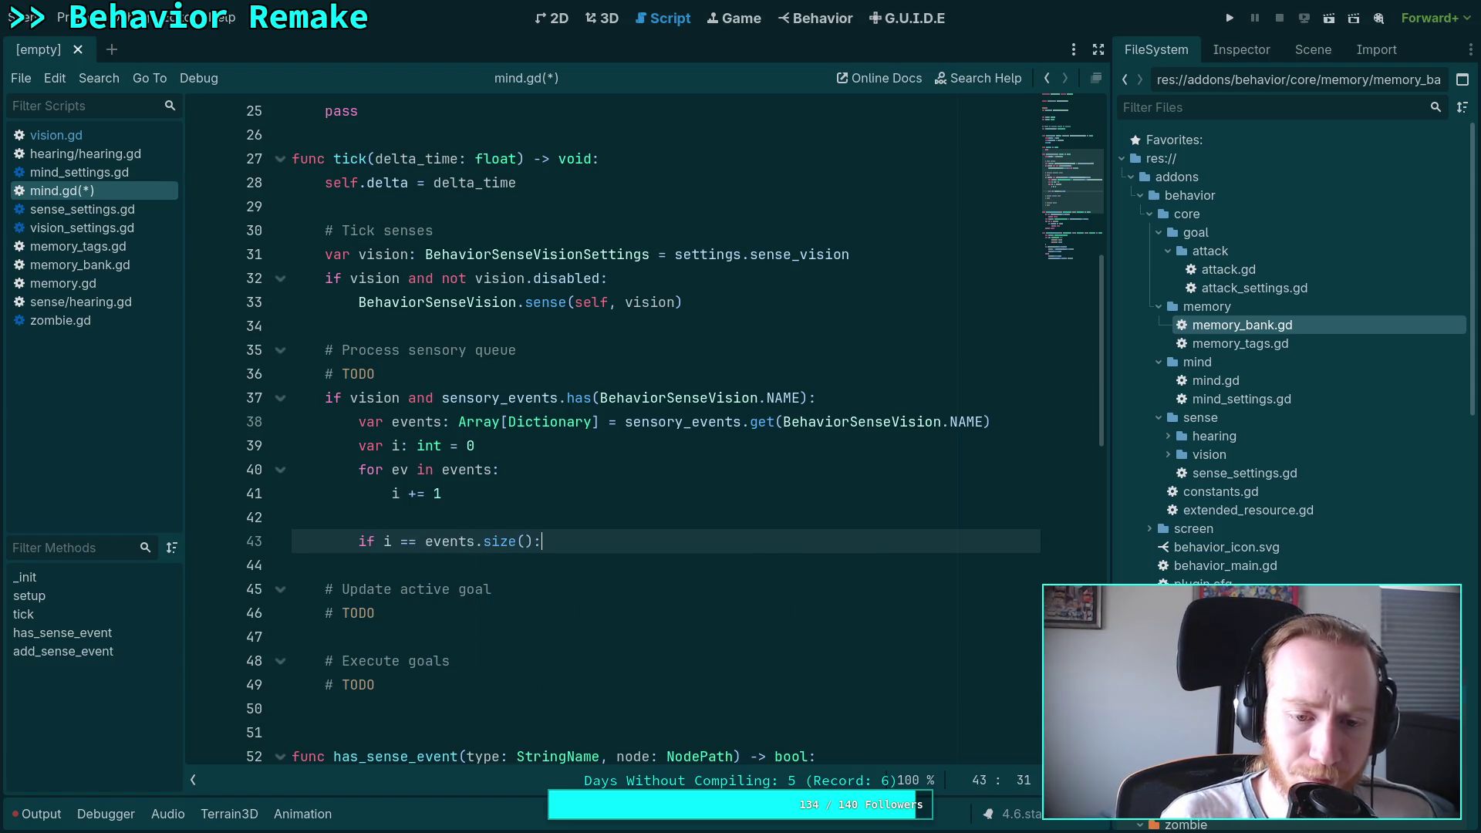
{"action": "key", "text": "Return"}
Step: Inside the if, call 'sensory_events.erase(BehaviorSenseVision.NAME)'
{"action": "type", "text": "even"}
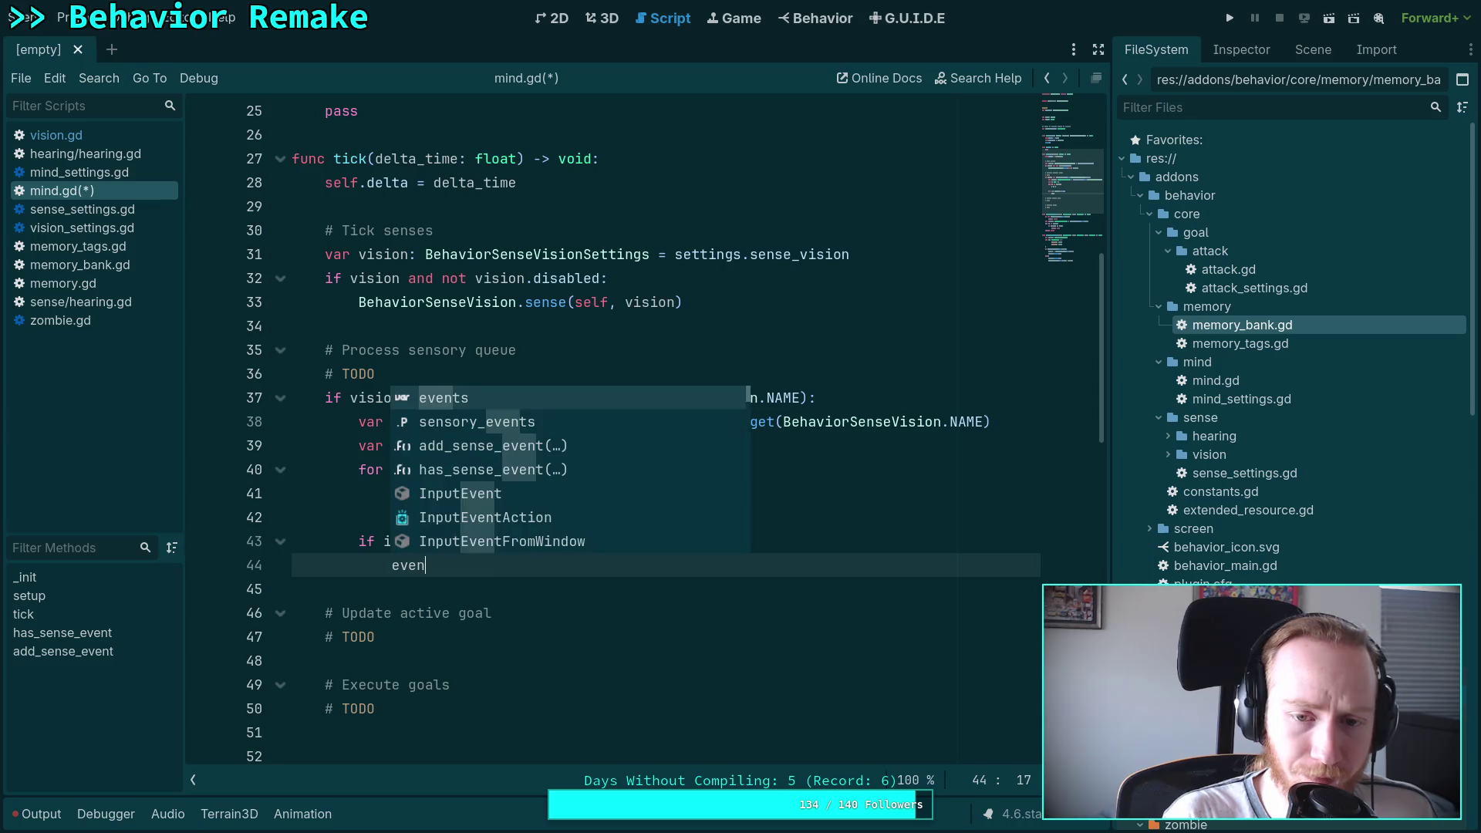
{"action": "key", "text": "BackSpace"}
{"action": "key", "text": "BackSpace"}
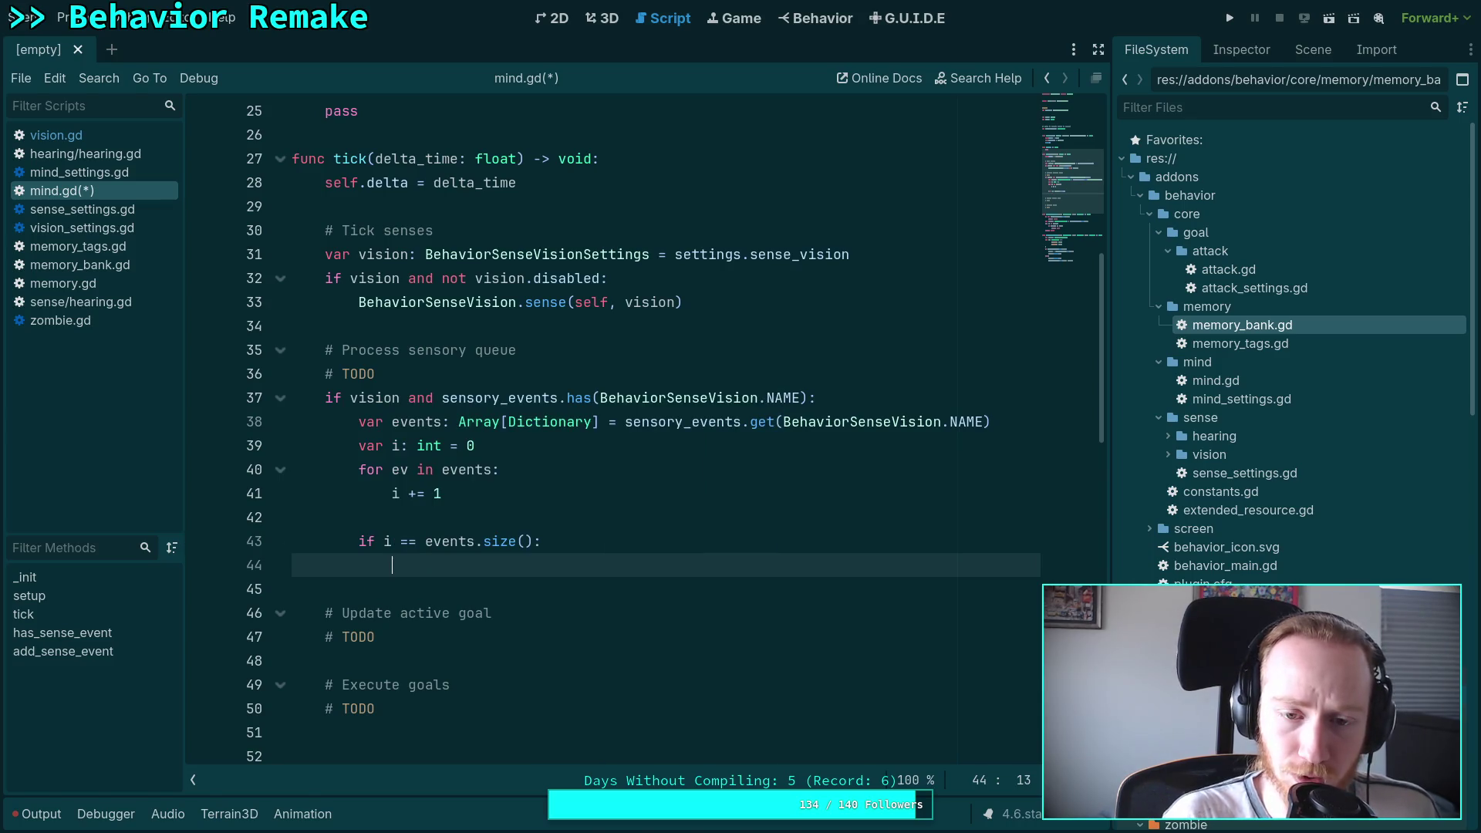
{"action": "type", "text": "sen"}
{"action": "key", "text": "Return"}
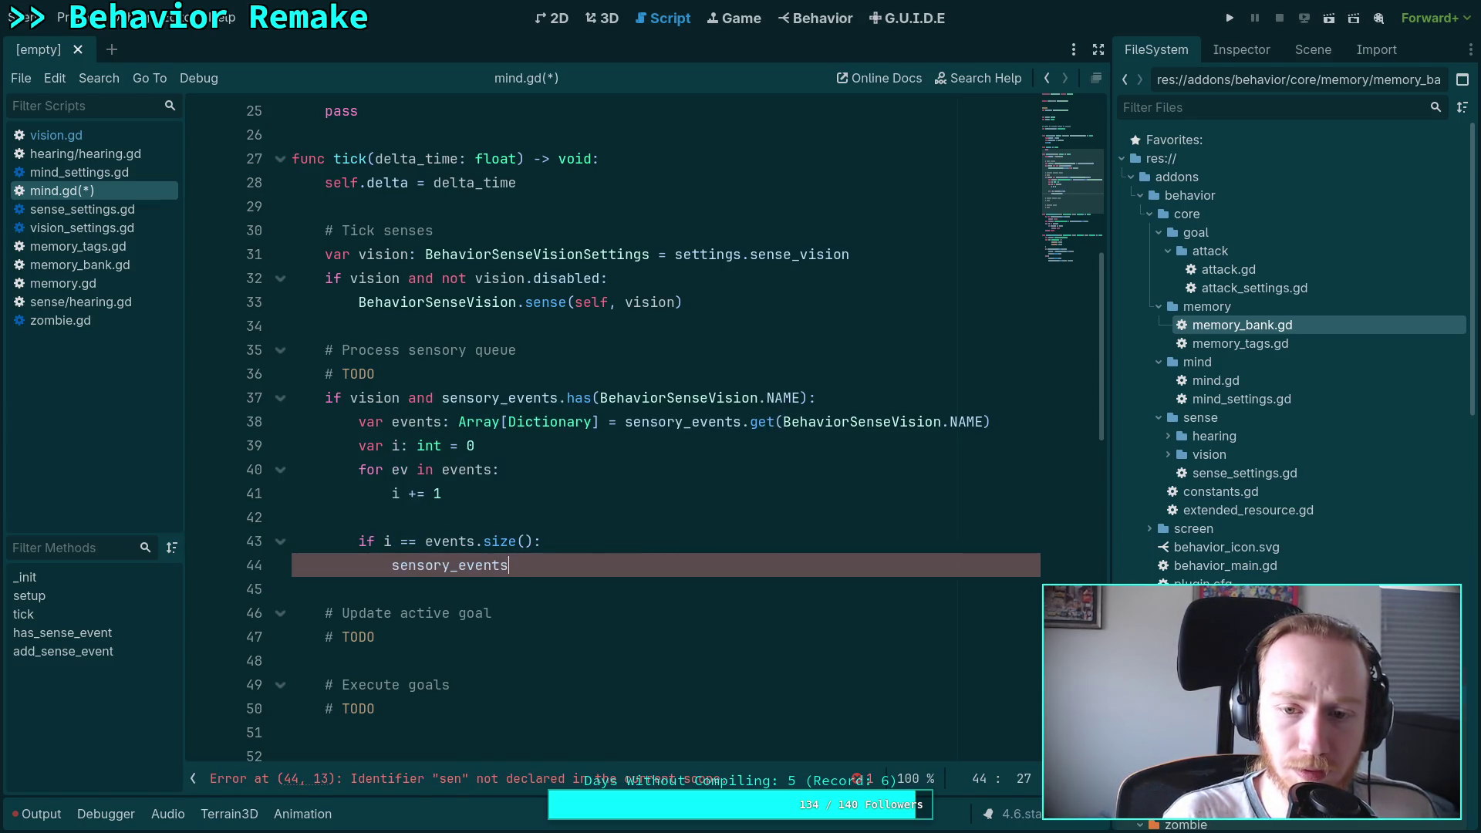
{"action": "type", "text": "."}
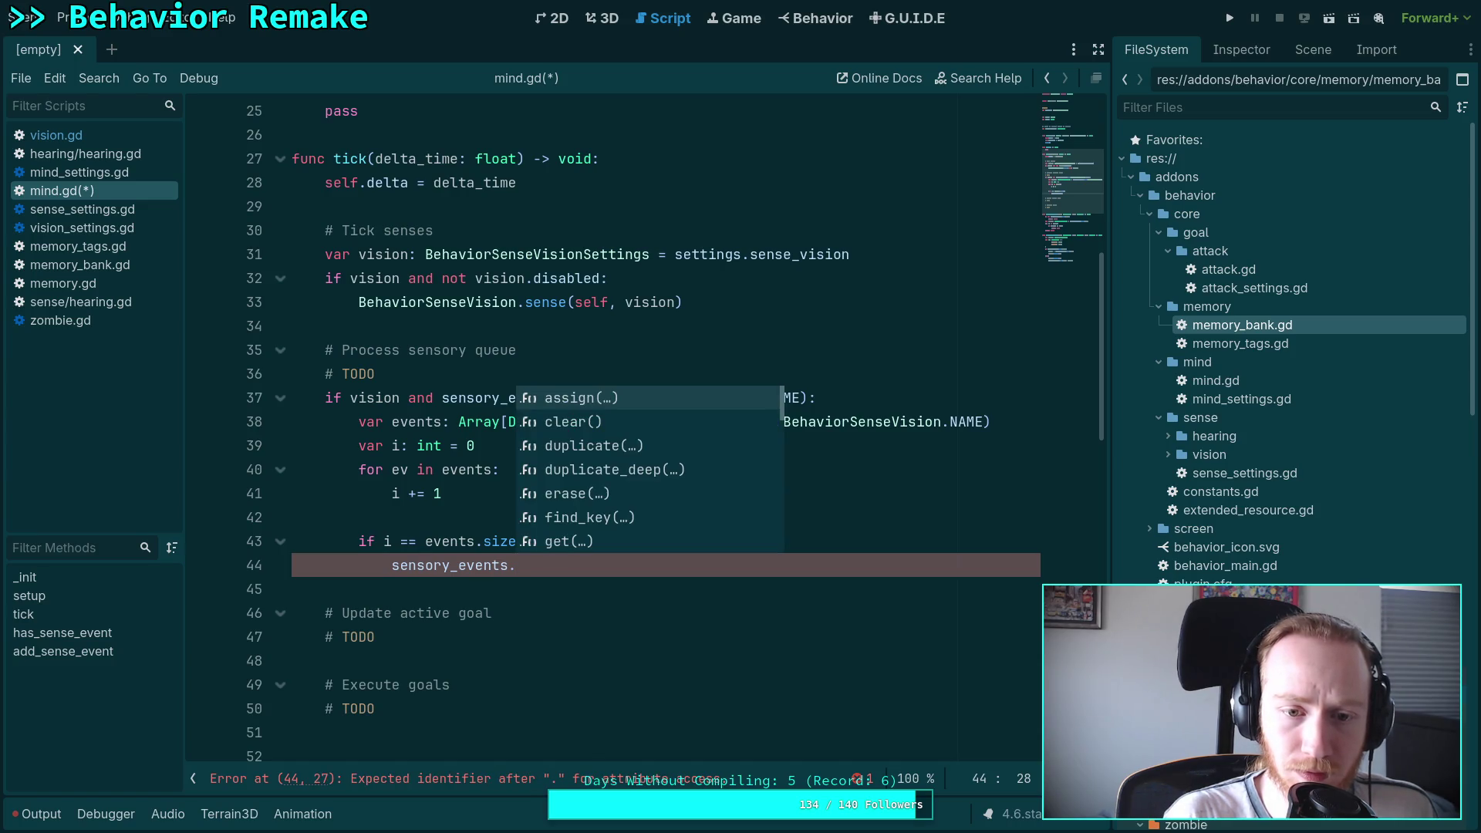
{"action": "type", "text": "er"}
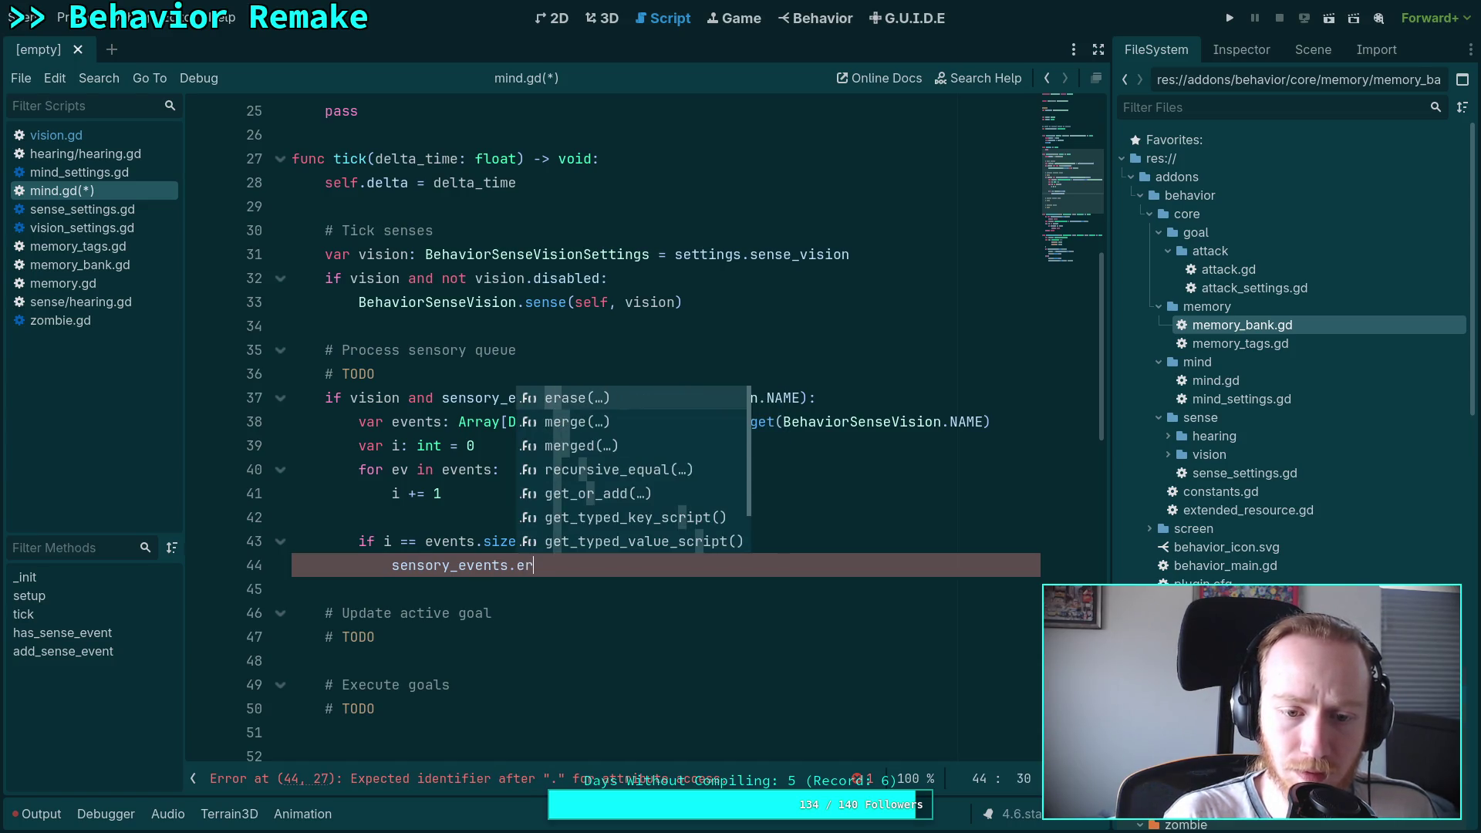
{"action": "key", "text": "Return"}
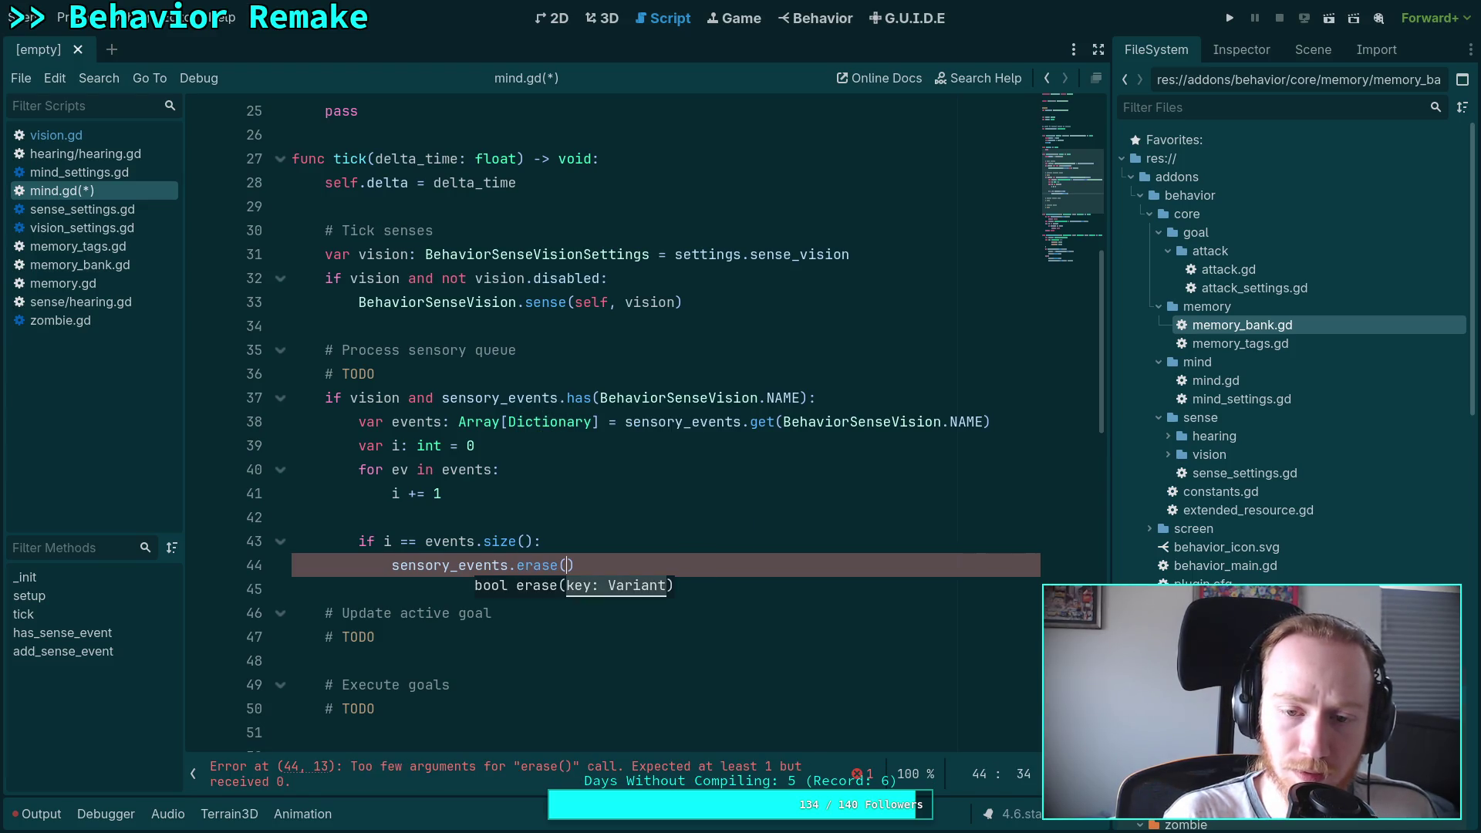
{"action": "type", "text": "BehaviorS"}
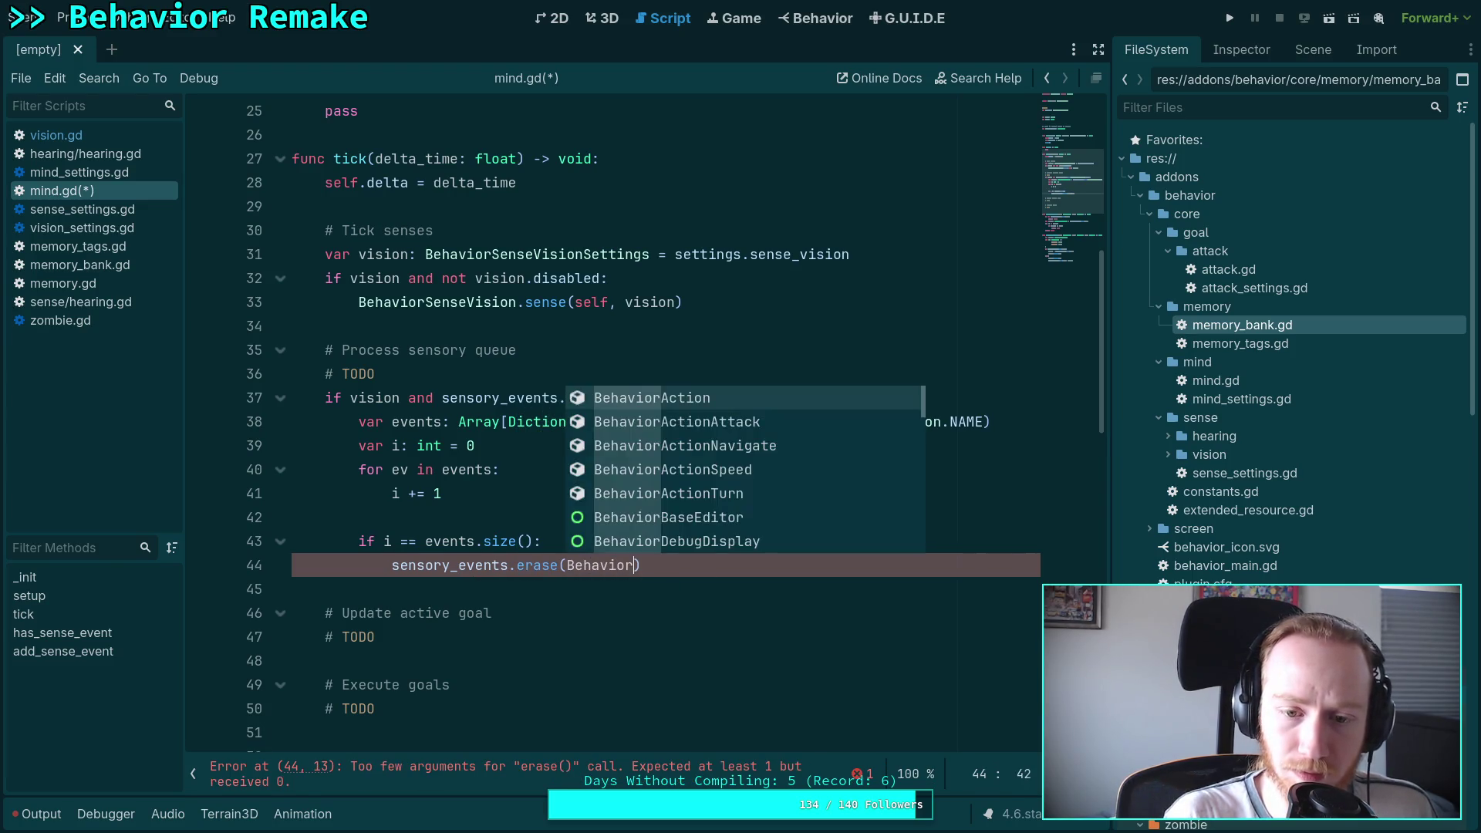
{"action": "type", "text": "enseV"}
{"action": "key", "text": "Return"}
{"action": "type", "text": ".N"}
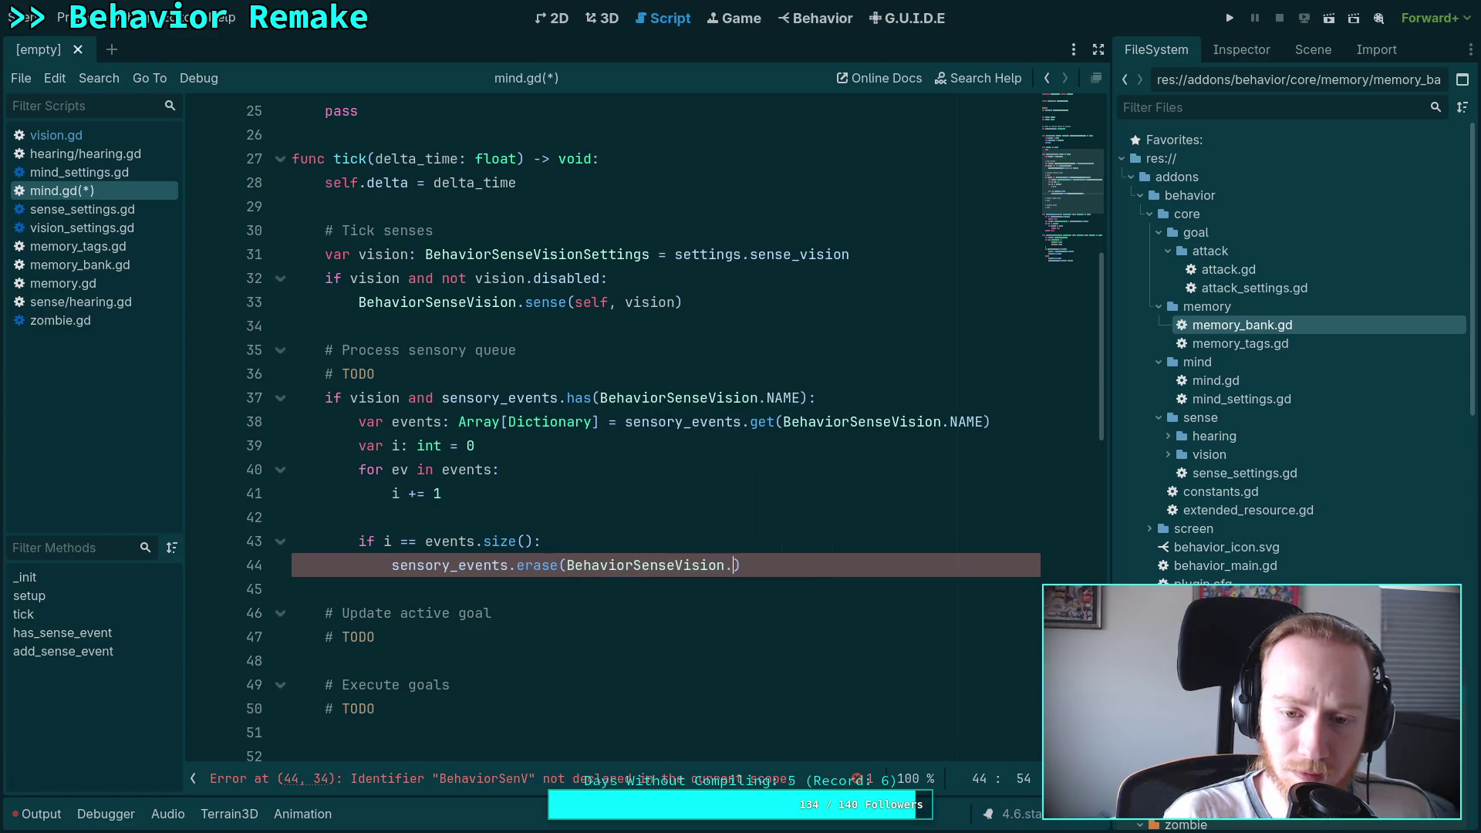
{"action": "key", "text": "Return"}
{"action": "key", "text": "End"}
{"action": "key", "text": "Return"}
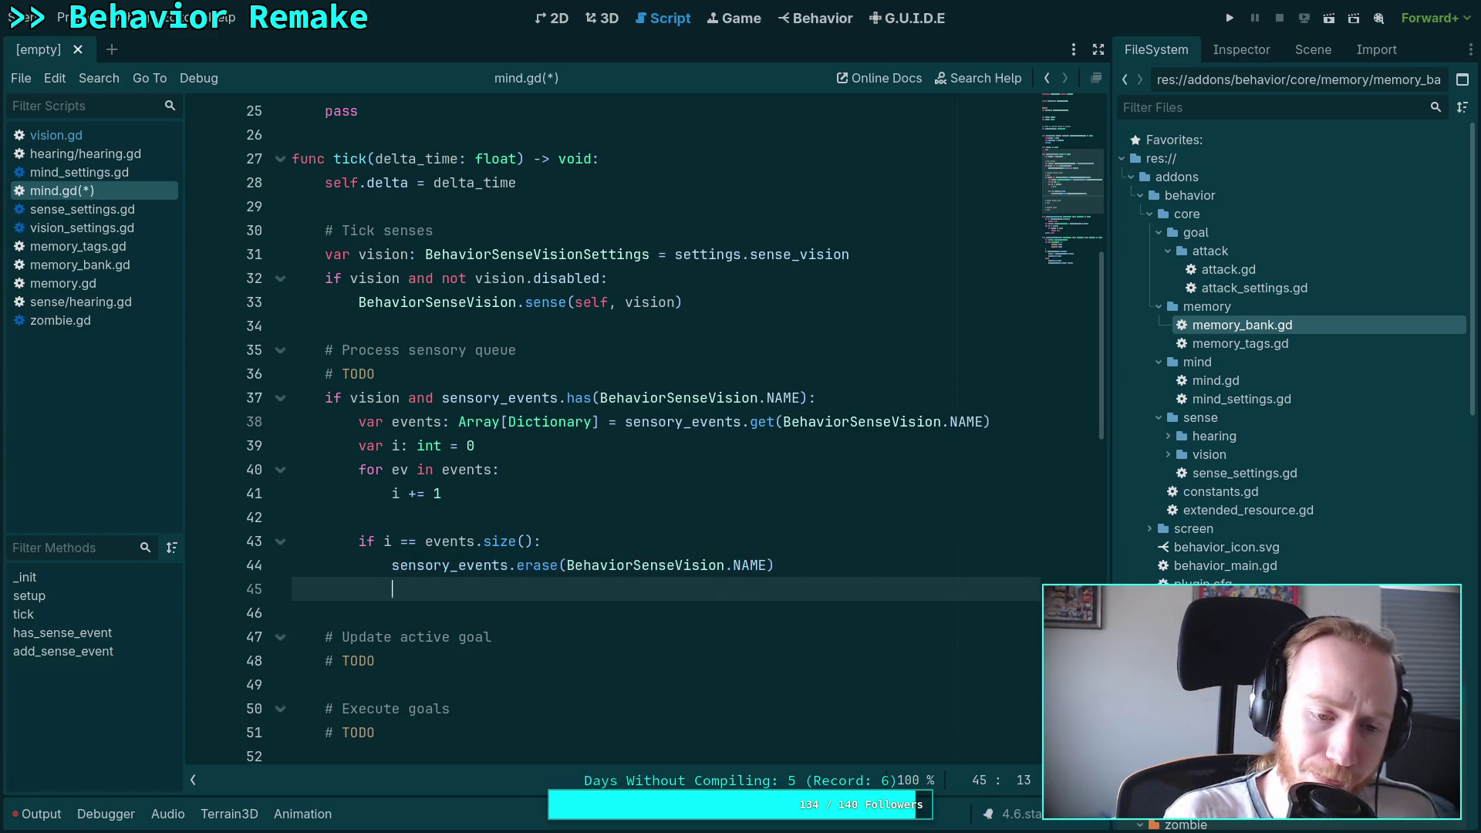
{"action": "key", "text": "BackSpace"}
Step: Add an else branch, change the condition to 'i < events.size()', and move the erase call into else
{"action": "type", "text": "else:"}
{"action": "key", "text": "Return"}
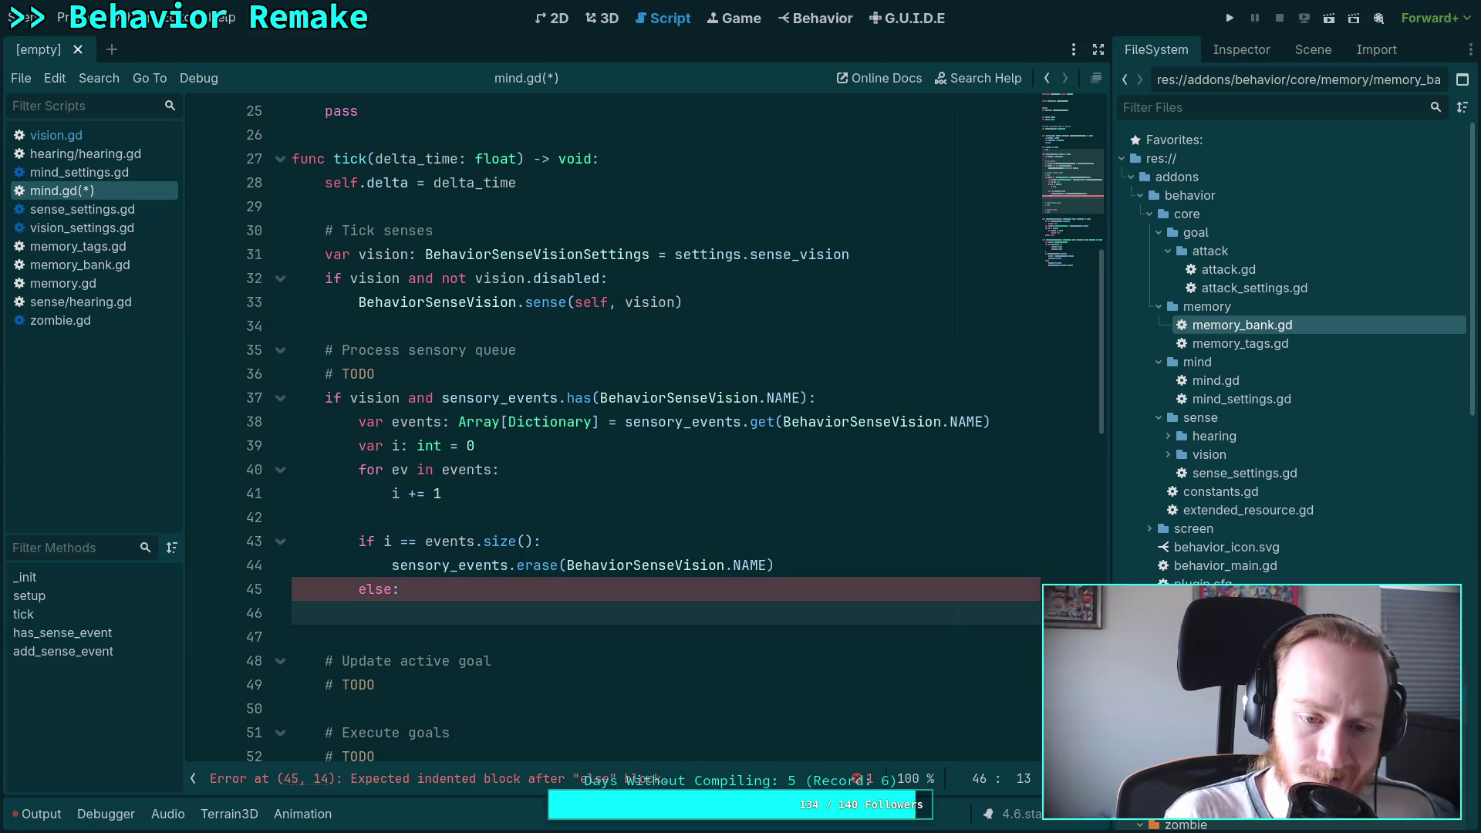
{"action": "key", "text": "Up"}
{"action": "key", "text": "Up"}
{"action": "key", "text": "Up"}
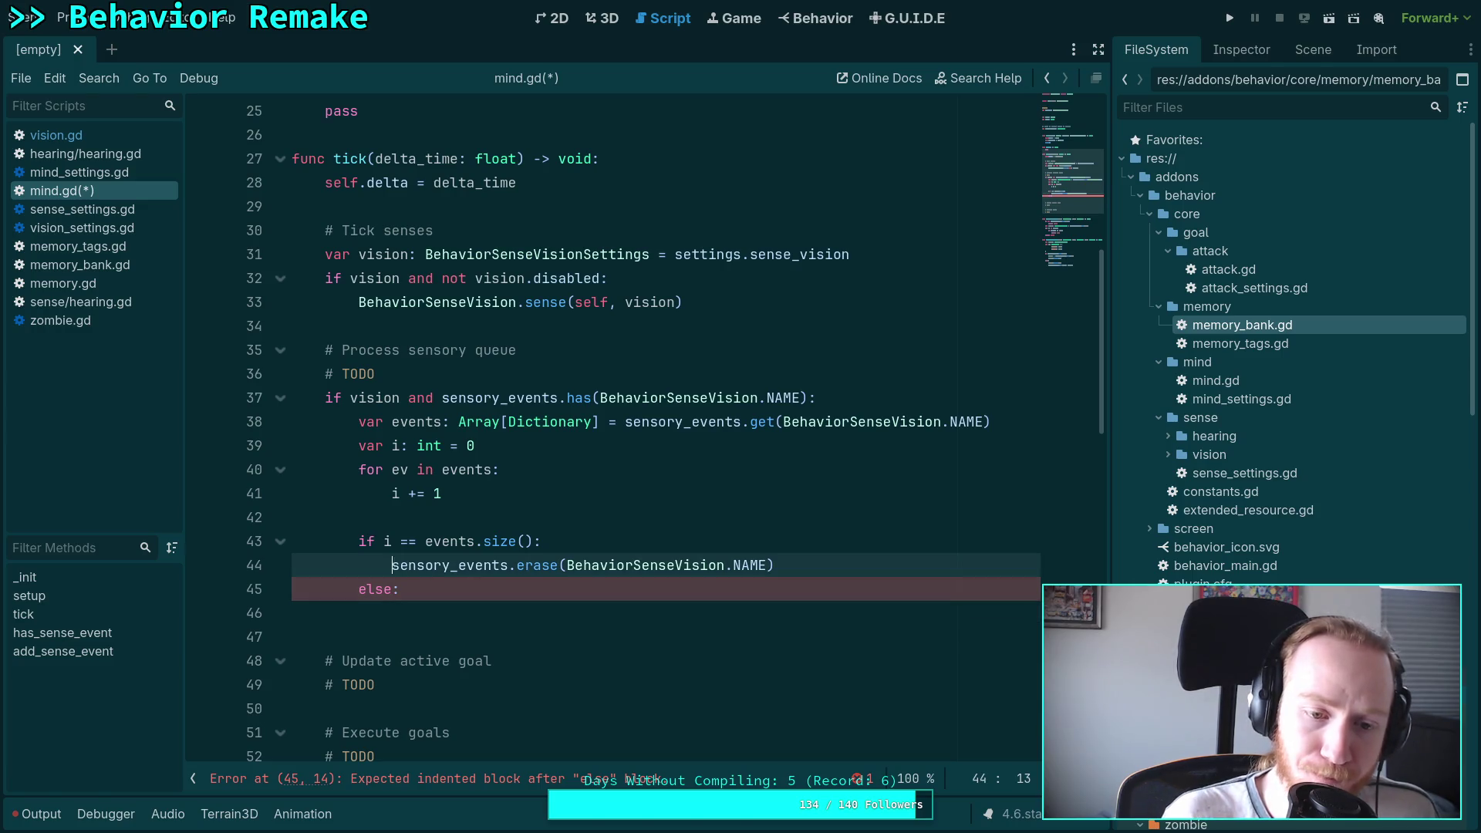
{"action": "key", "text": "Right"}
{"action": "key", "text": "Right"}
{"action": "key", "text": "Right"}
{"action": "key", "text": "BackSpace"}
{"action": "key", "text": "BackSpace"}
{"action": "type", "text": "<"}
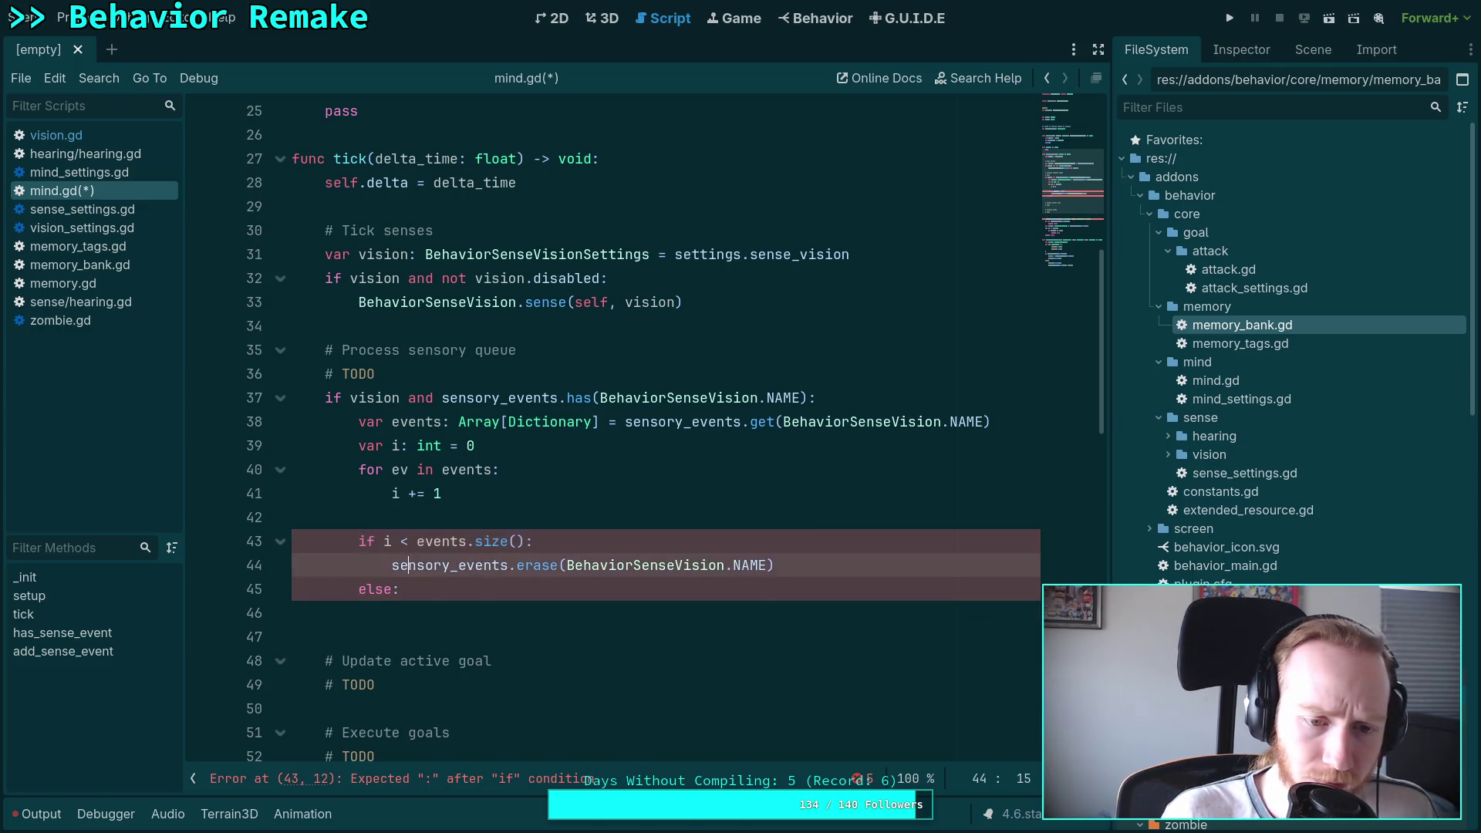
{"action": "key", "text": "Down"}
{"action": "key", "text": "alt+Down"}
{"action": "key", "text": "Up"}
{"action": "key", "text": "Up"}
Step: Under the if, add 'sensory_events.set(BehaviorSenseVision.NAME, events.slice(i))' and save mind.gd
{"action": "key", "text": "End"}
{"action": "key", "text": "Return"}
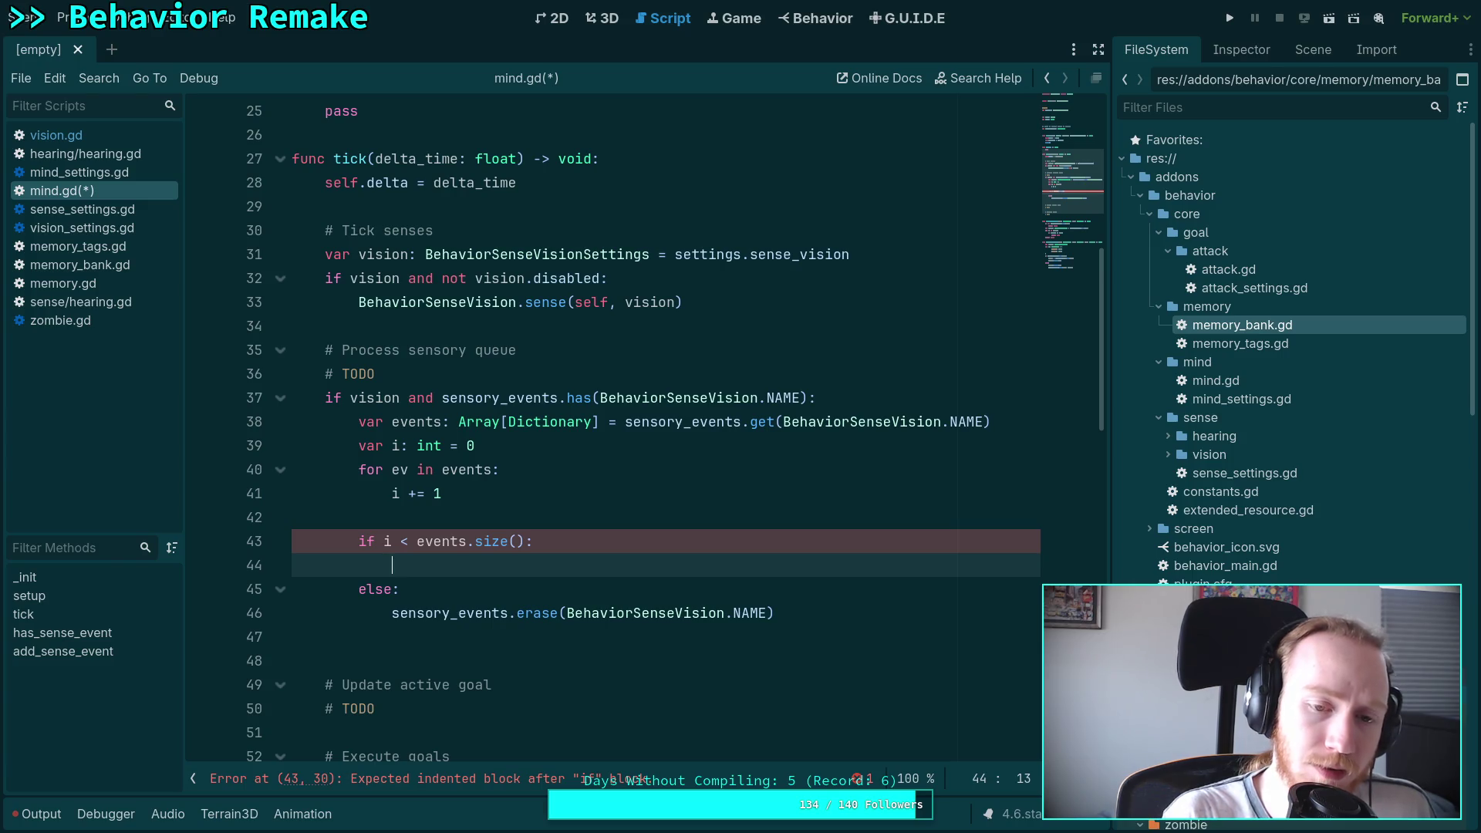
{"action": "type", "text": "sens"}
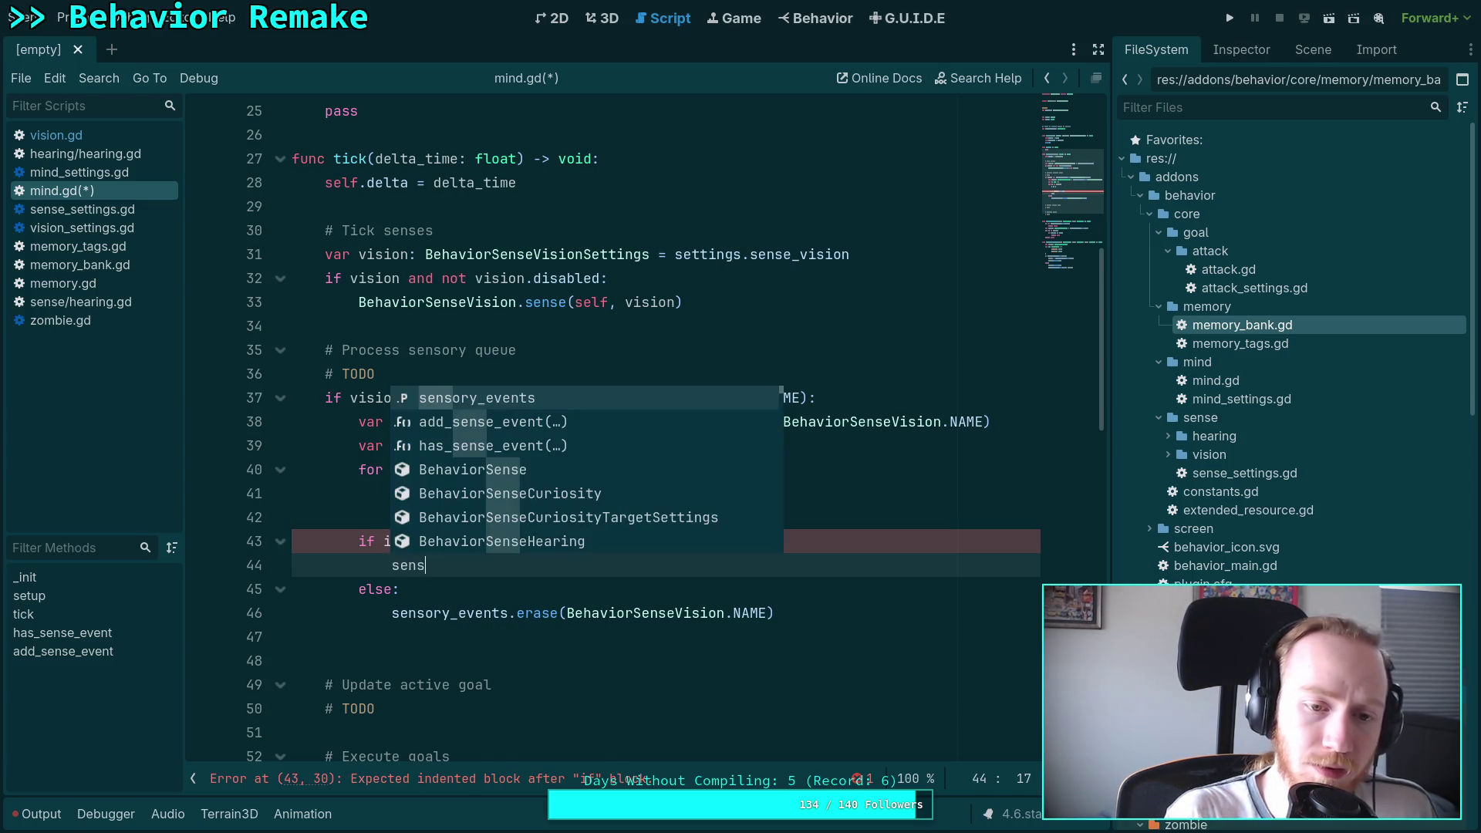
{"action": "key", "text": "Return"}
{"action": "type", "text": ".set(Beh"}
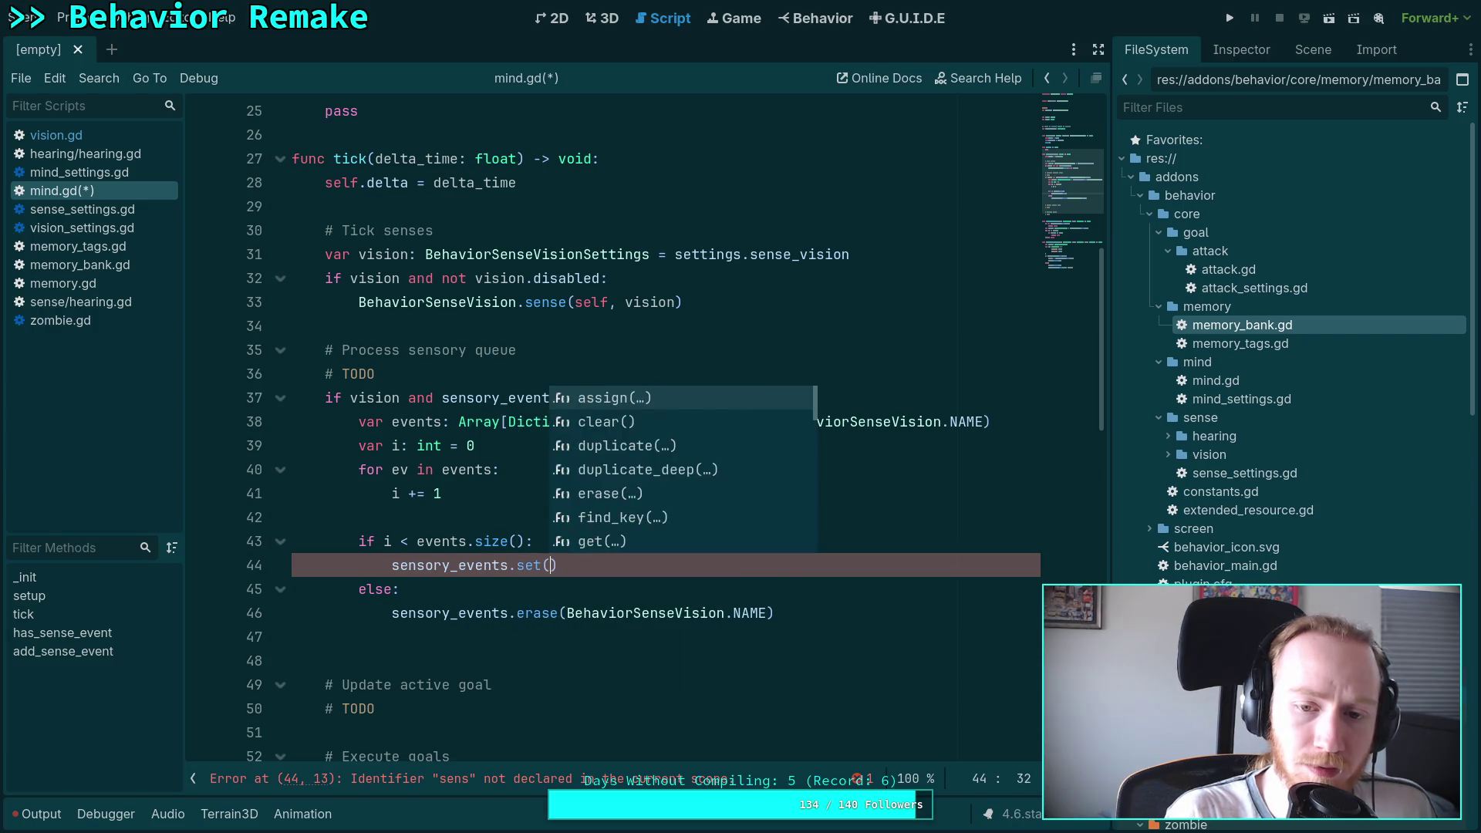
{"action": "type", "text": "aviorSens"}
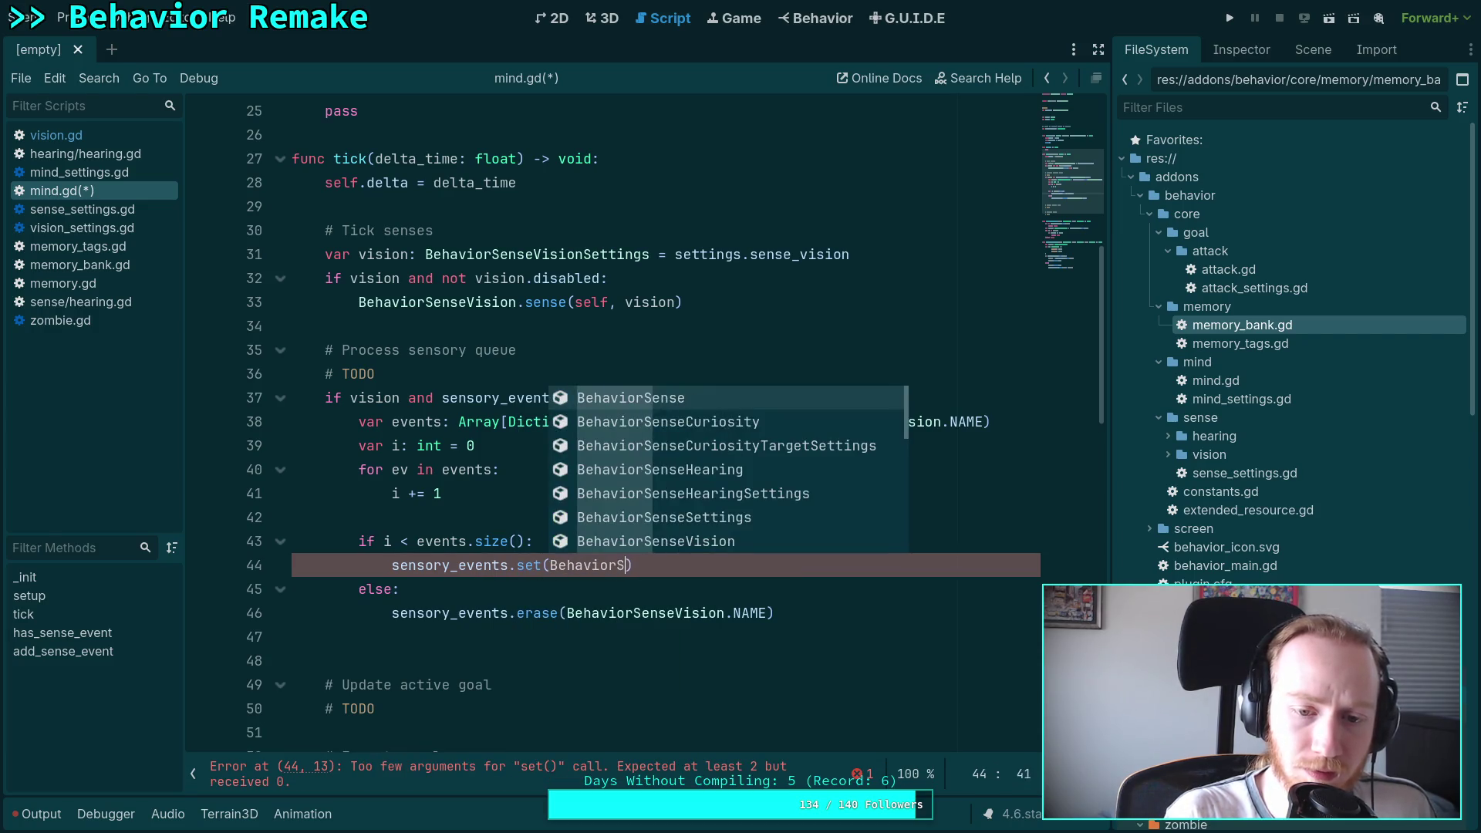
{"action": "type", "text": "eVision"}
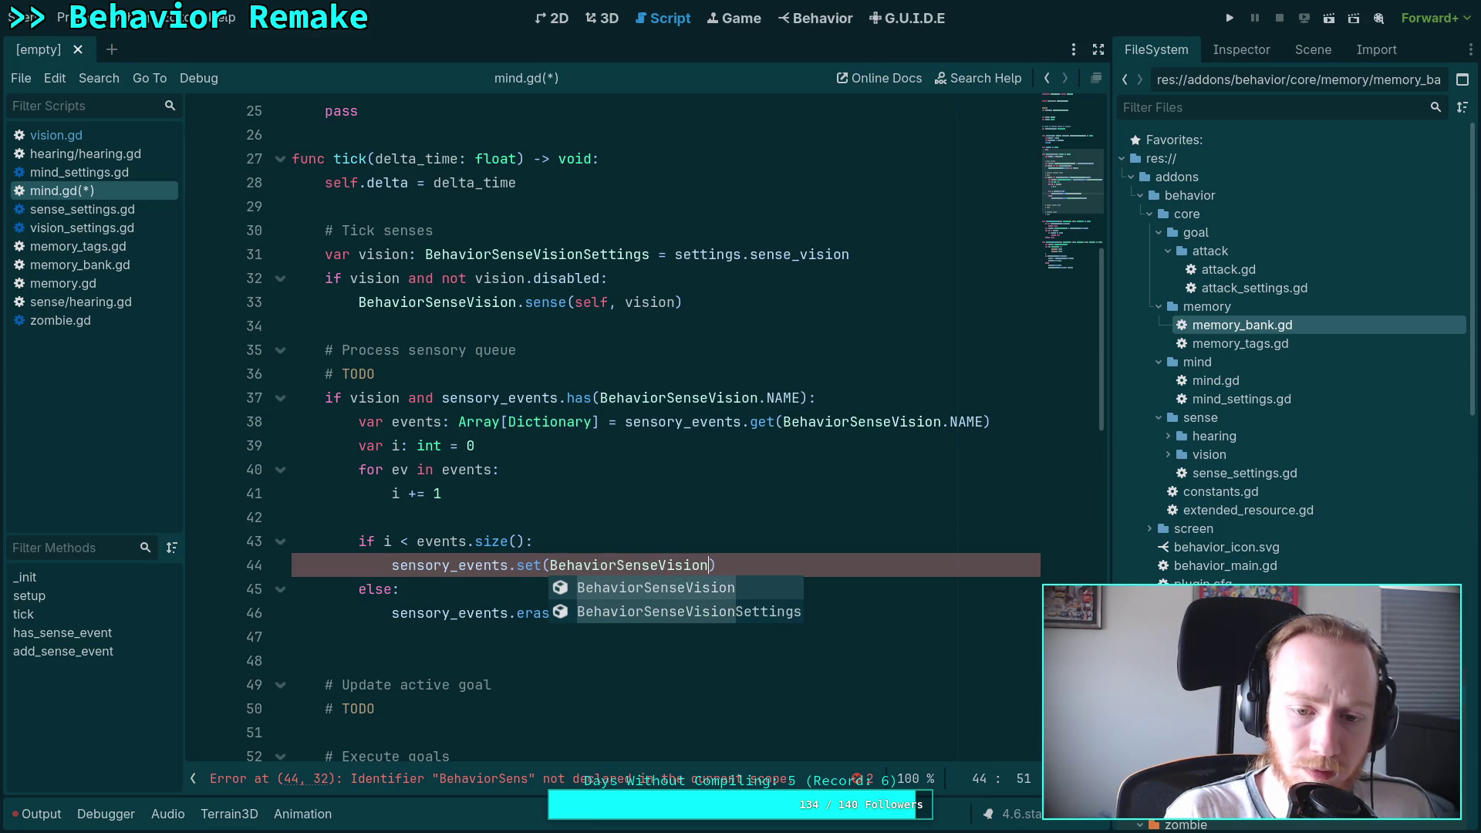
{"action": "key", "text": "Return"}
{"action": "type", "text": ".N"}
{"action": "key", "text": "Return"}
{"action": "type", "text": ", even"}
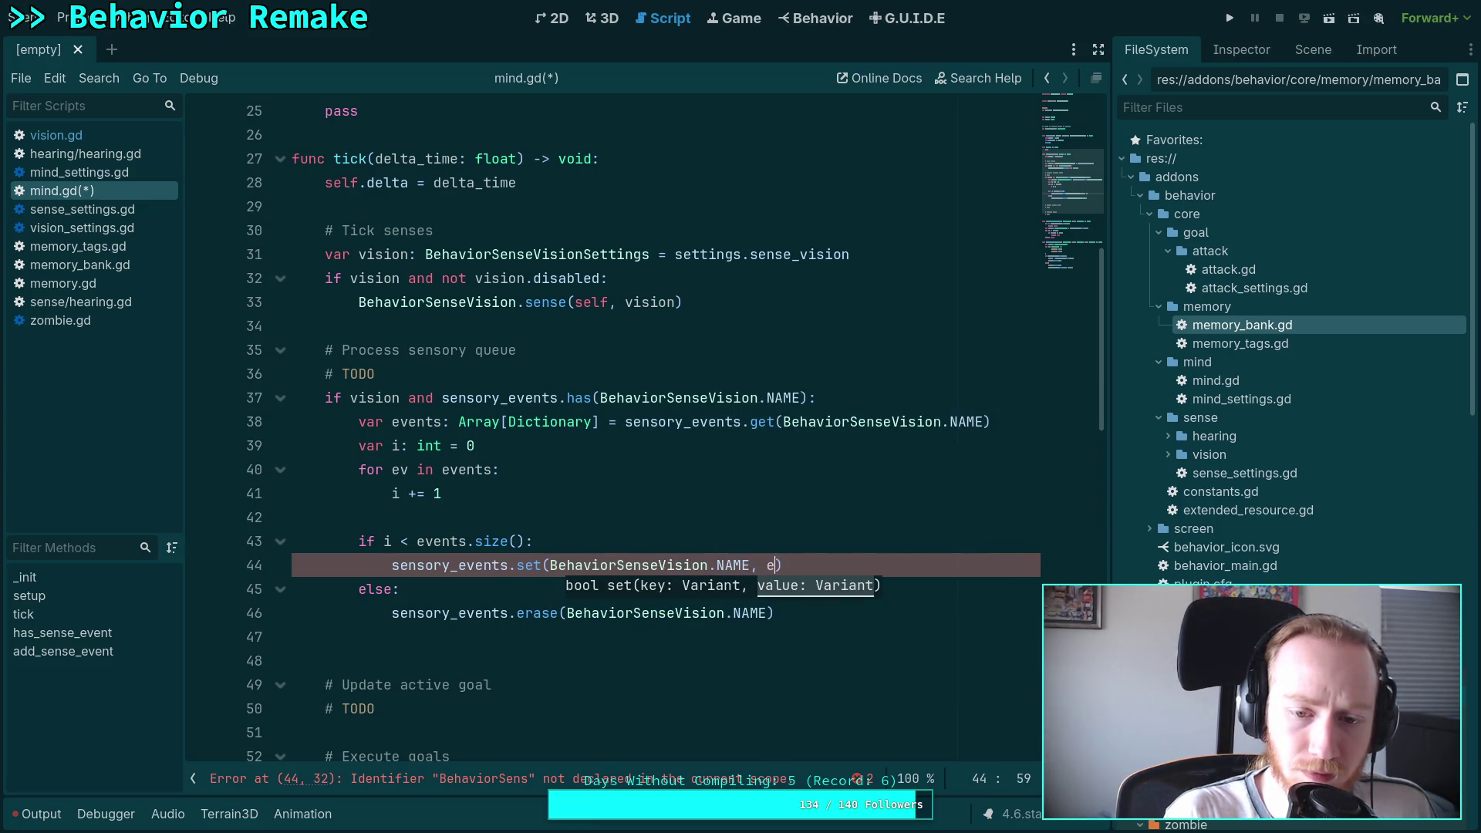
{"action": "type", "text": "ts.slie"}
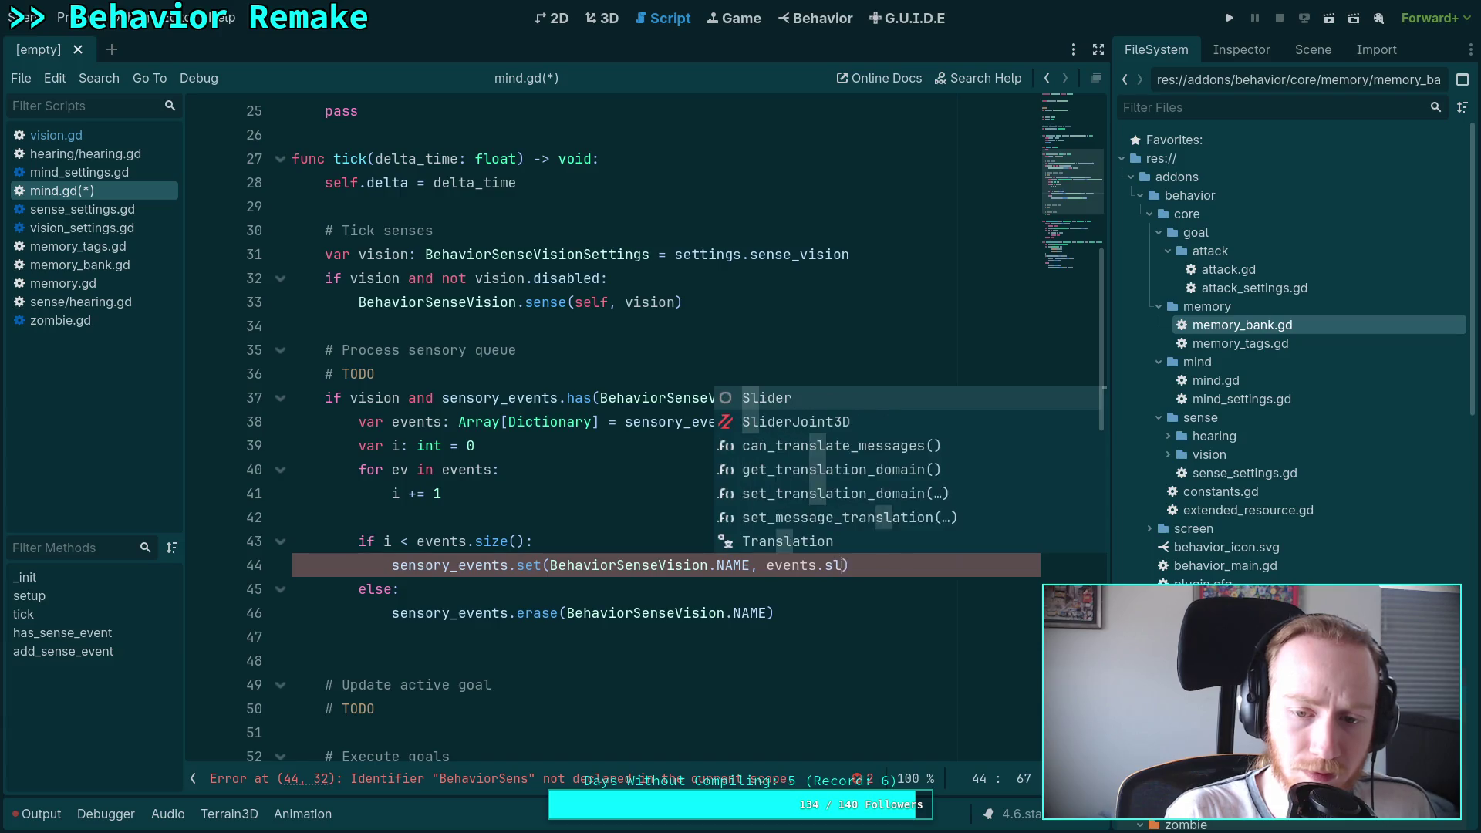
{"action": "key", "text": "BackSpace"}
{"action": "type", "text": "ce("}
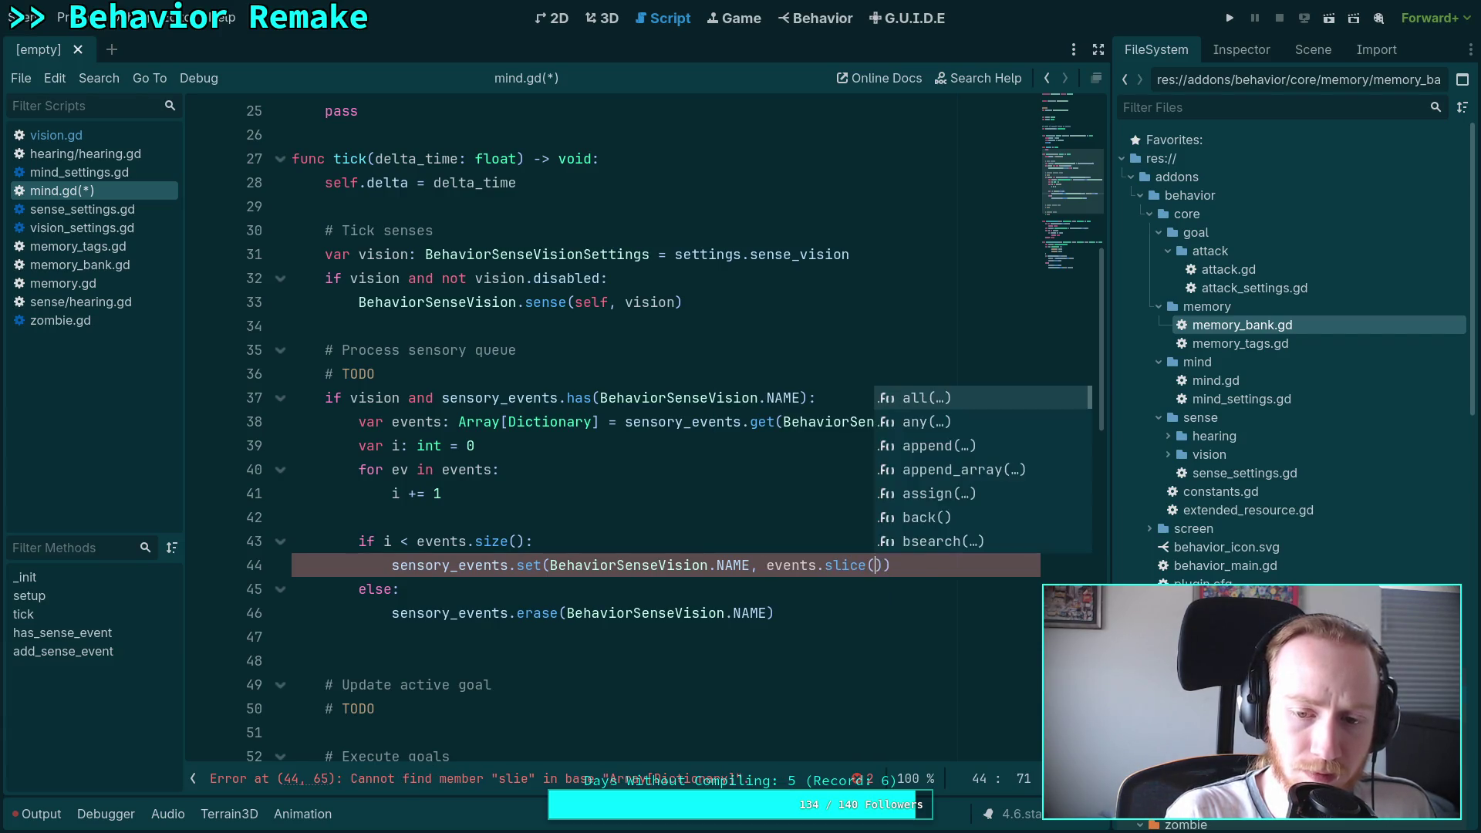
{"action": "key", "text": "Return"}
{"action": "type", "text": "i"}
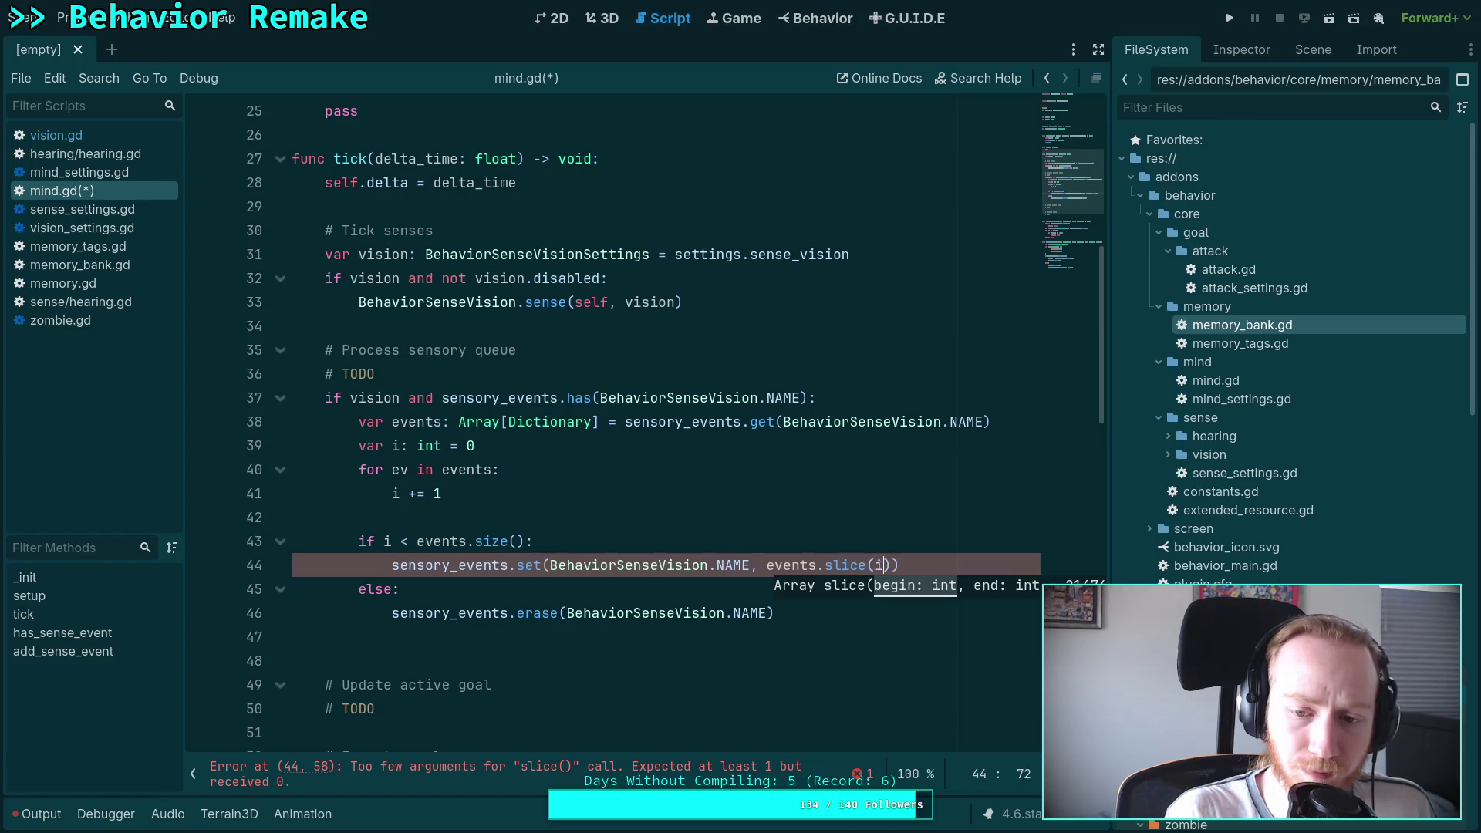
{"action": "key", "text": "Escape"}
{"action": "key", "text": "End"}
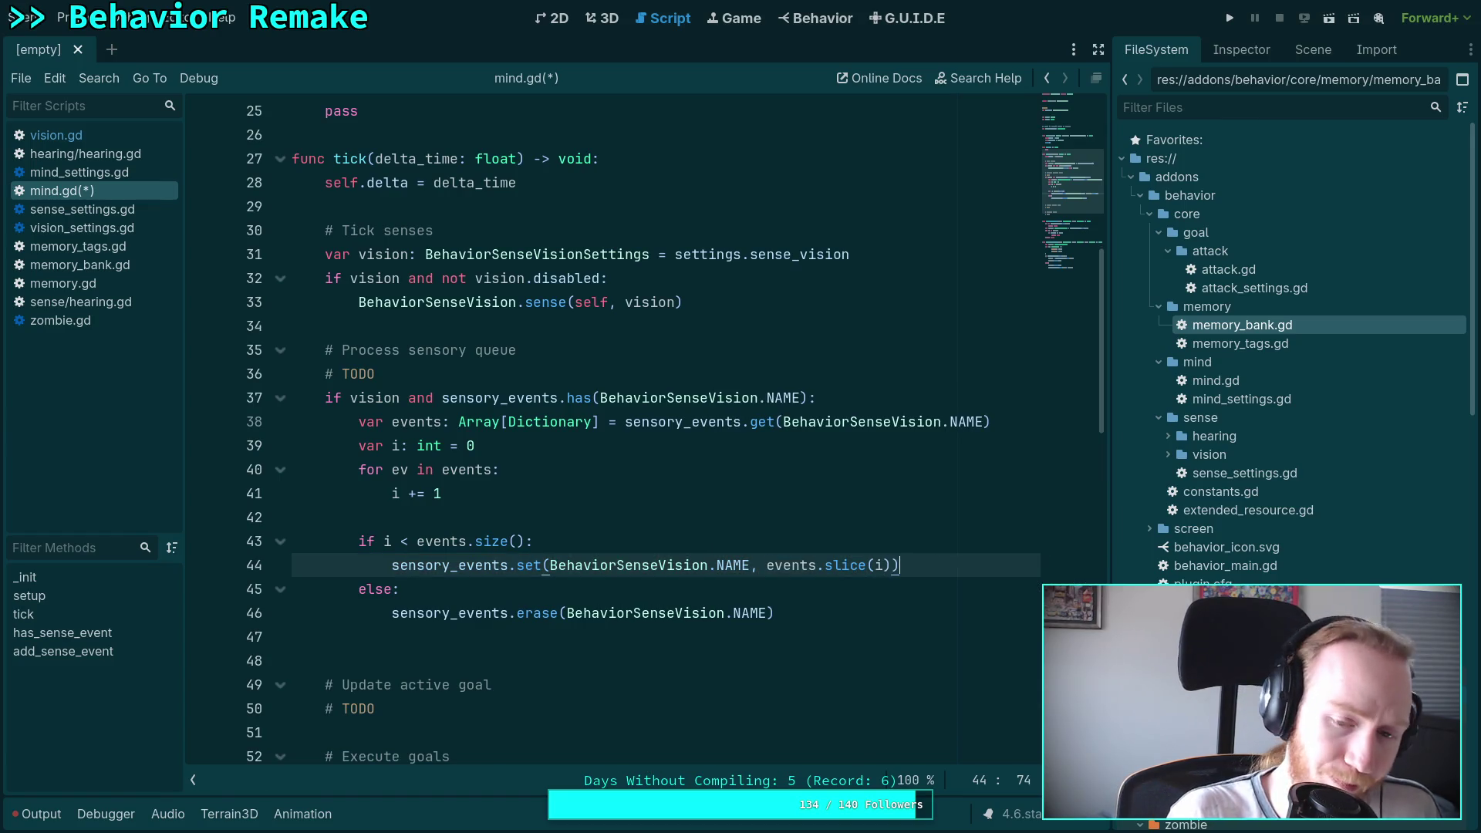
{"action": "key", "text": "ctrl+s"}
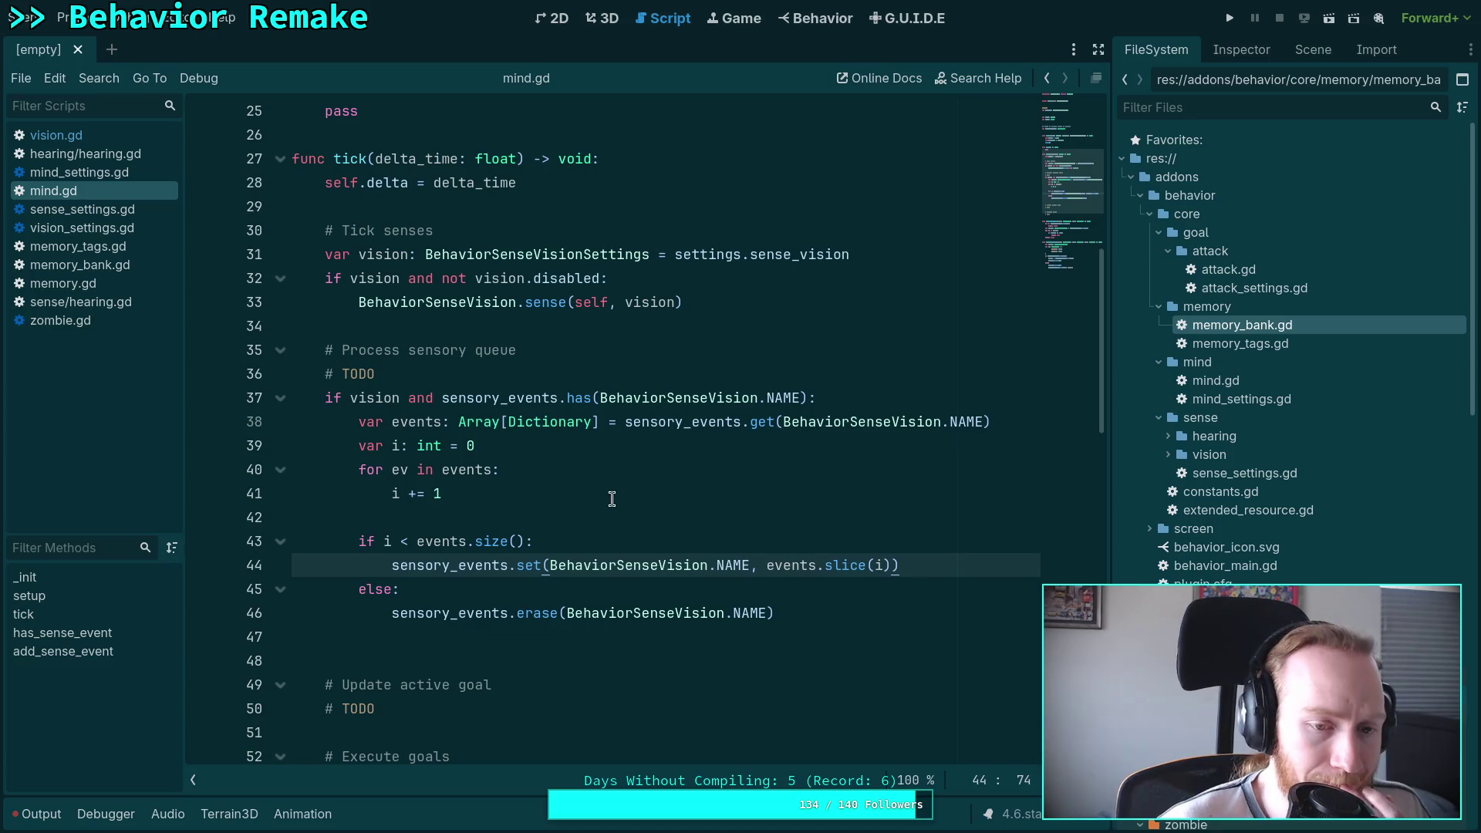
{"action": "left_click", "coordinate": [625, 501]}
Step: Start a new line after 'i += 1' and enter agent.get_node using autocomplete
{"action": "key", "text": "Return"}
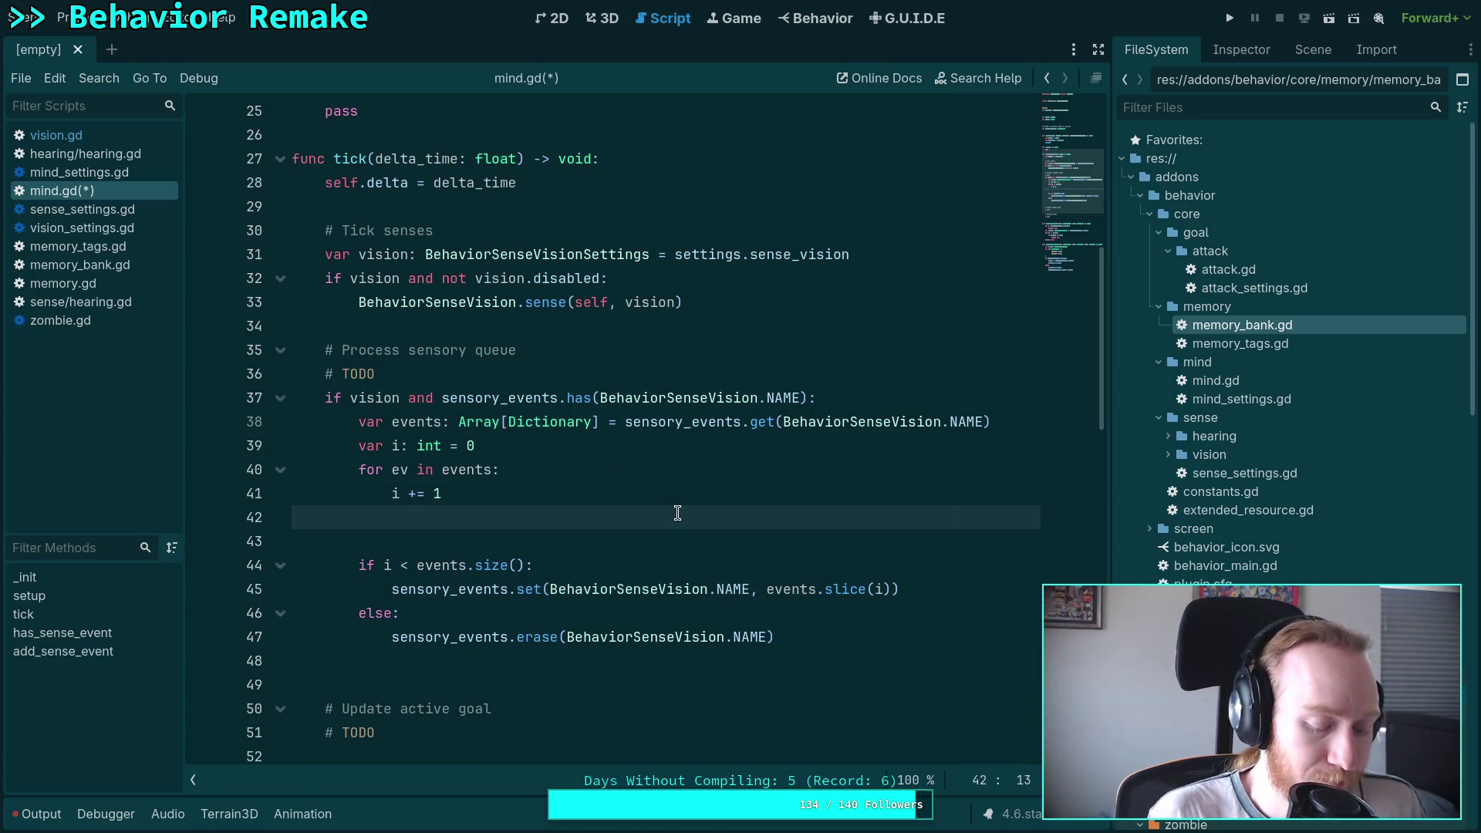
{"action": "scroll", "coordinate": [678, 513], "scroll_direction": "down", "scroll_amount": 10}
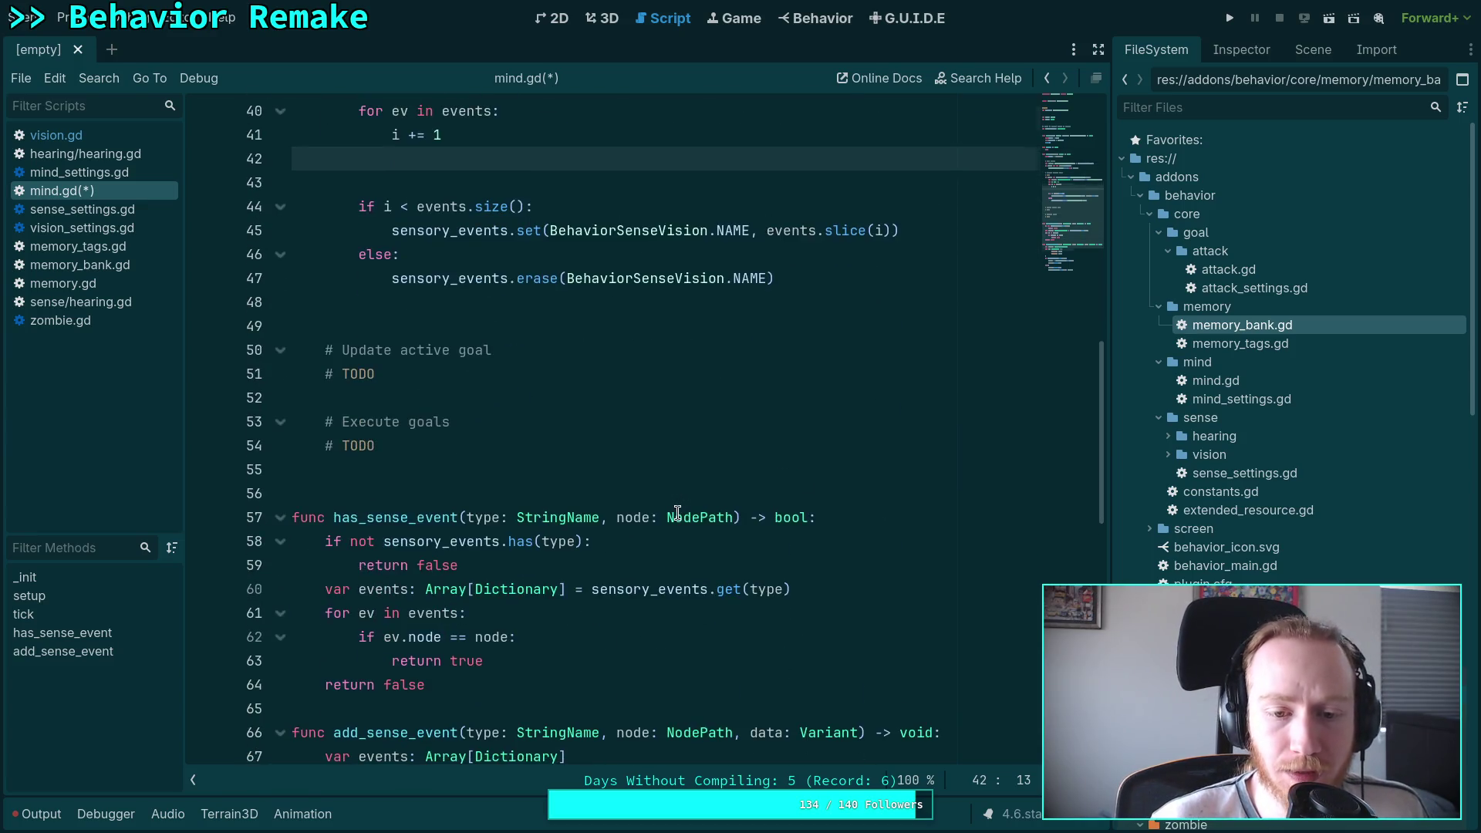
{"action": "scroll", "coordinate": [695, 523], "scroll_direction": "up", "scroll_amount": 3}
{"action": "scroll", "coordinate": [694, 524], "scroll_direction": "up", "scroll_amount": 5}
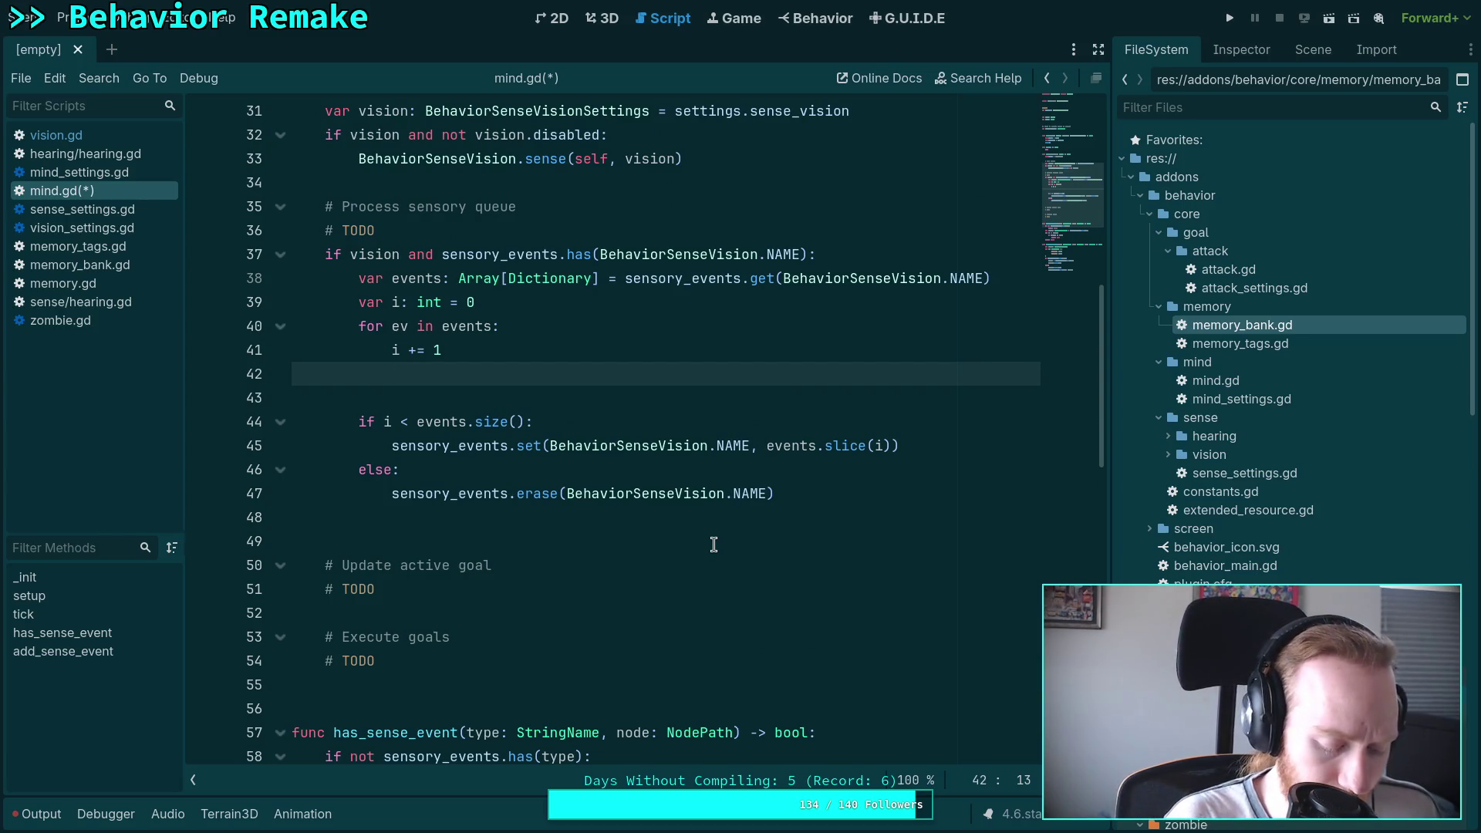
{"action": "type", "text": "tree"}
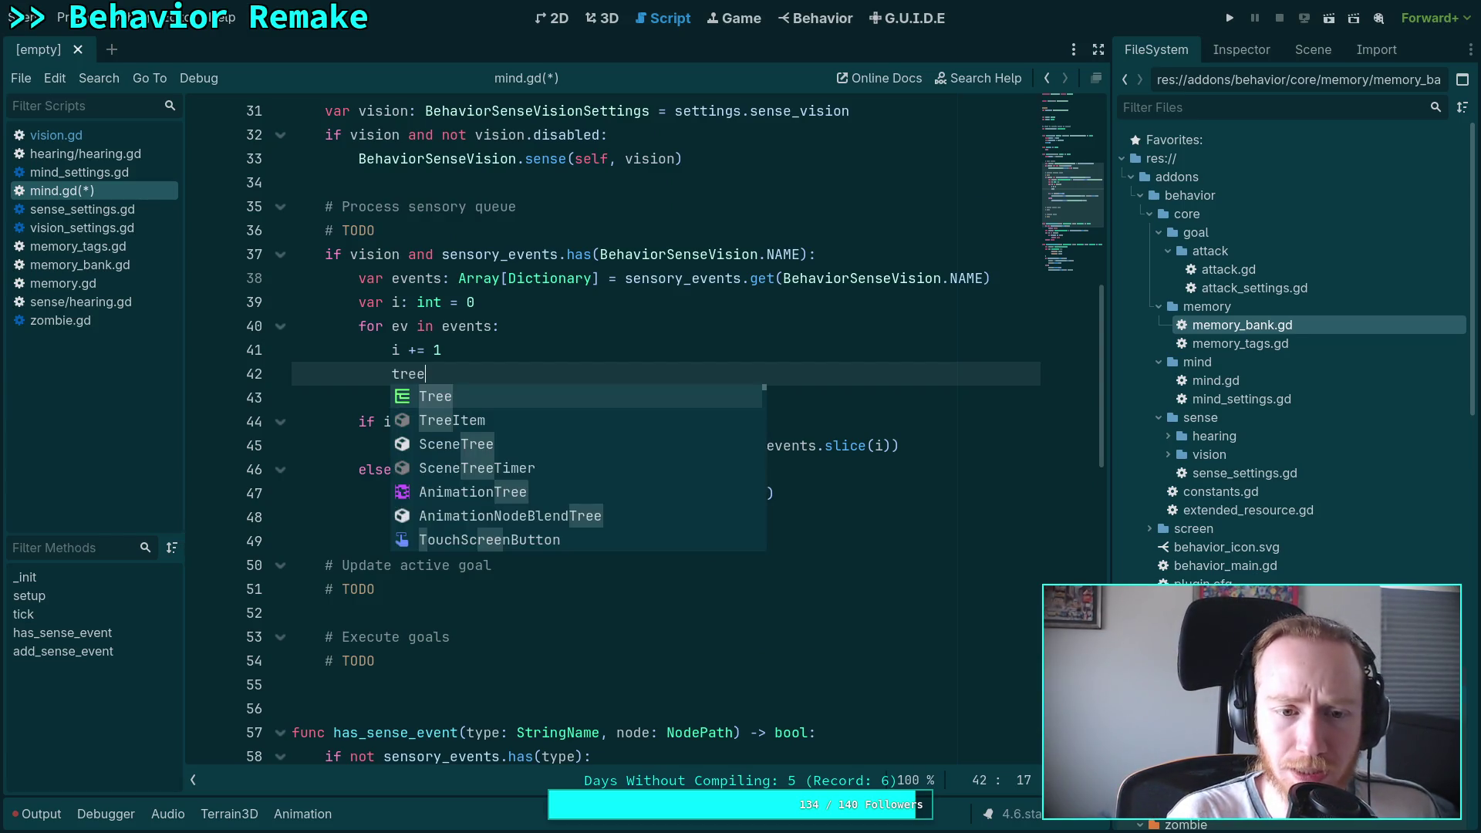
{"action": "key", "text": "BackSpace"}
{"action": "key", "text": "BackSpace"}
{"action": "key", "text": "BackSpace"}
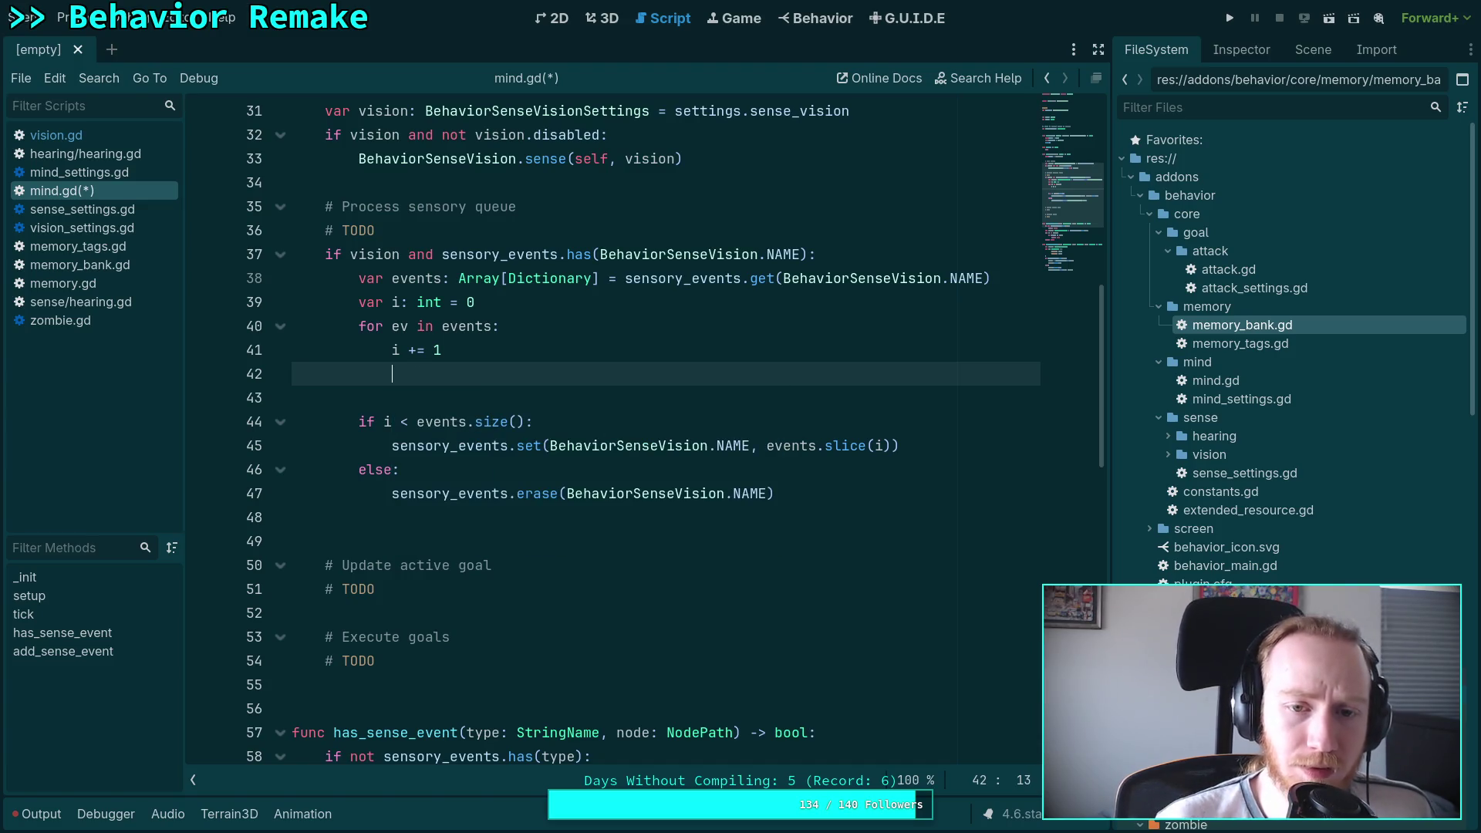
{"action": "scroll", "coordinate": [715, 540], "scroll_direction": "up", "scroll_amount": 10}
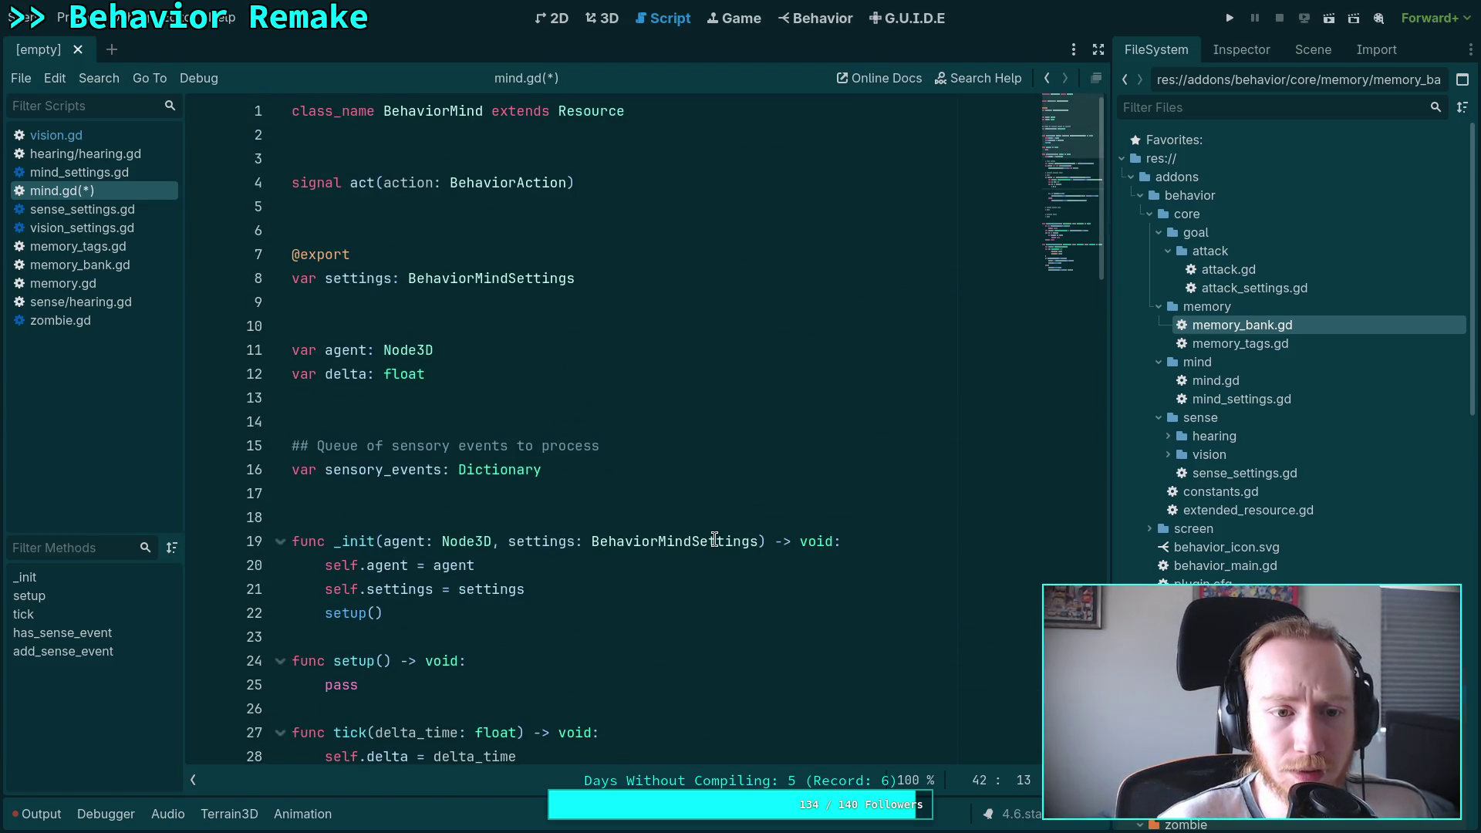
{"action": "scroll", "coordinate": [716, 540], "scroll_direction": "down", "scroll_amount": 9}
{"action": "type", "text": "age"}
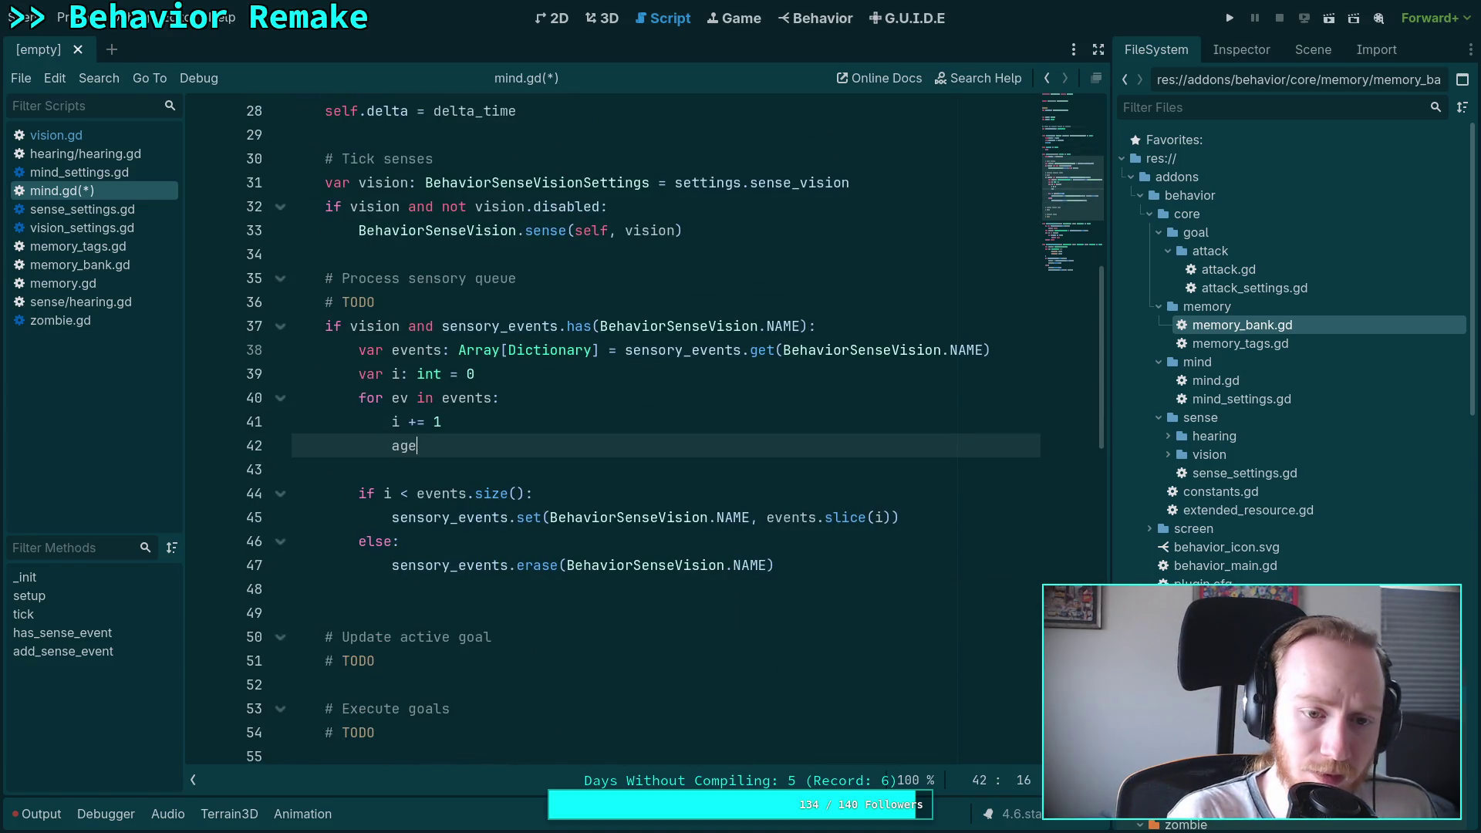
{"action": "type", "text": "nt.get_nod"}
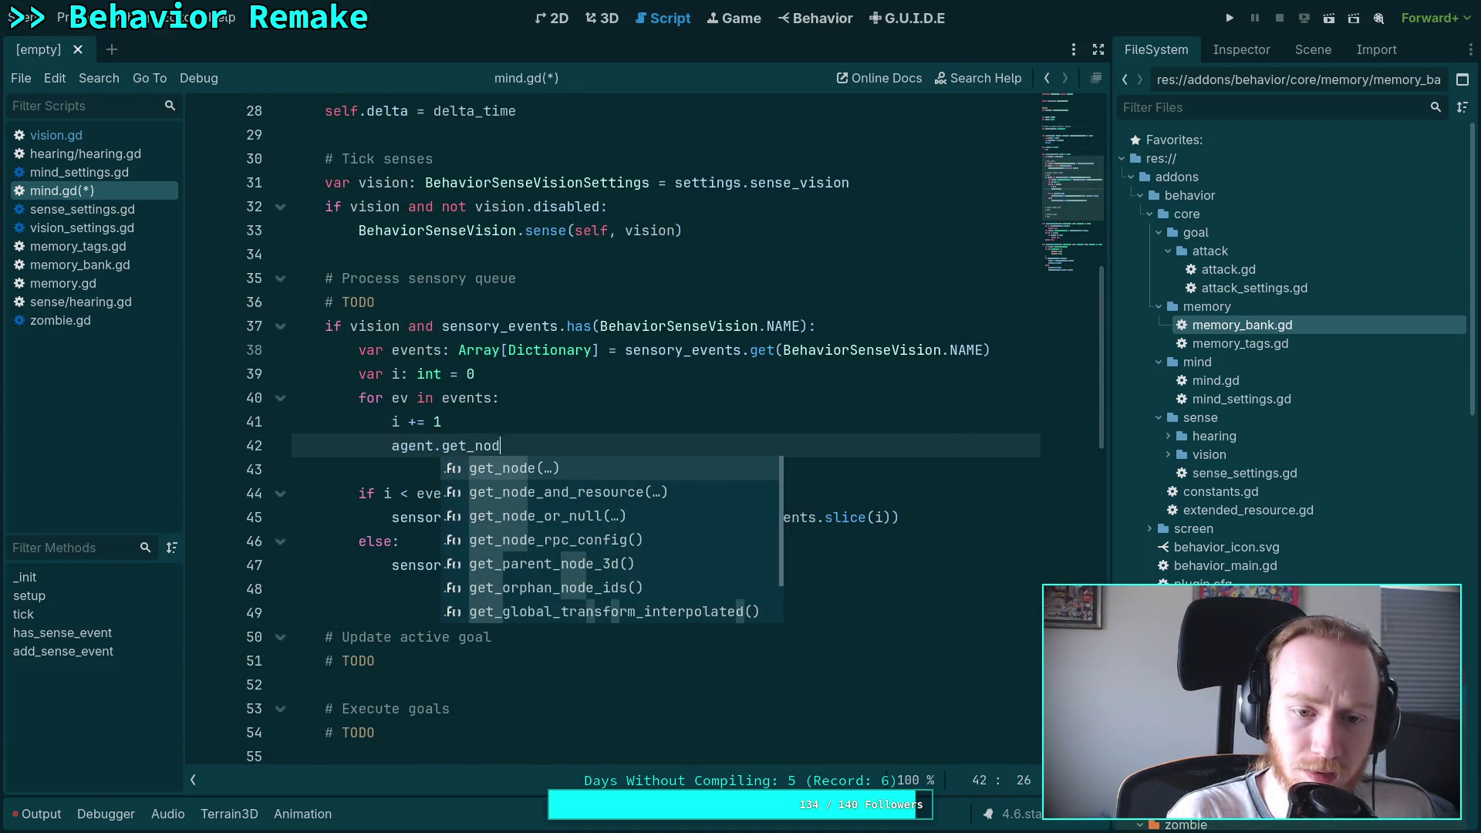
{"action": "key", "text": "Return"}
Step: Pass ev.node as the get_node argument, removing a stray comma, and go to line 42's start
{"action": "mouse_move", "coordinate": [489, 442]}
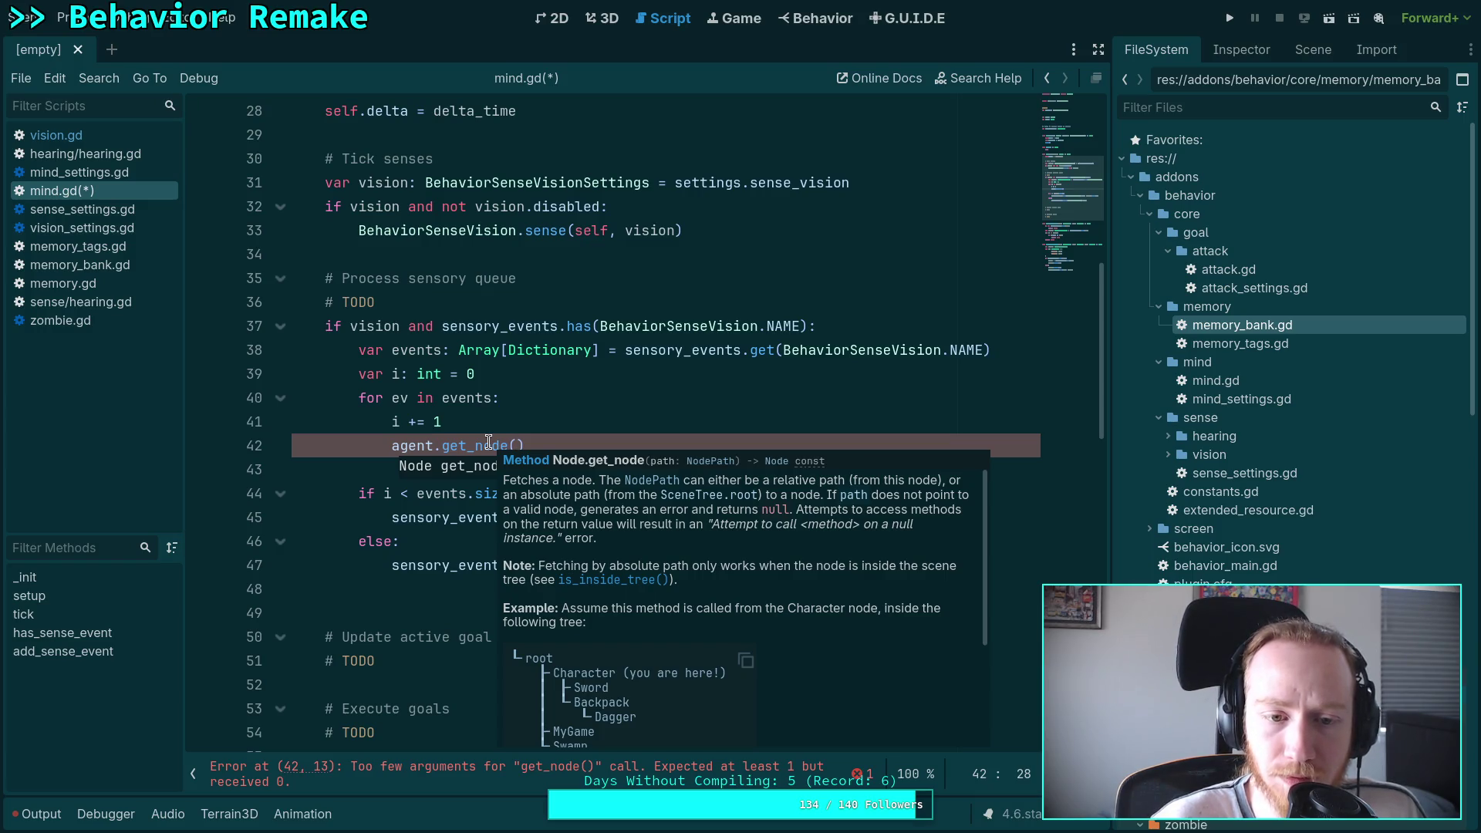
{"action": "type", "text": "ev."}
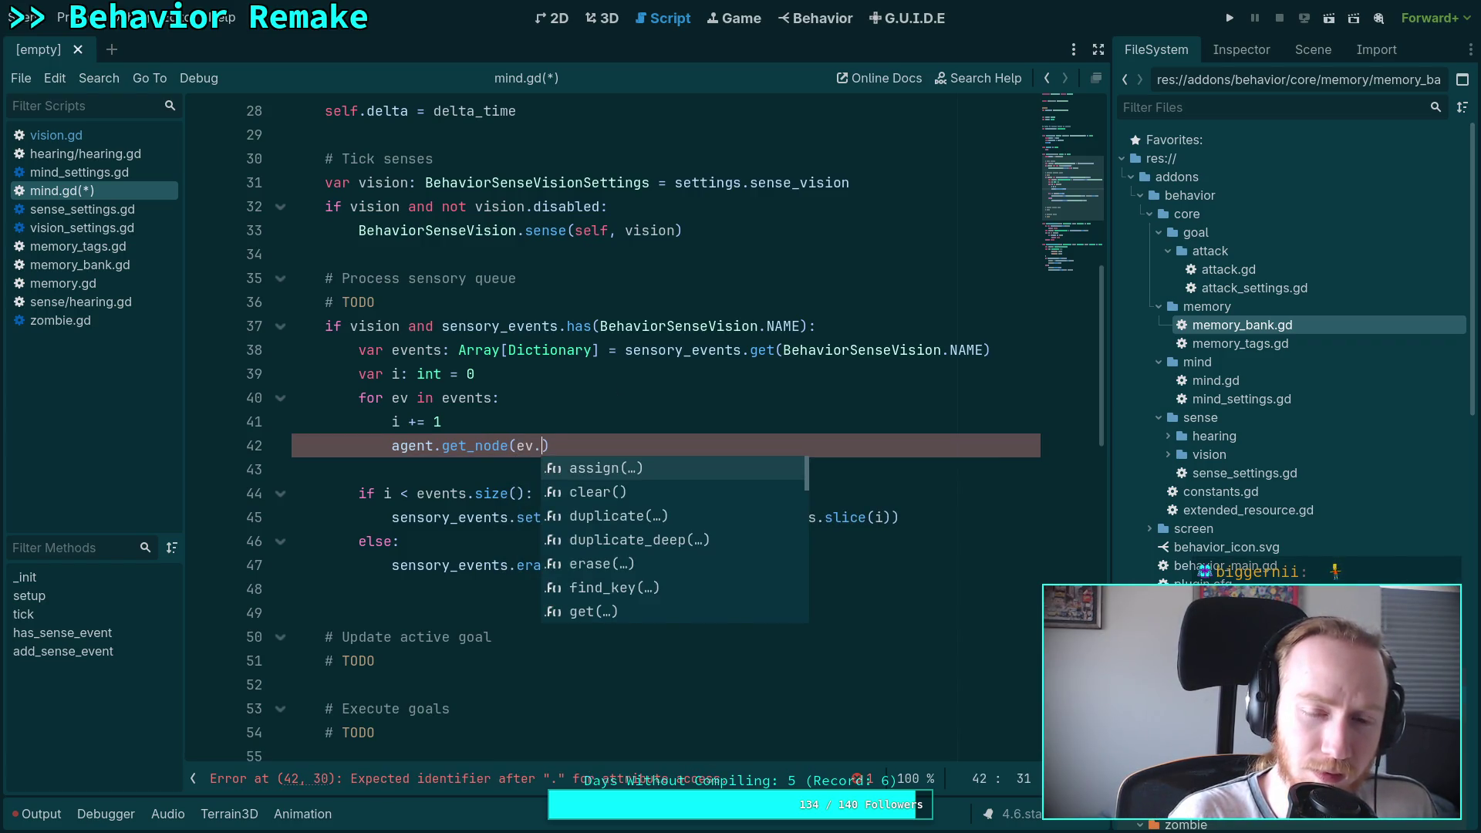
{"action": "type", "text": "node"}
{"action": "scroll", "coordinate": [603, 432], "scroll_direction": "down", "scroll_amount": 9}
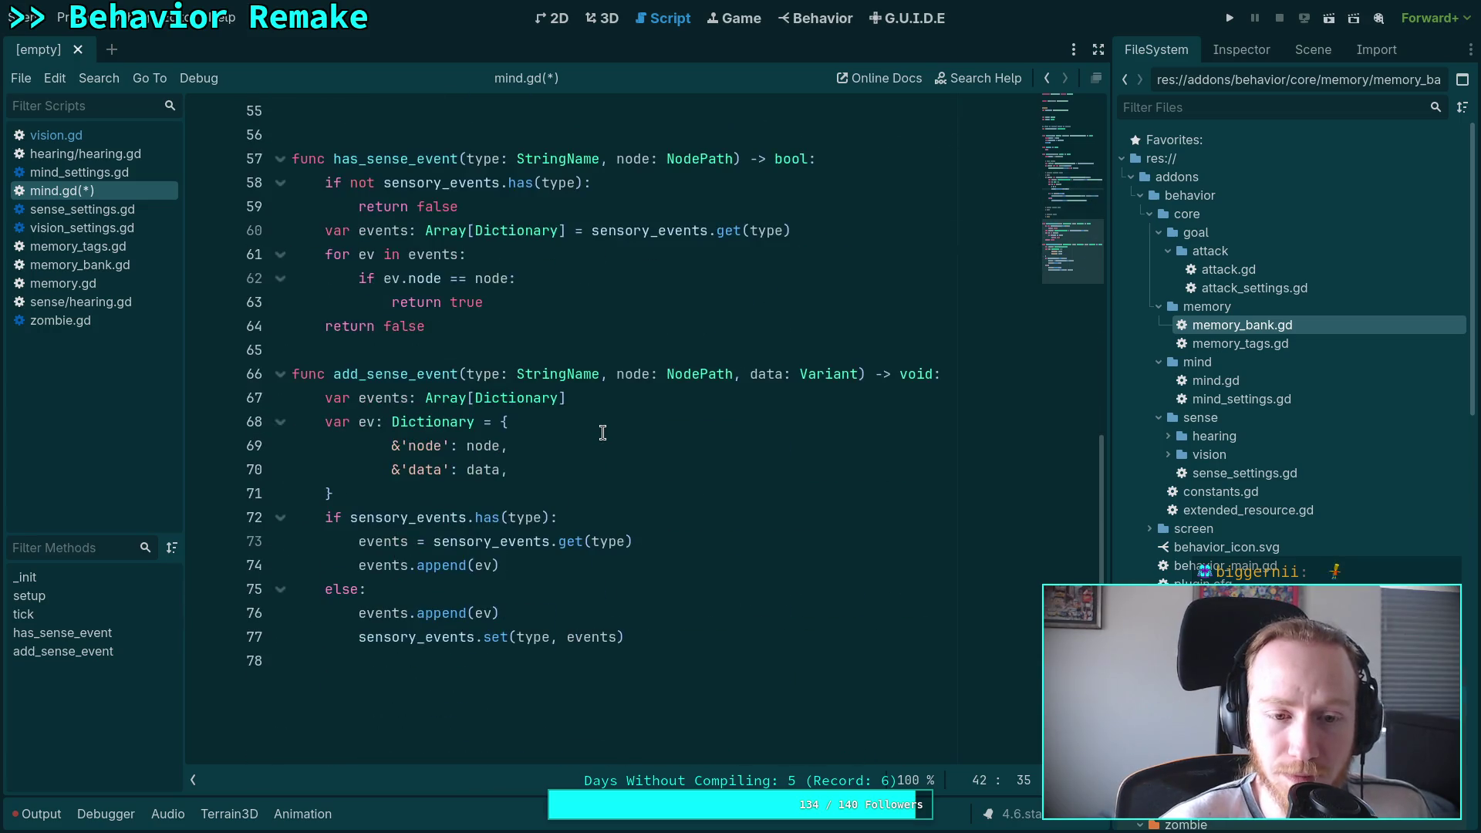
{"action": "scroll", "coordinate": [622, 483], "scroll_direction": "up", "scroll_amount": 8}
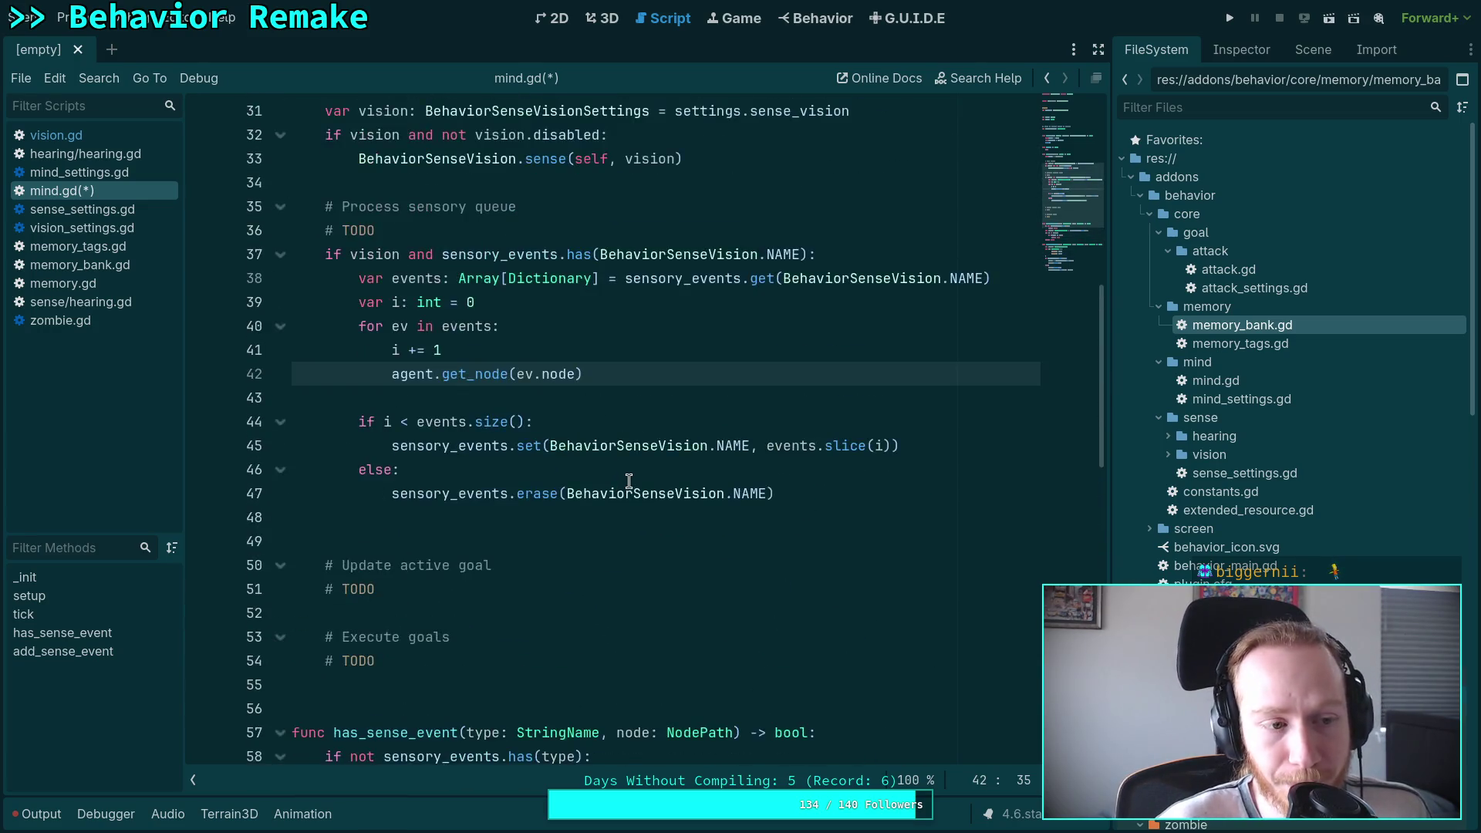
{"action": "scroll", "coordinate": [629, 482], "scroll_direction": "up", "scroll_amount": 9}
{"action": "scroll", "coordinate": [695, 525], "scroll_direction": "down", "scroll_amount": 15}
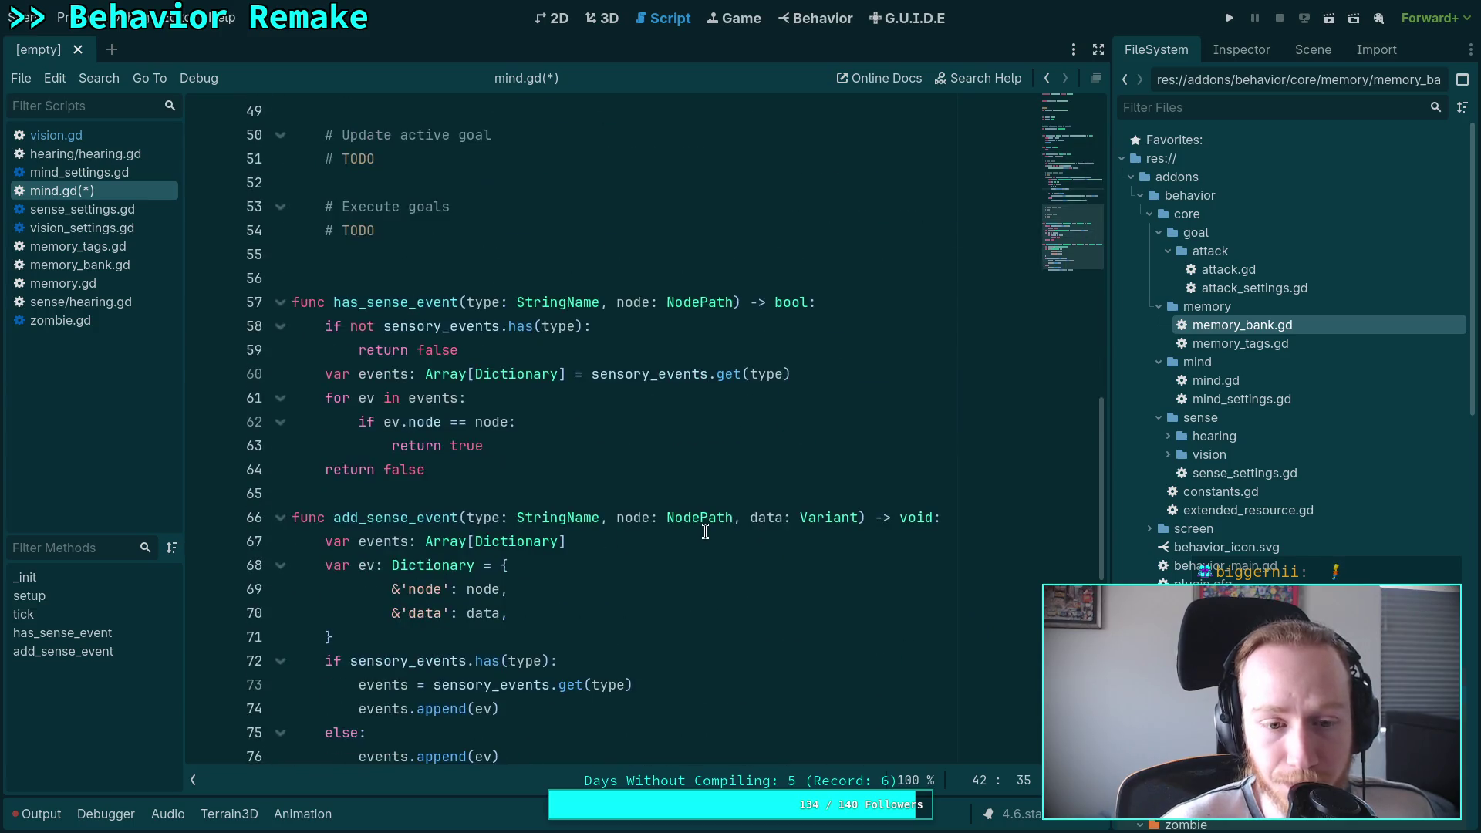
{"action": "scroll", "coordinate": [705, 532], "scroll_direction": "down", "scroll_amount": 6}
{"action": "scroll", "coordinate": [699, 537], "scroll_direction": "up", "scroll_amount": 5}
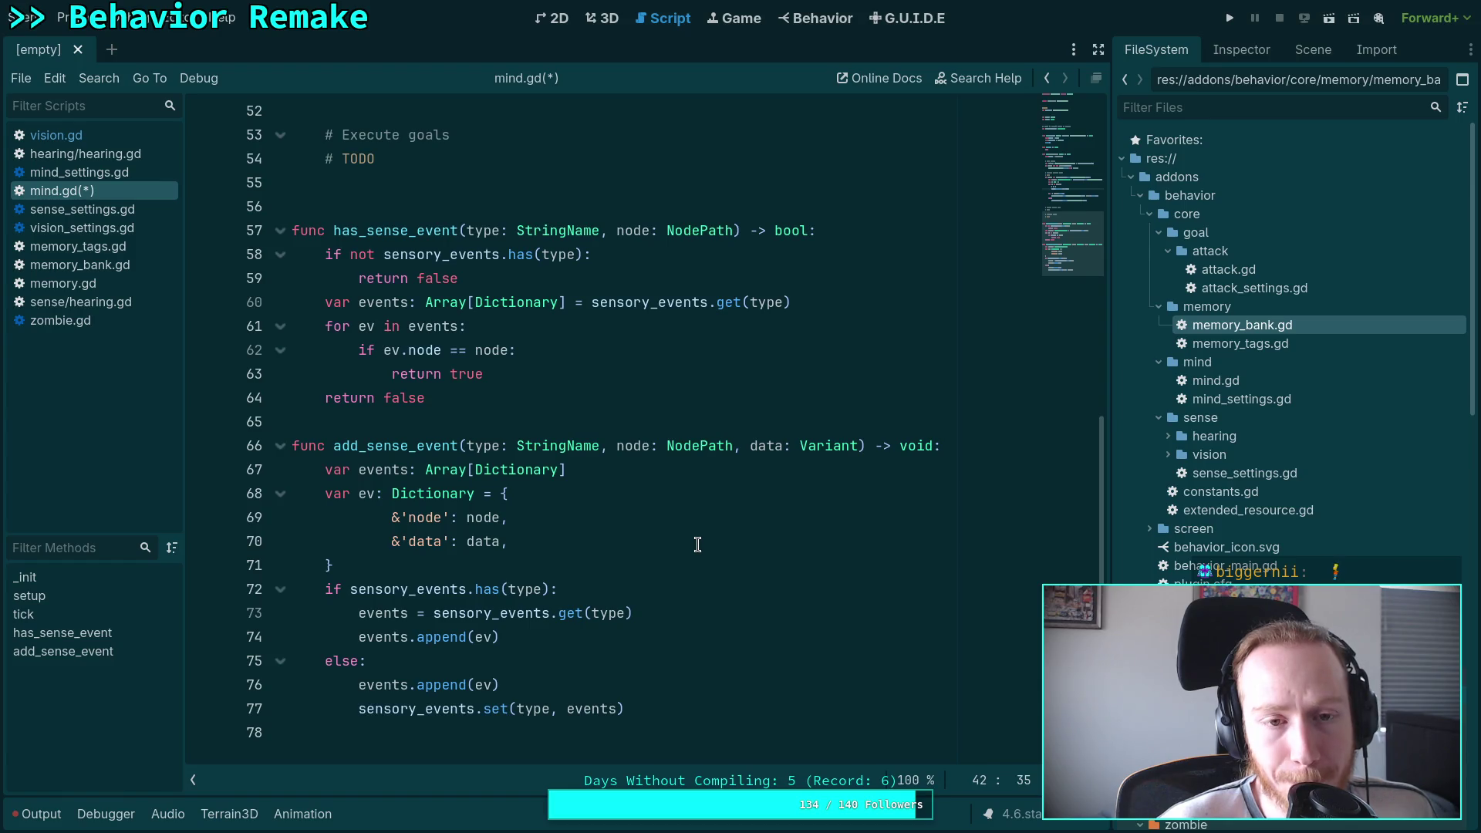
{"action": "scroll", "coordinate": [698, 544], "scroll_direction": "up", "scroll_amount": 8}
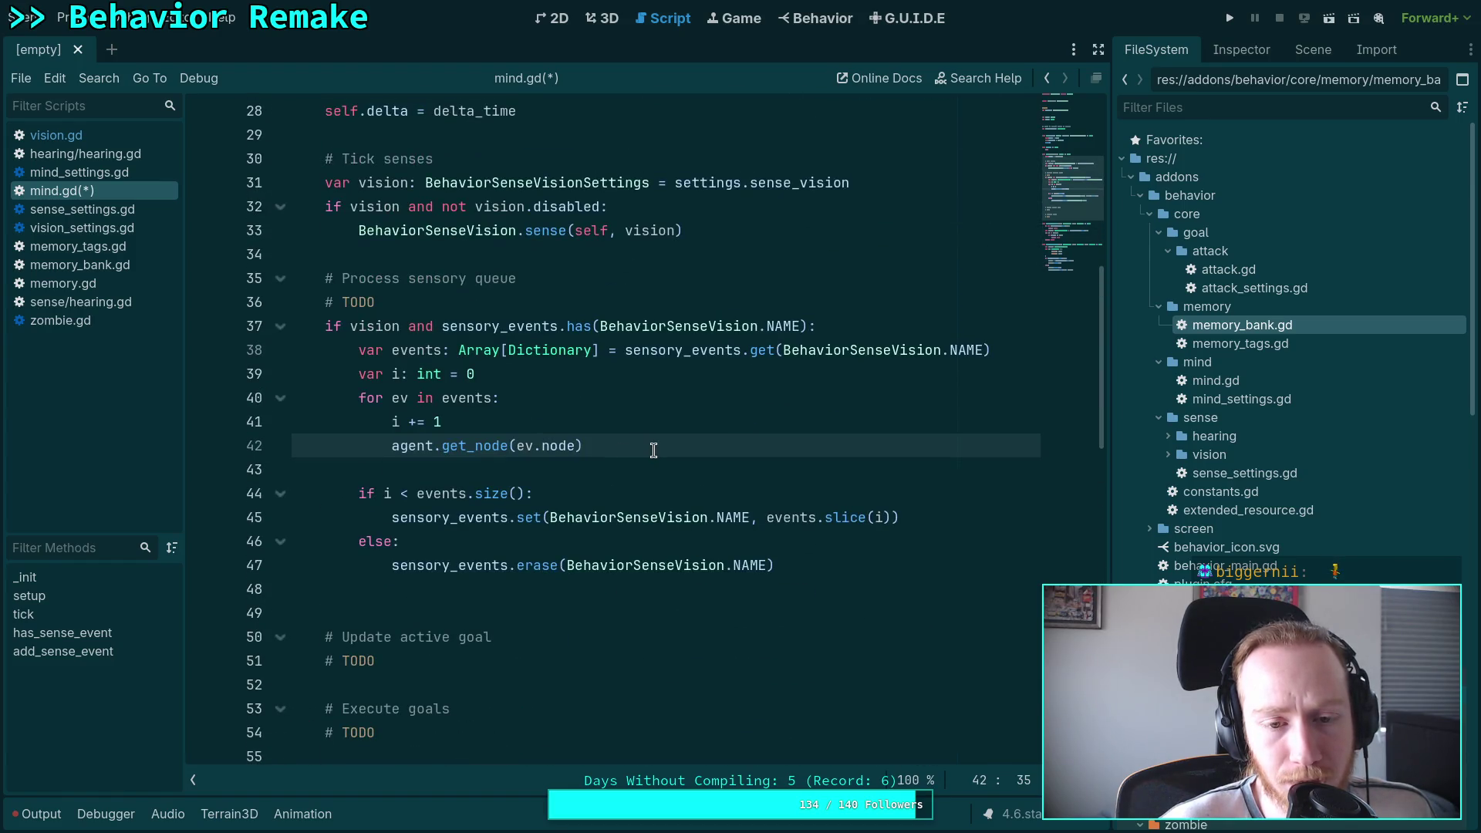
{"action": "type", "text": ","}
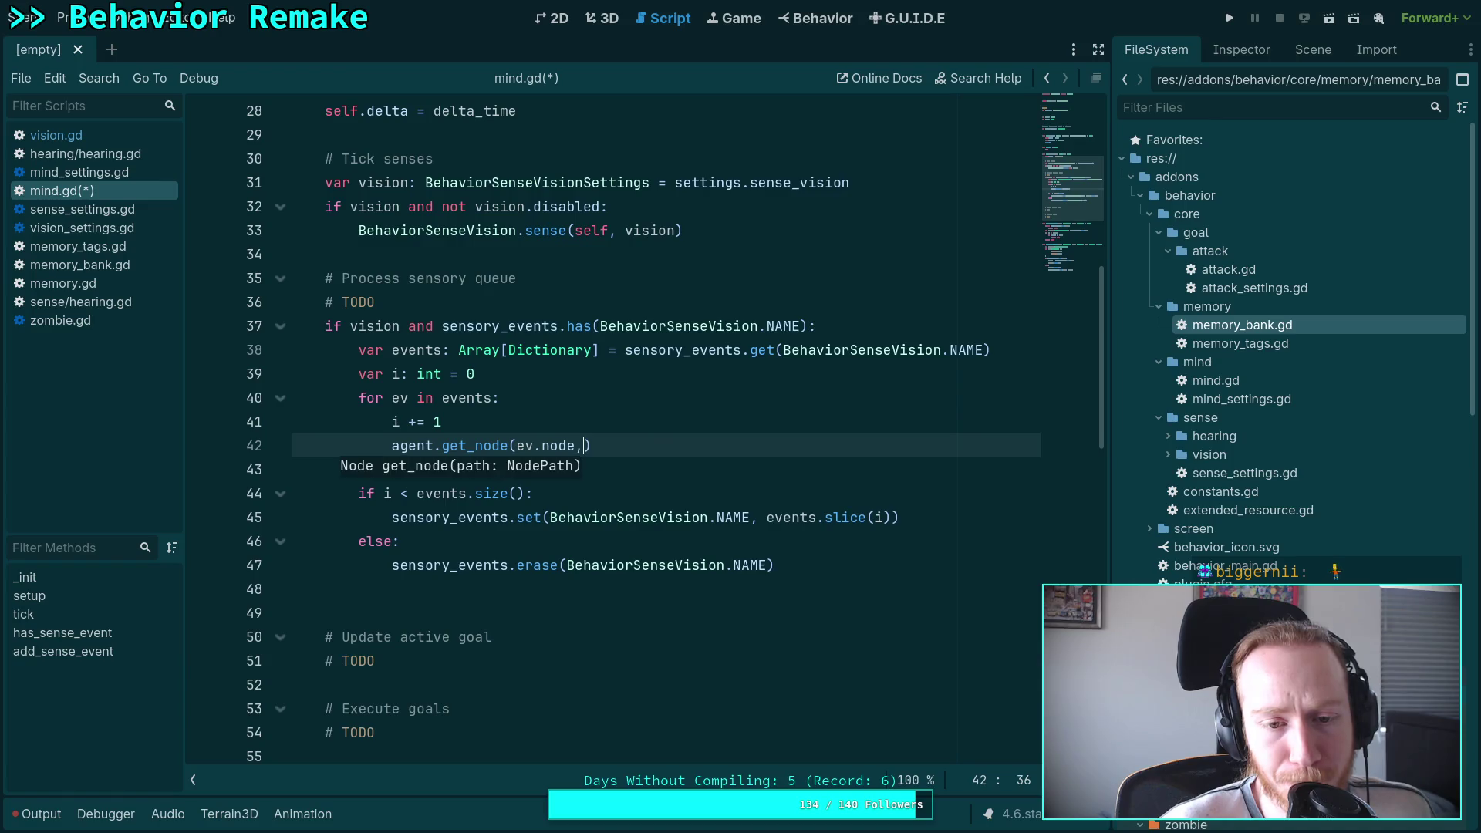
{"action": "key", "text": "BackSpace"}
{"action": "key", "text": "Right"}
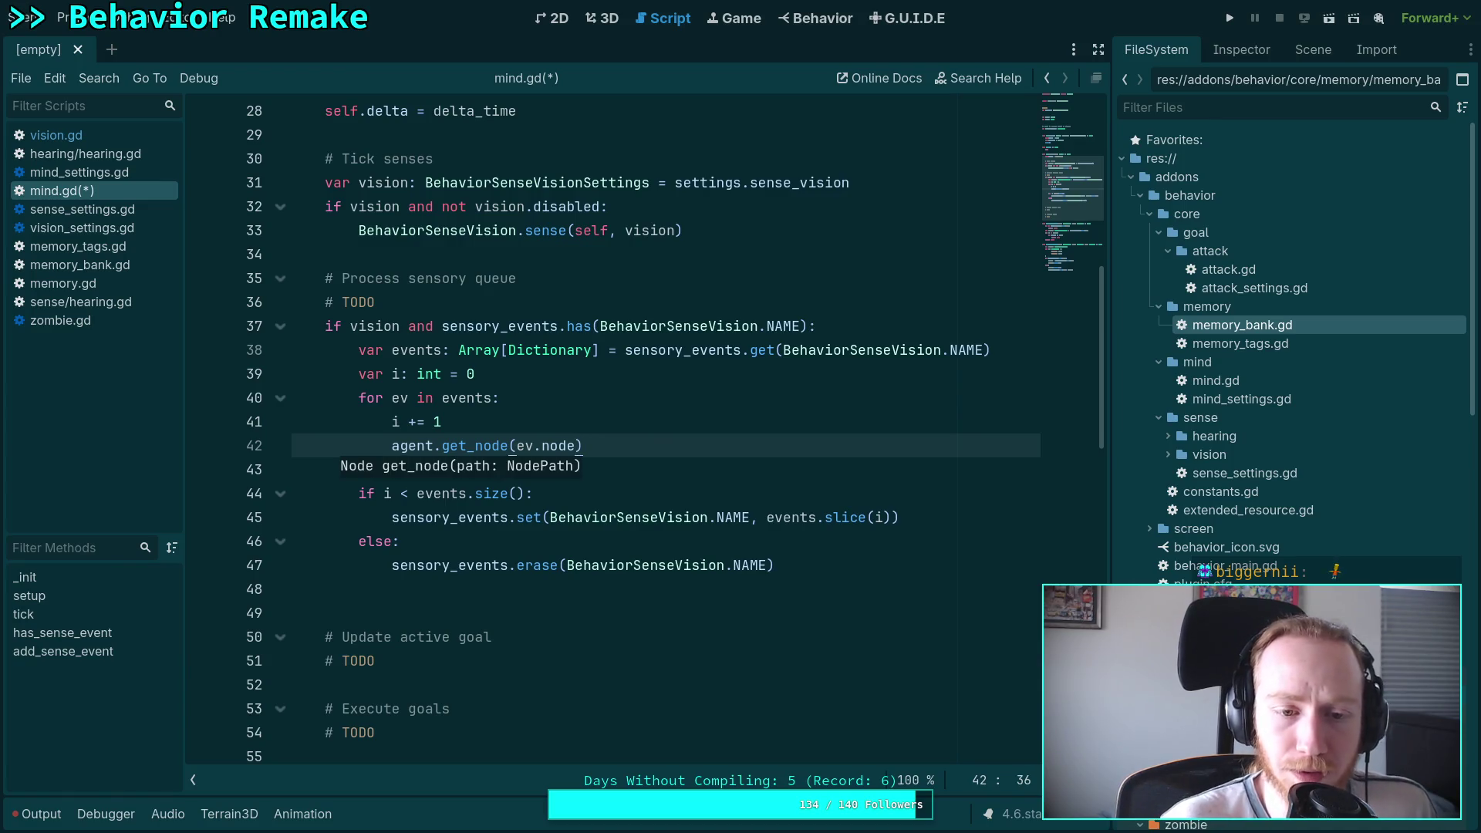
{"action": "left_click", "coordinate": [391, 447]}
Step: Prefix line 42 with 'var node: Node = ' and read the get_node documentation
{"action": "type", "text": "va"}
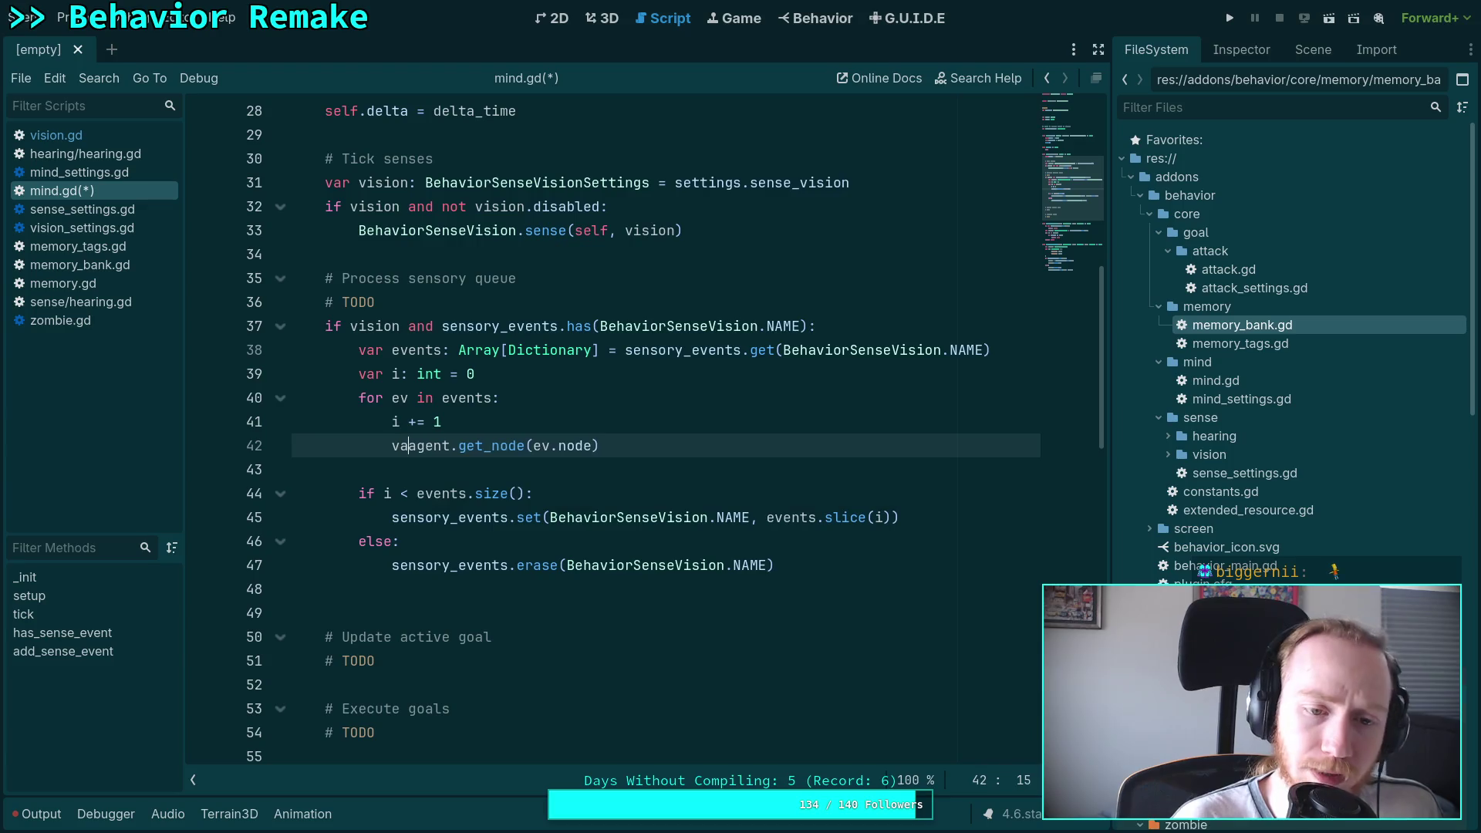
{"action": "type", "text": "r "}
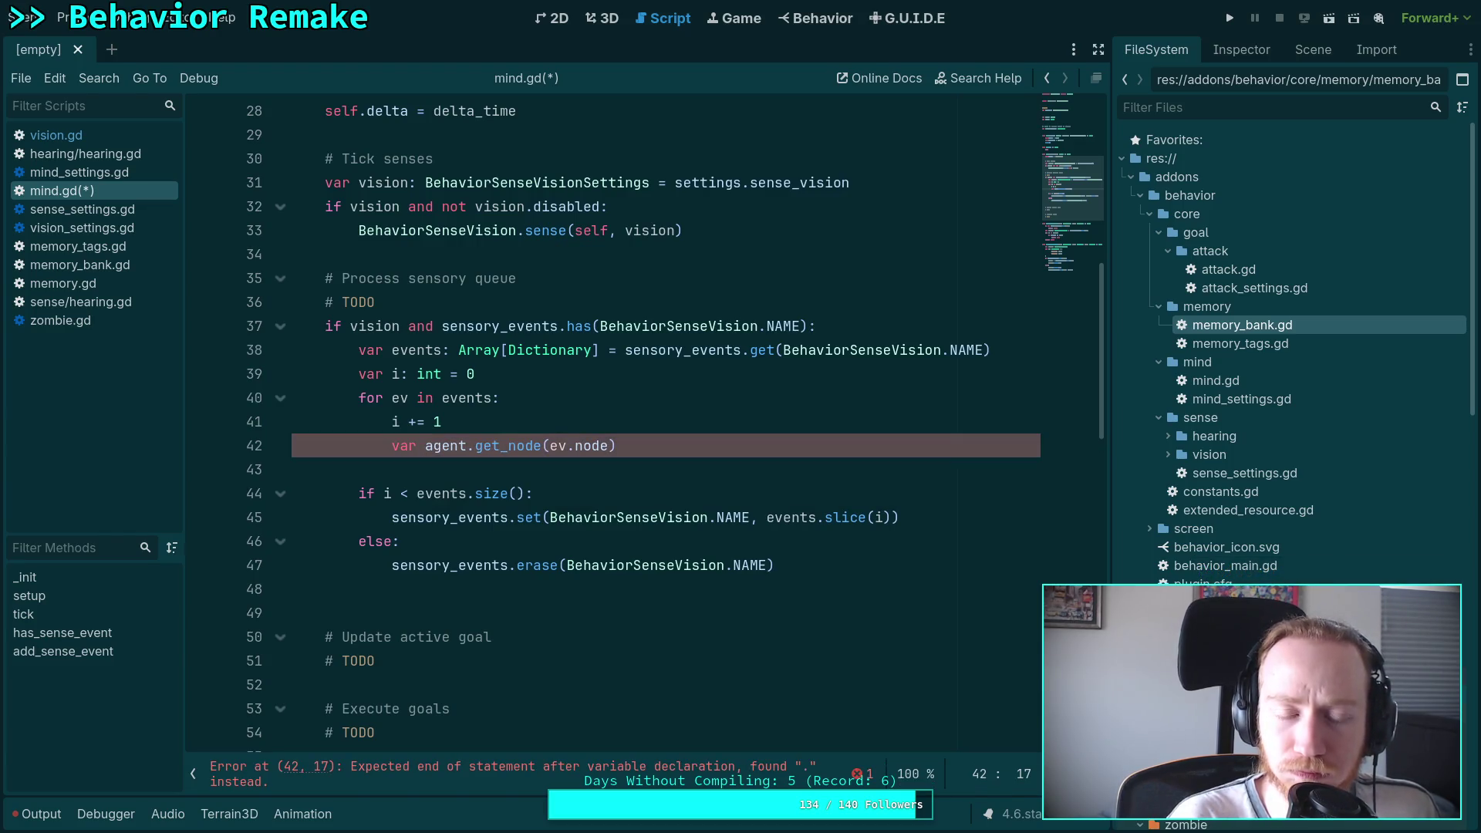
{"action": "type", "text": "node: "}
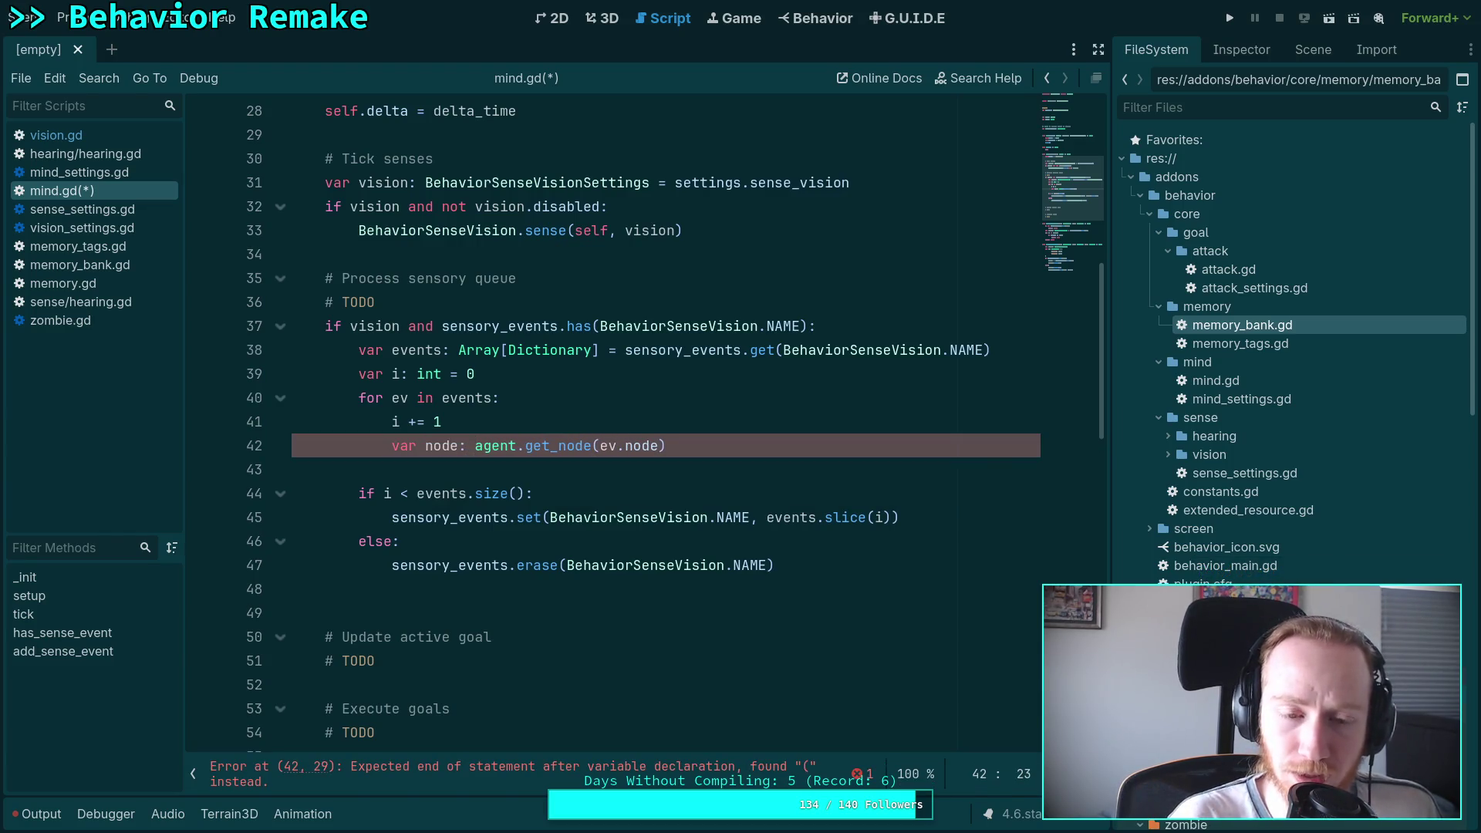
{"action": "type", "text": "Node"}
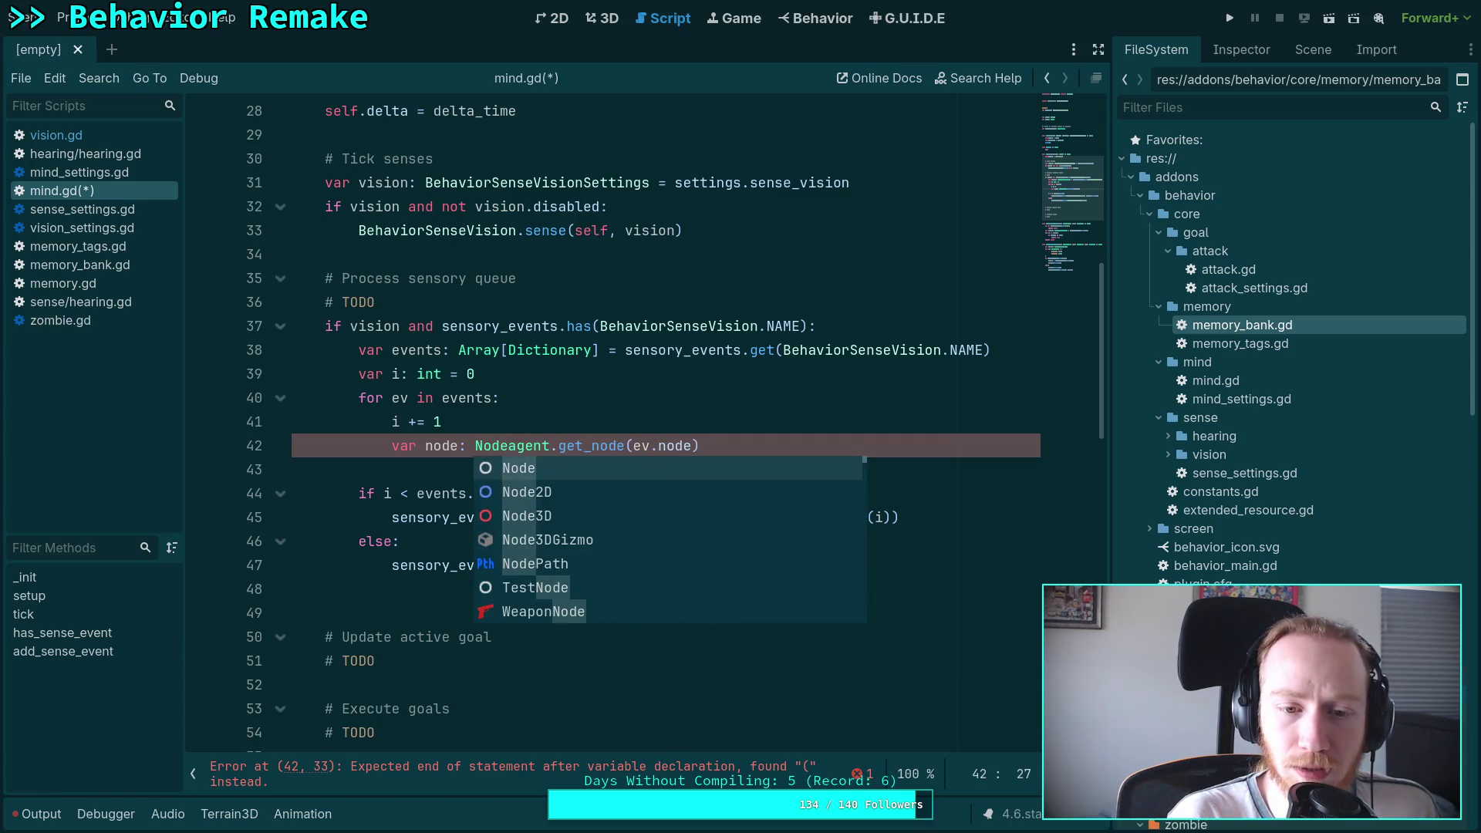
{"action": "type", "text": " ="}
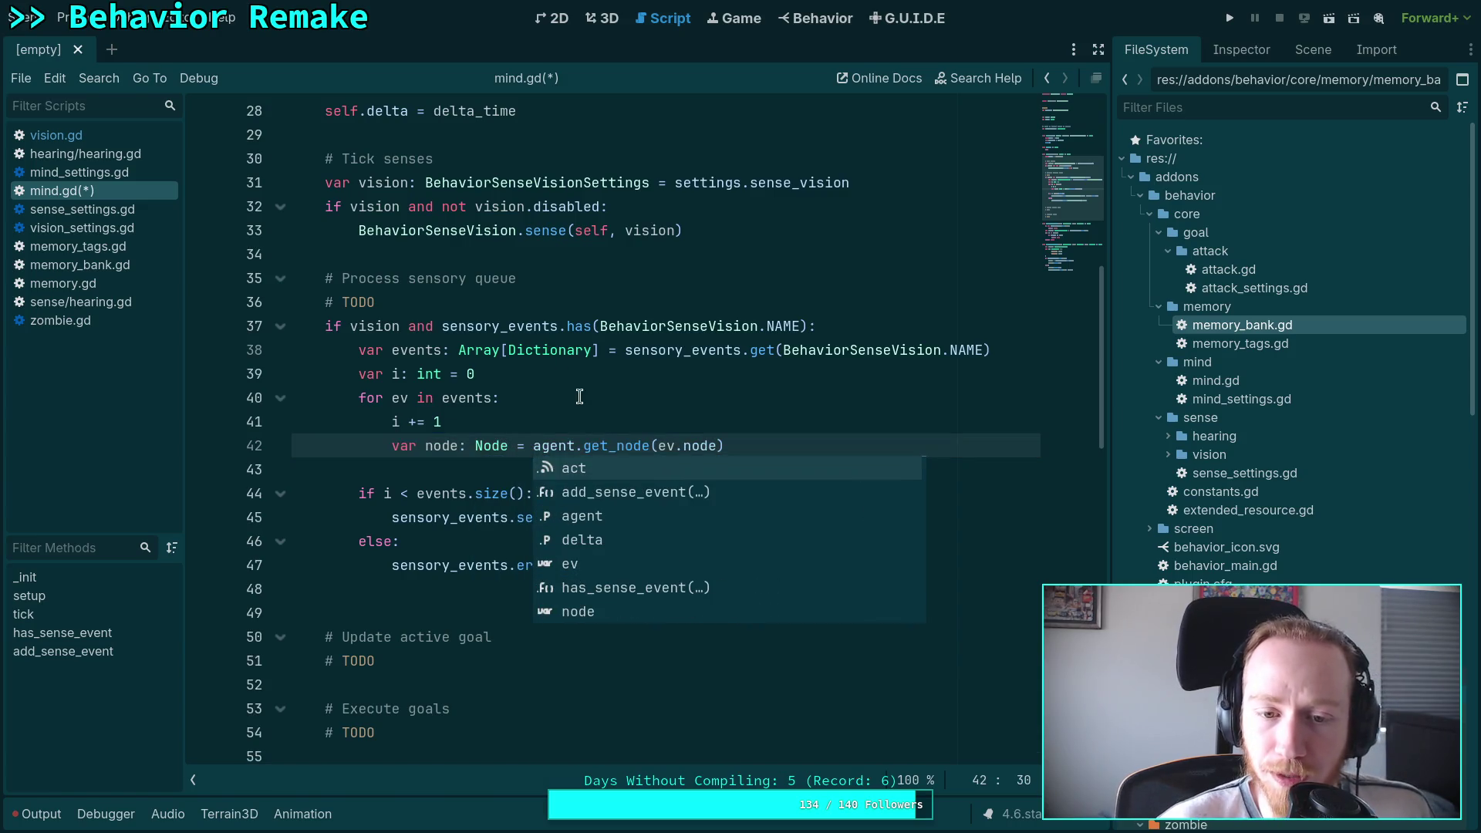
{"action": "mouse_move", "coordinate": [636, 440]}
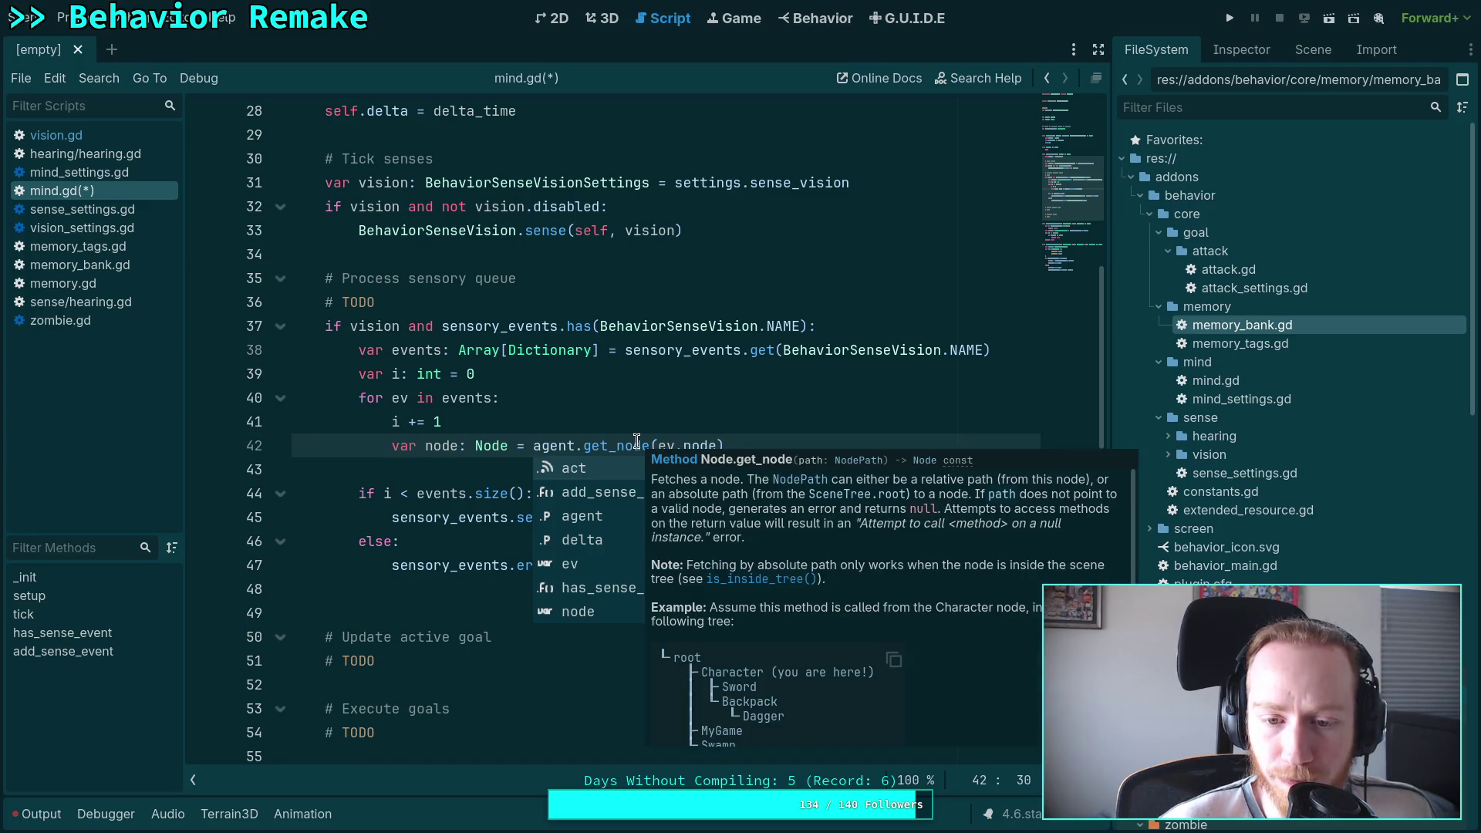
{"action": "left_click", "coordinate": [637, 443]}
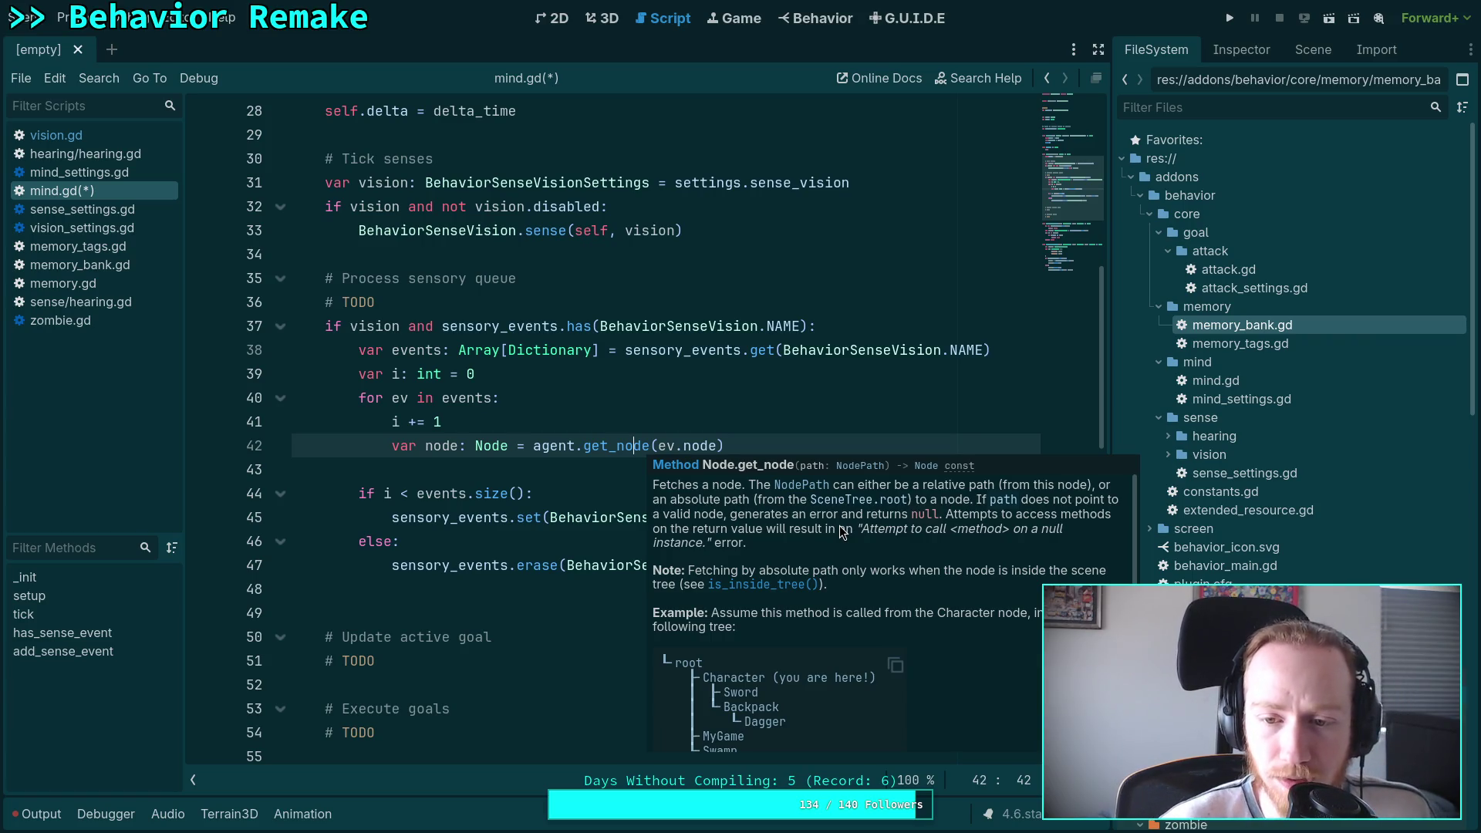
{"action": "scroll", "coordinate": [843, 532], "scroll_direction": "down", "scroll_amount": 5}
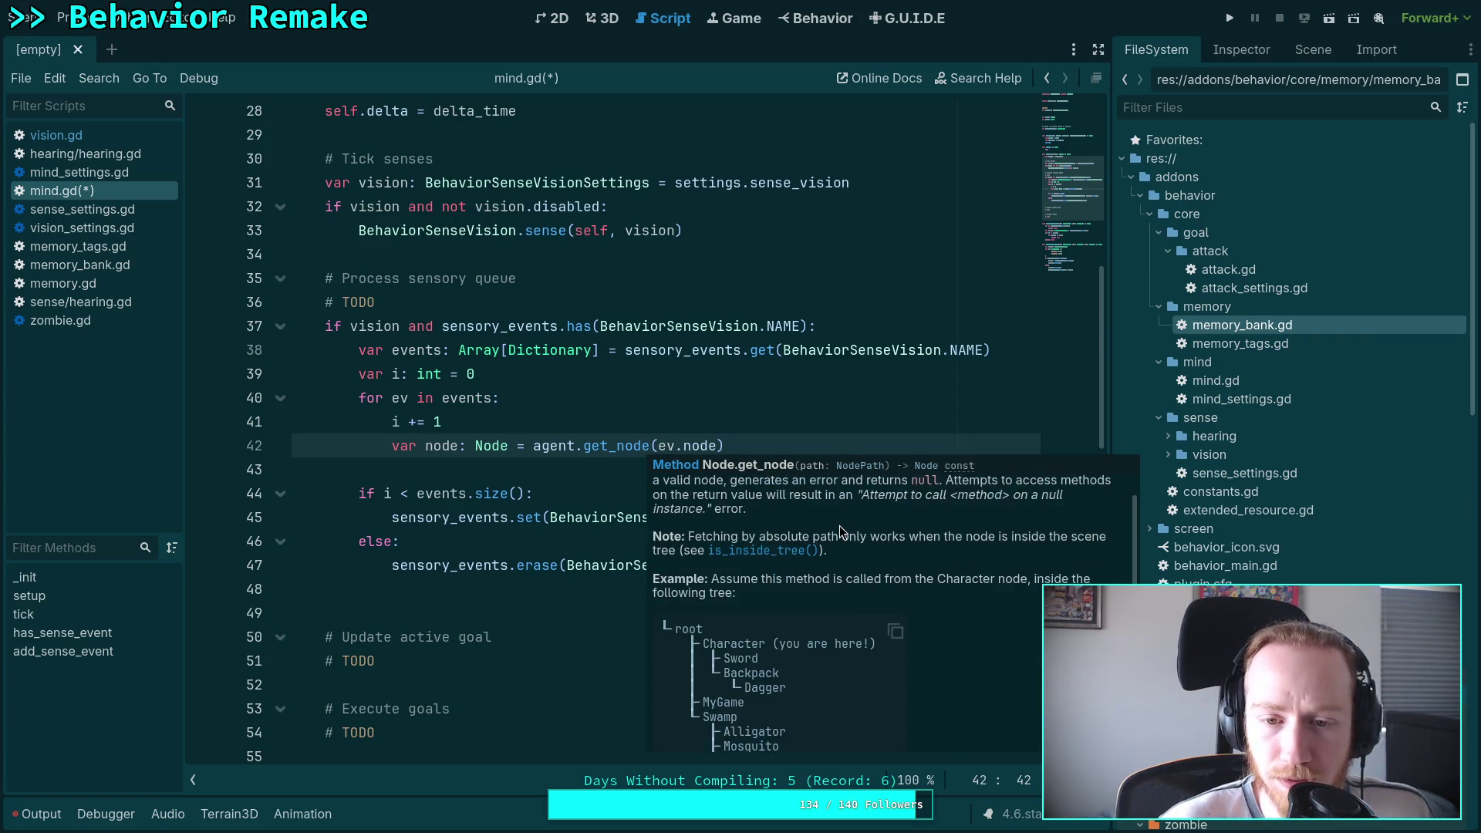
{"action": "right_click", "coordinate": [627, 442]}
{"action": "left_click", "coordinate": [703, 683]}
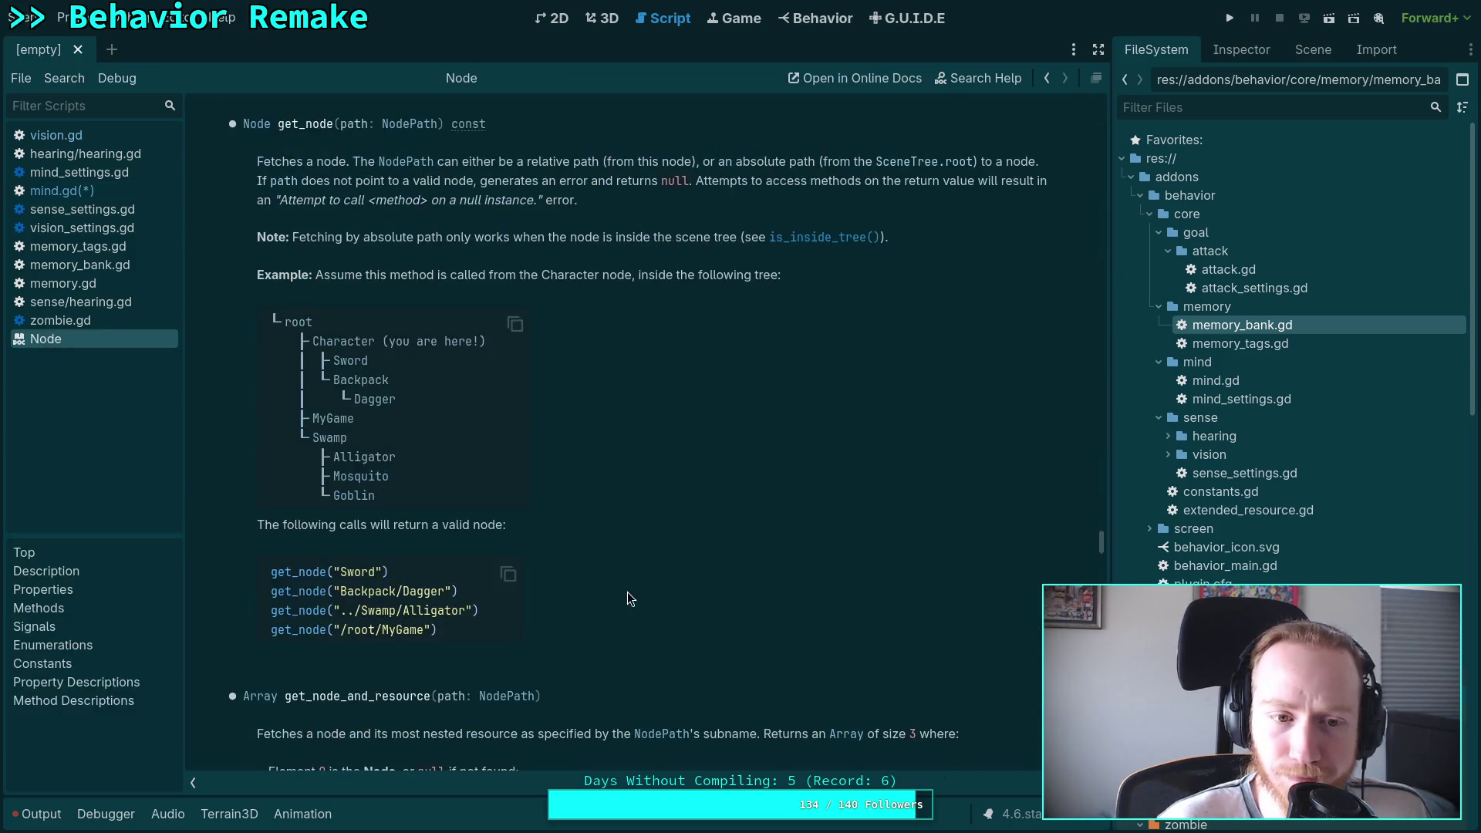
{"action": "scroll", "coordinate": [624, 568], "scroll_direction": "down", "scroll_amount": 8}
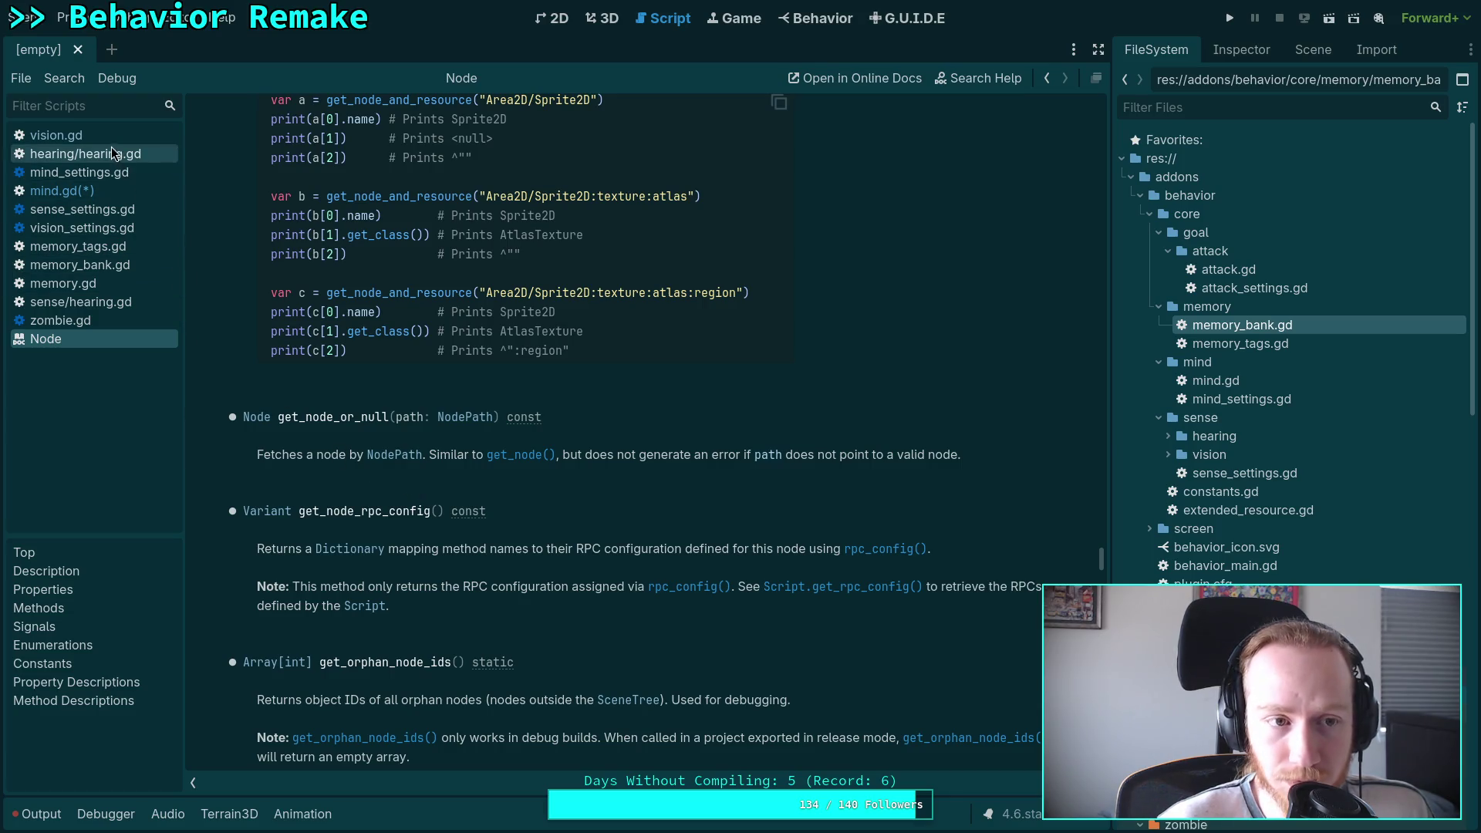
{"action": "left_click", "coordinate": [85, 191]}
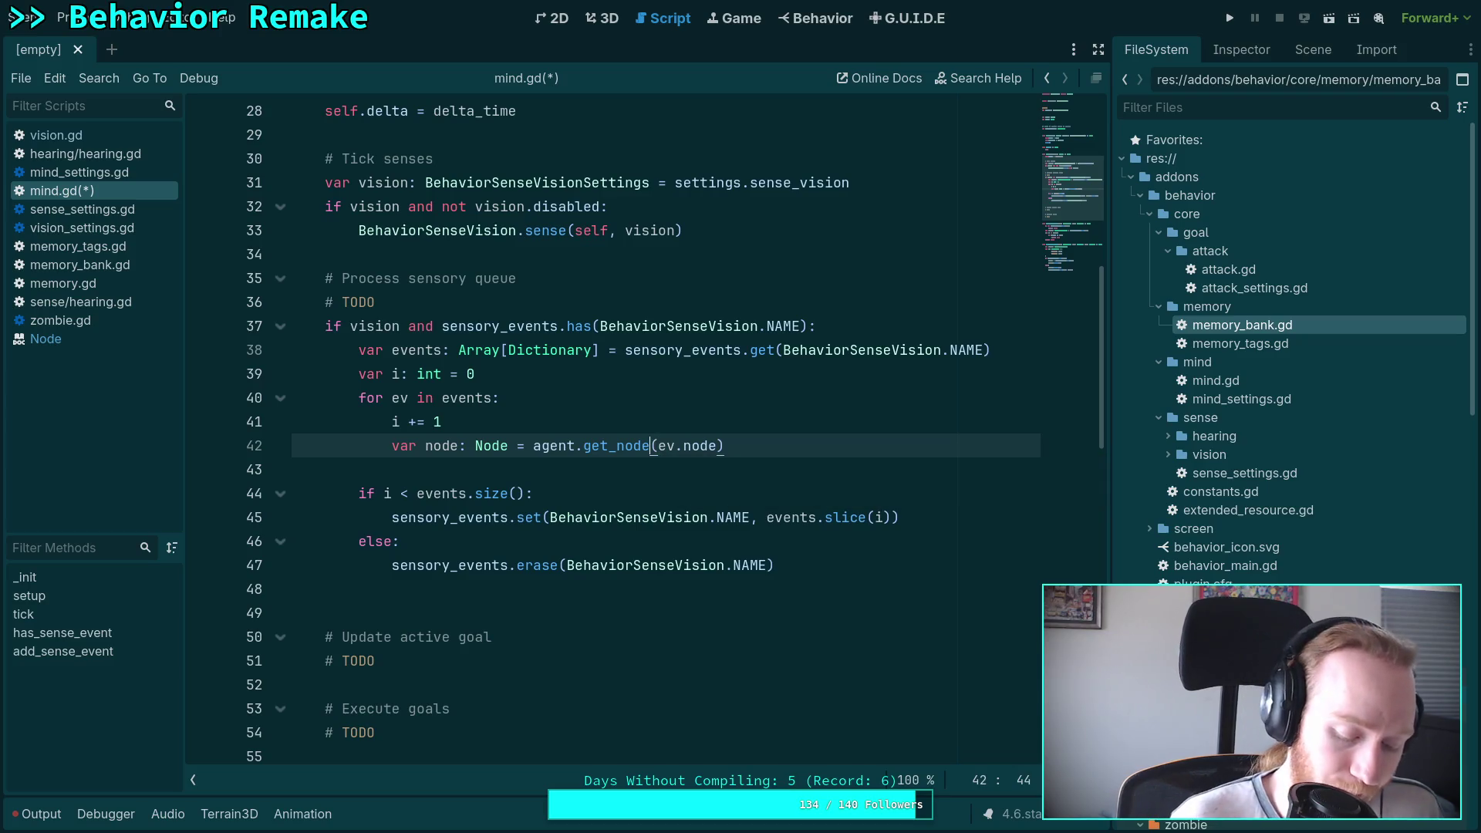
Step: Switch to get_node_or_null and skip missing nodes with 'if not node: continue'
{"action": "type", "text": "_or_"}
{"action": "key", "text": "Return"}
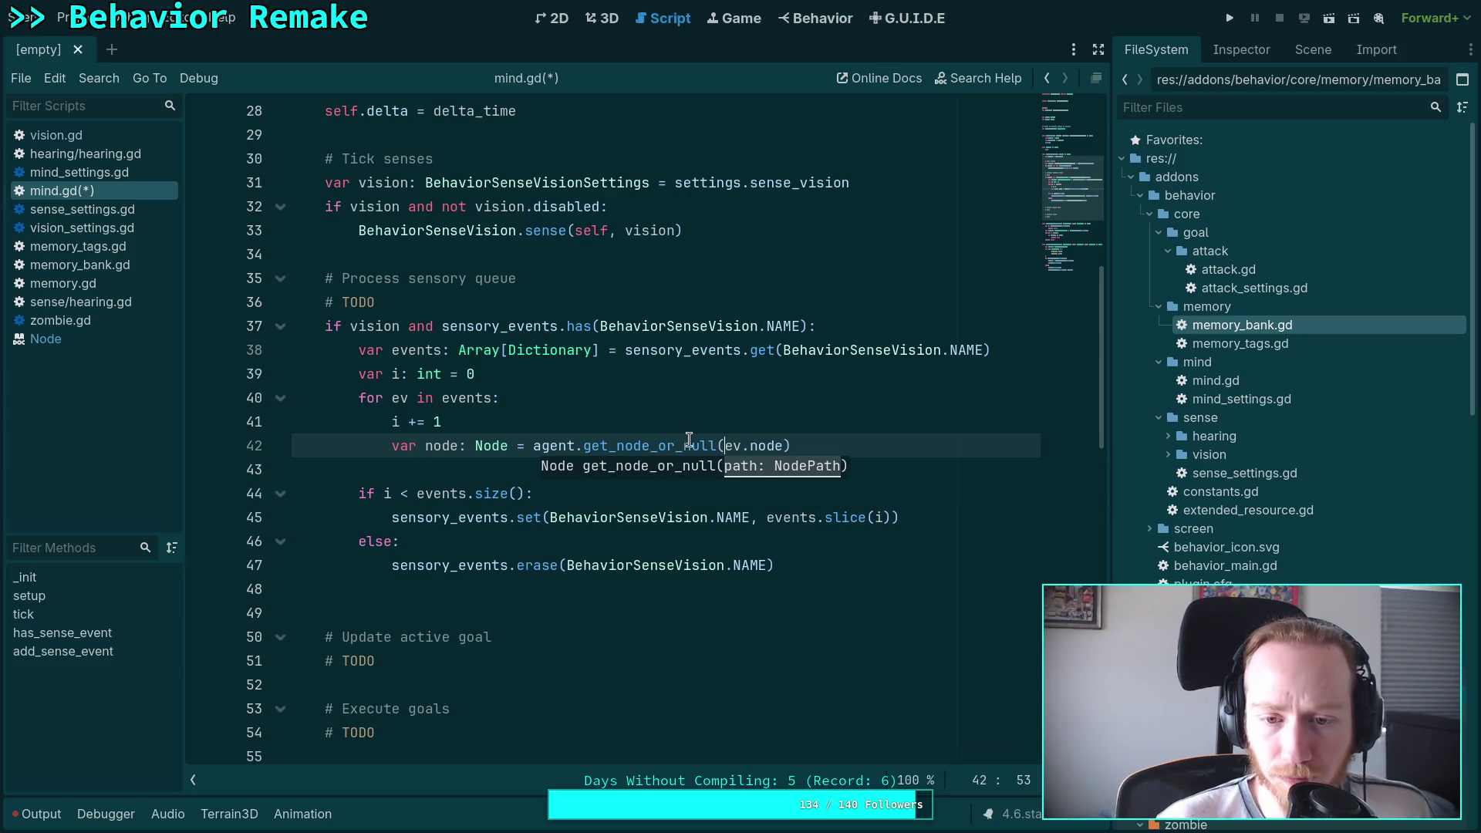
{"action": "left_click", "coordinate": [814, 439]}
{"action": "key", "text": "Return"}
{"action": "type", "text": "if n"}
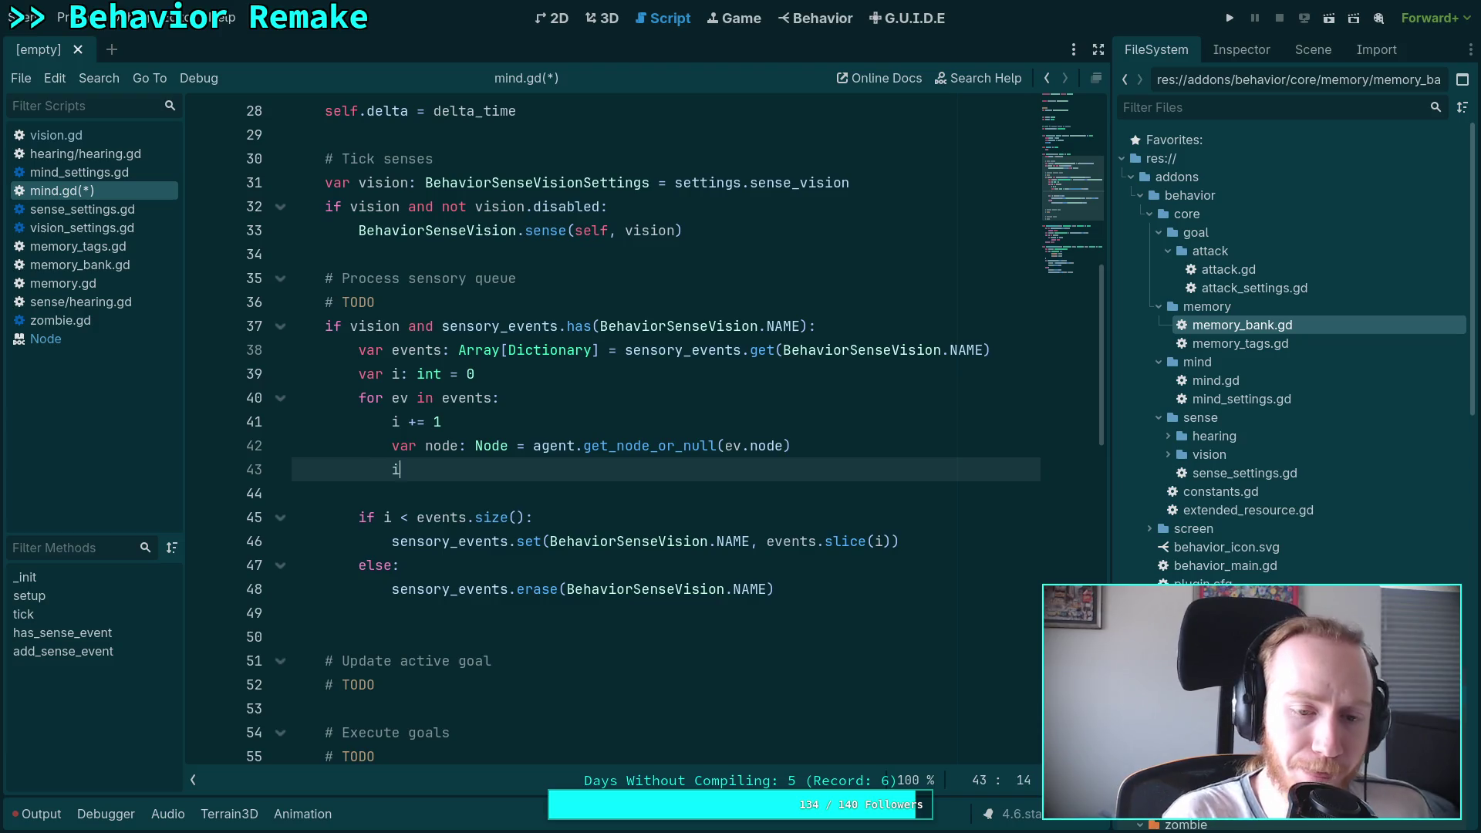
{"action": "type", "text": "ot node:"}
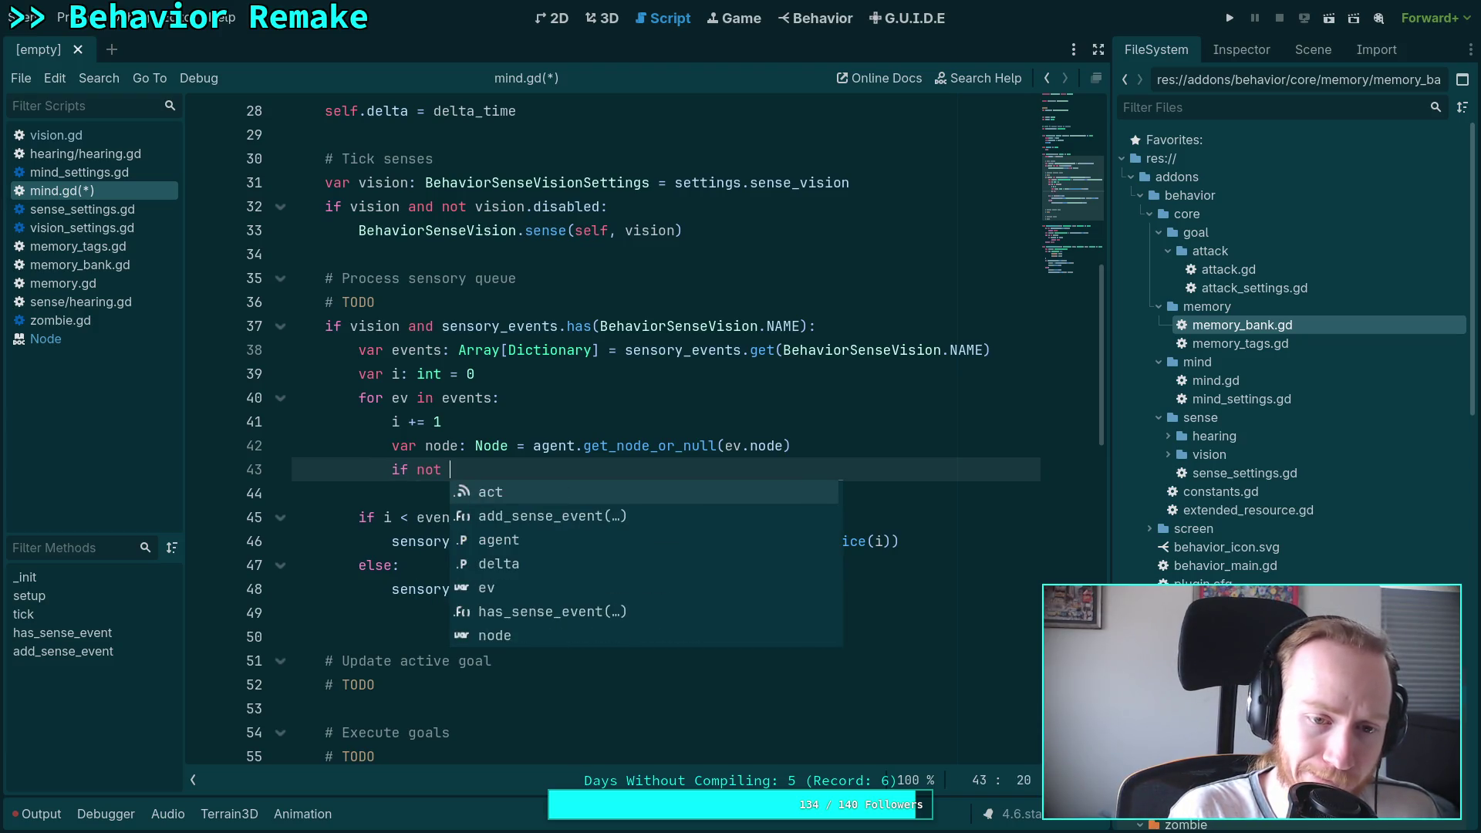
{"action": "key", "text": "Return"}
{"action": "type", "text": "continue"}
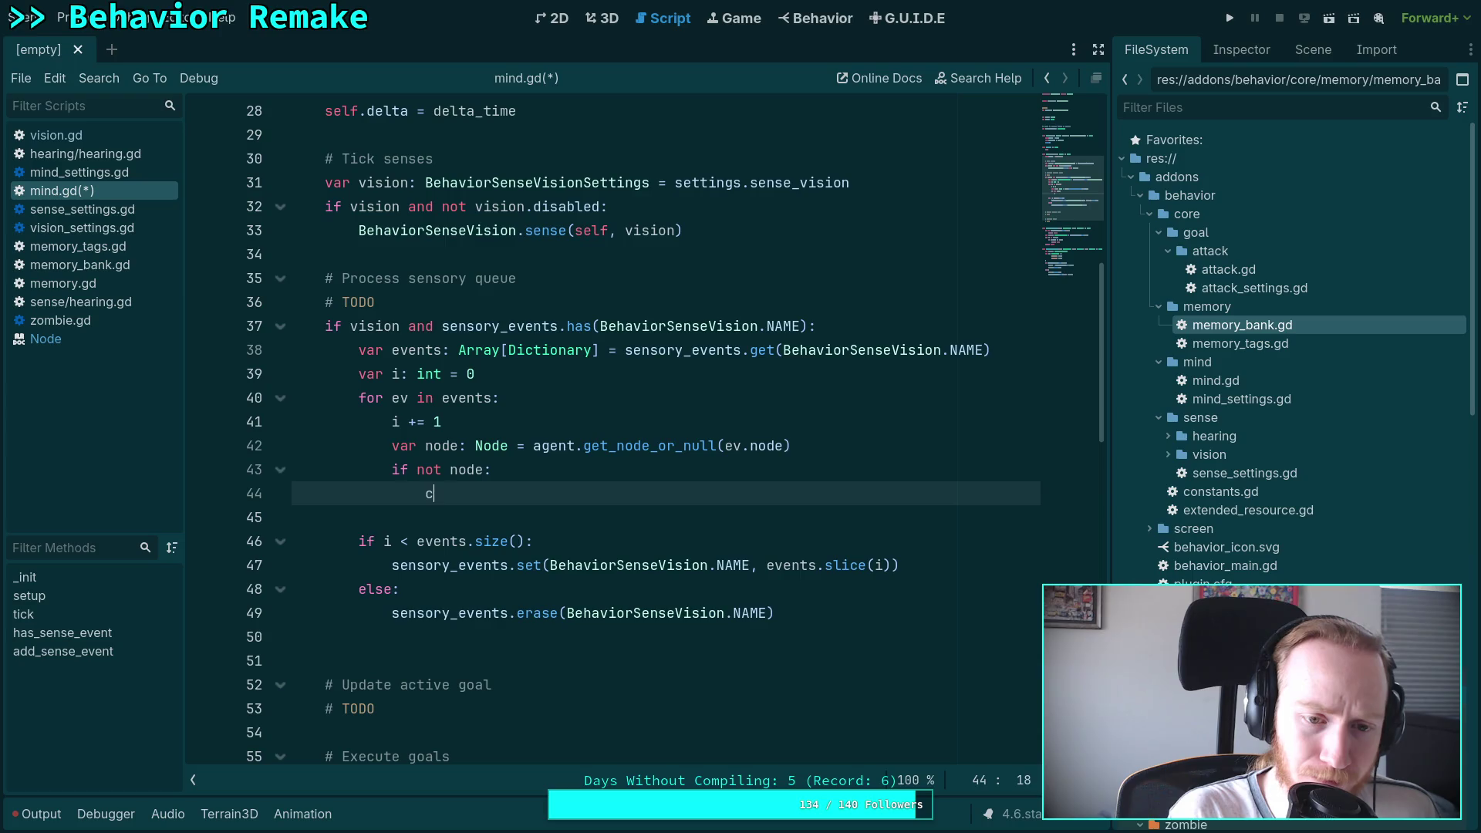
Step: Add an 'if node is Player:' branch with its indented body line
{"action": "key", "text": "Return"}
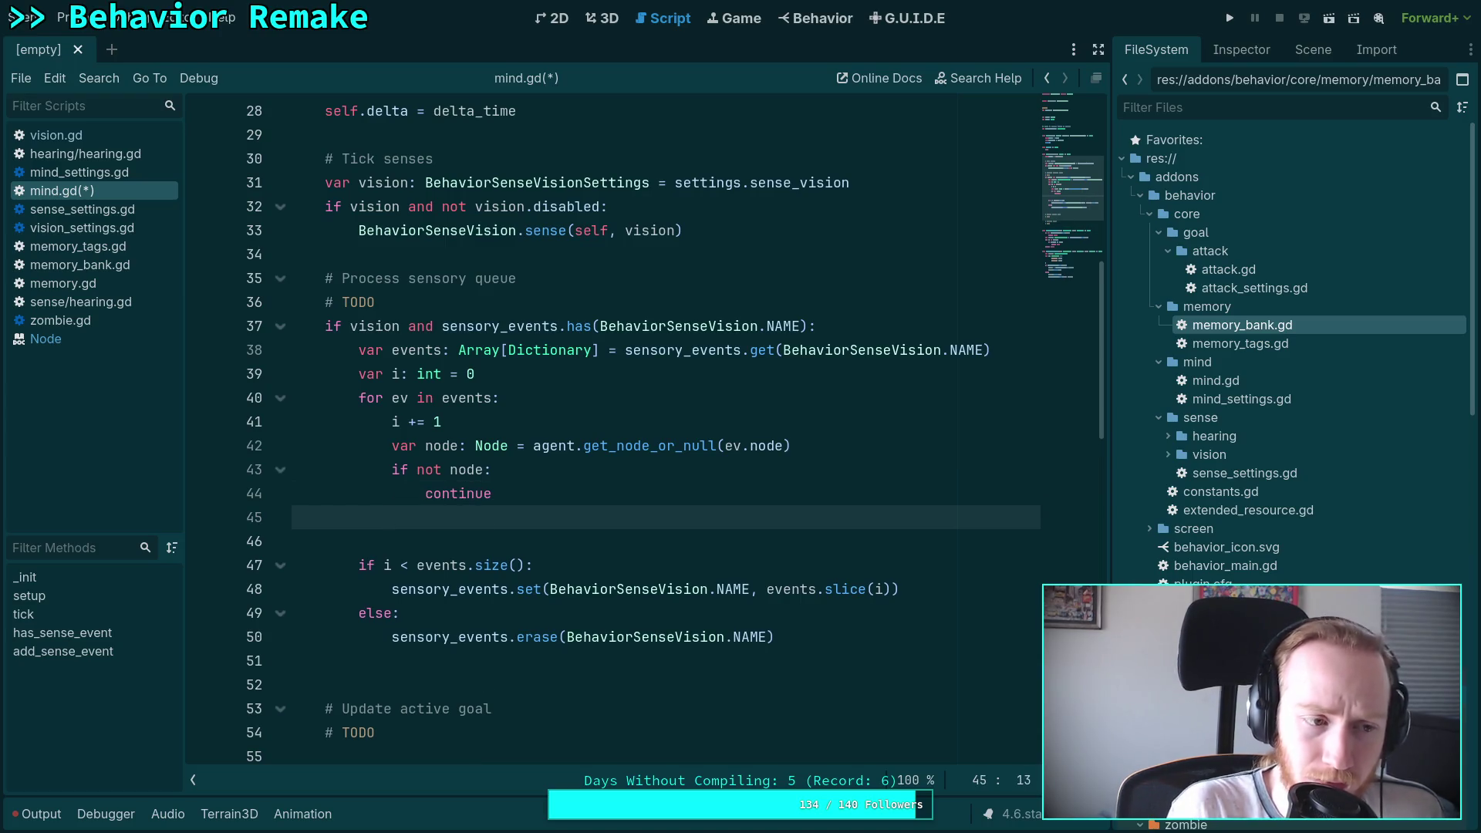
{"action": "type", "text": "if "}
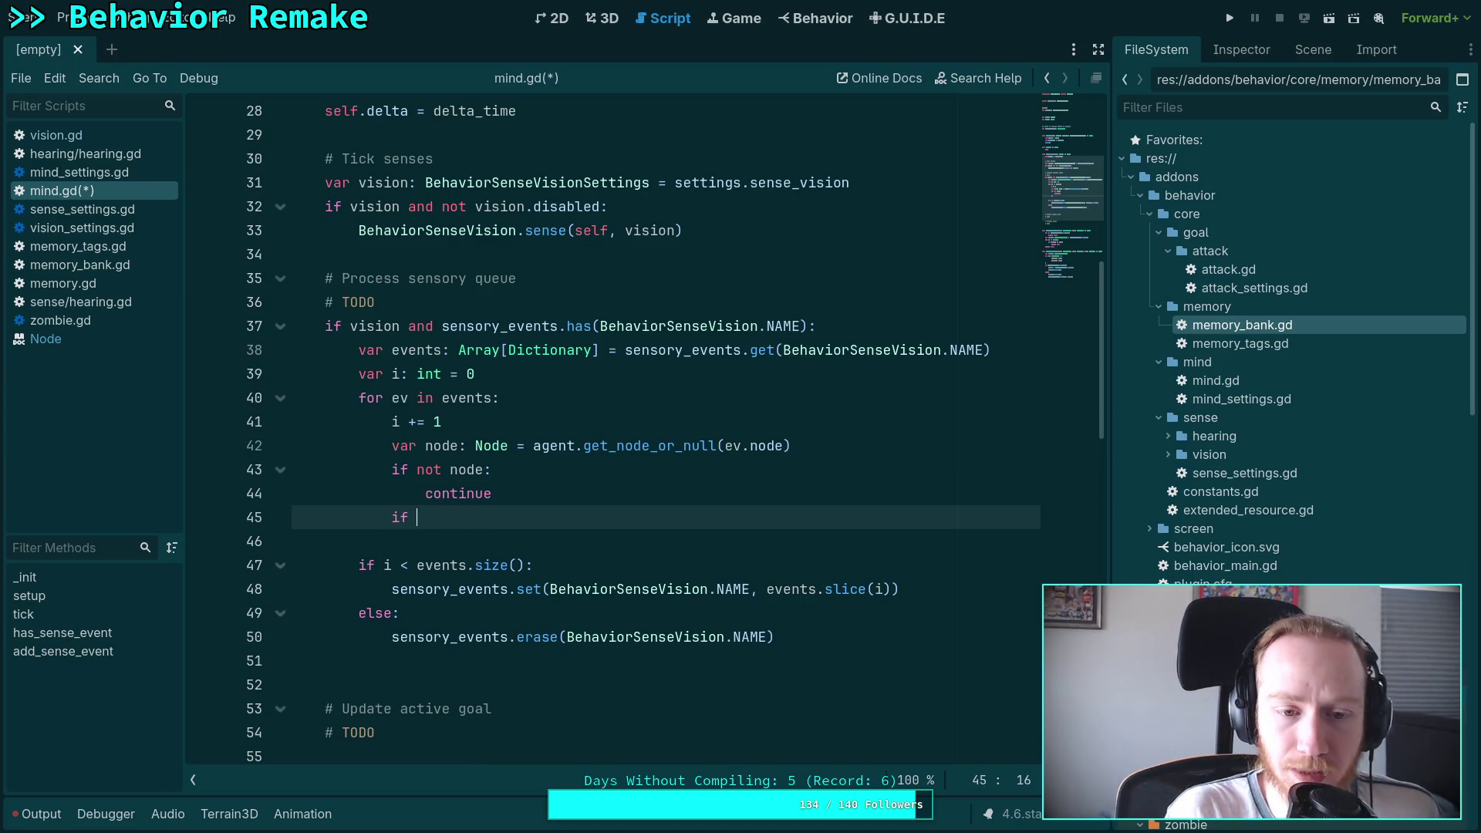
{"action": "type", "text": "node "}
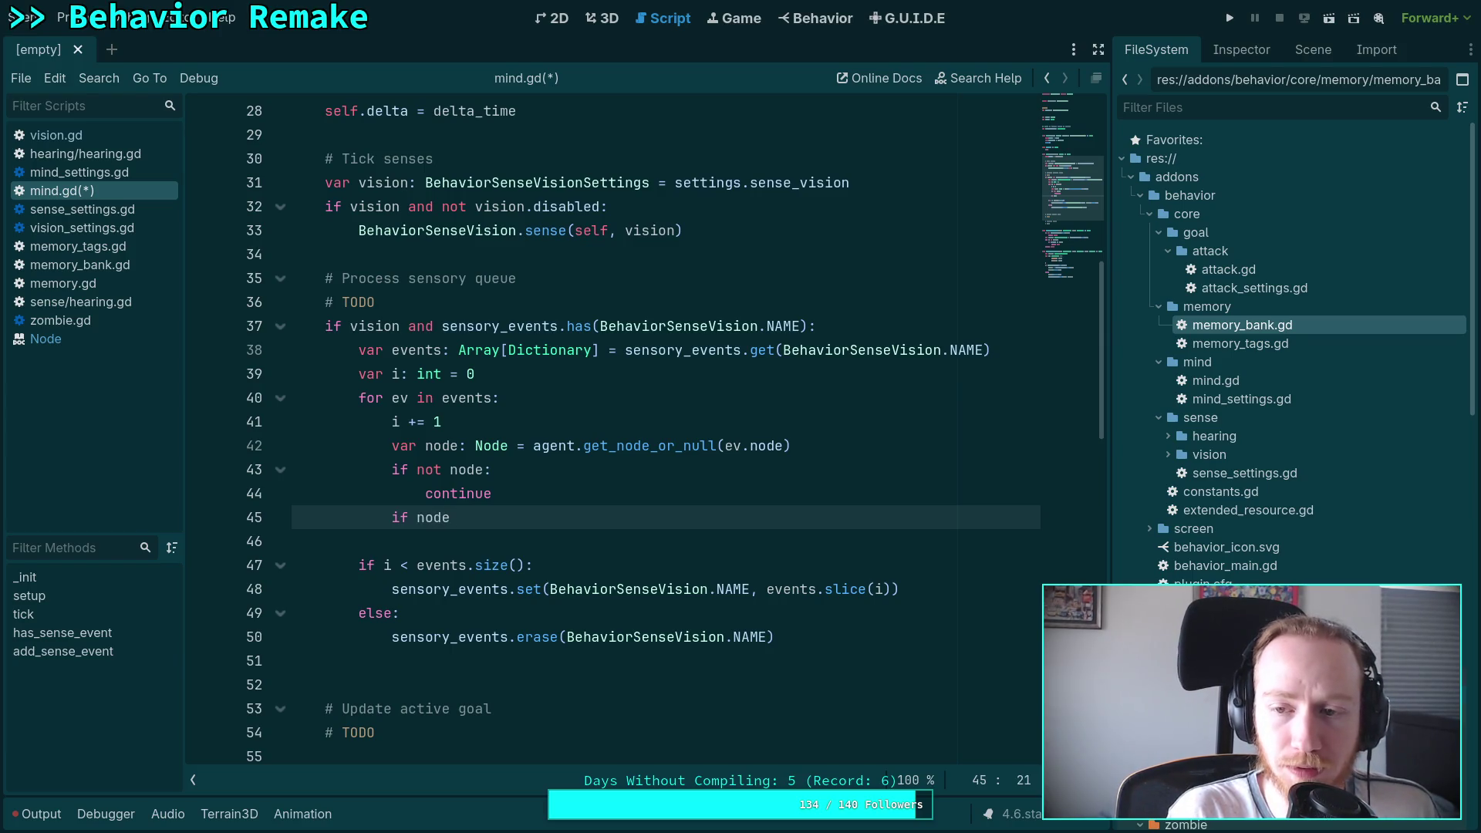
{"action": "type", "text": "is Play"}
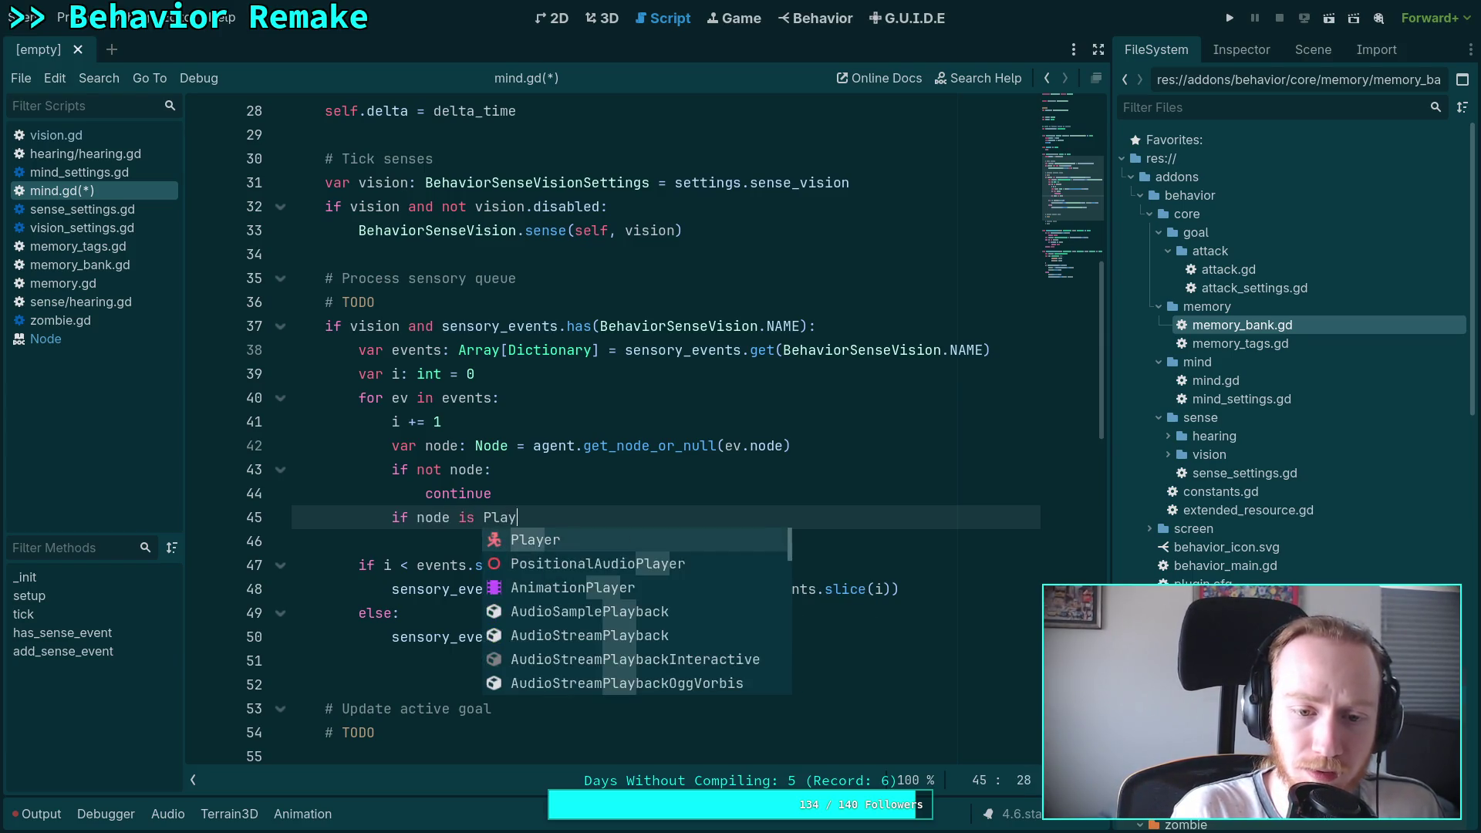
{"action": "key", "text": "Return"}
{"action": "type", "text": ":"}
{"action": "key", "text": "Return"}
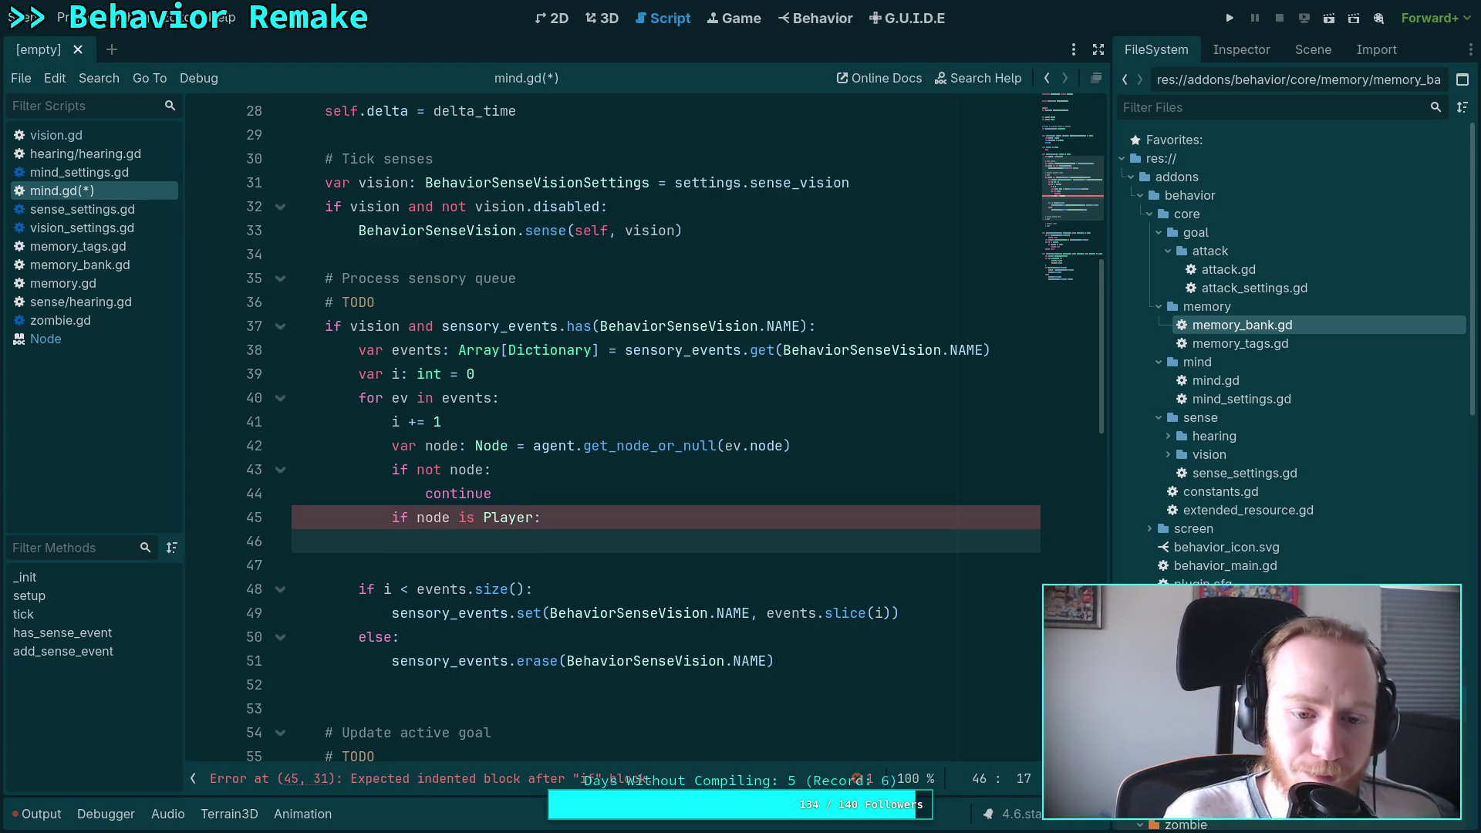
Step: Write print('I see player at %s' ) inside the Player branch
{"action": "scroll", "coordinate": [808, 392], "scroll_direction": "down", "scroll_amount": 7}
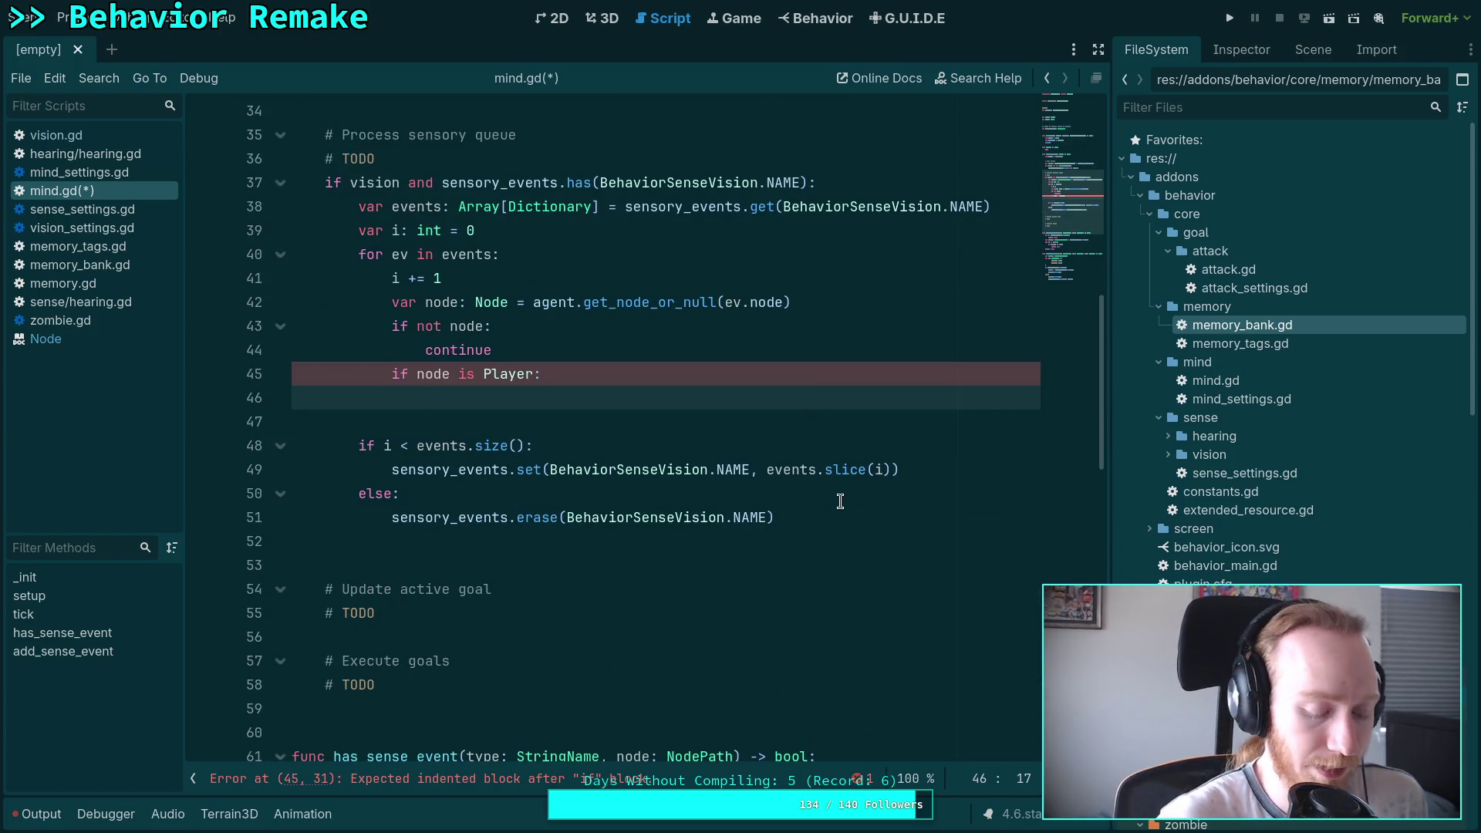
{"action": "type", "text": "rint('I see play"}
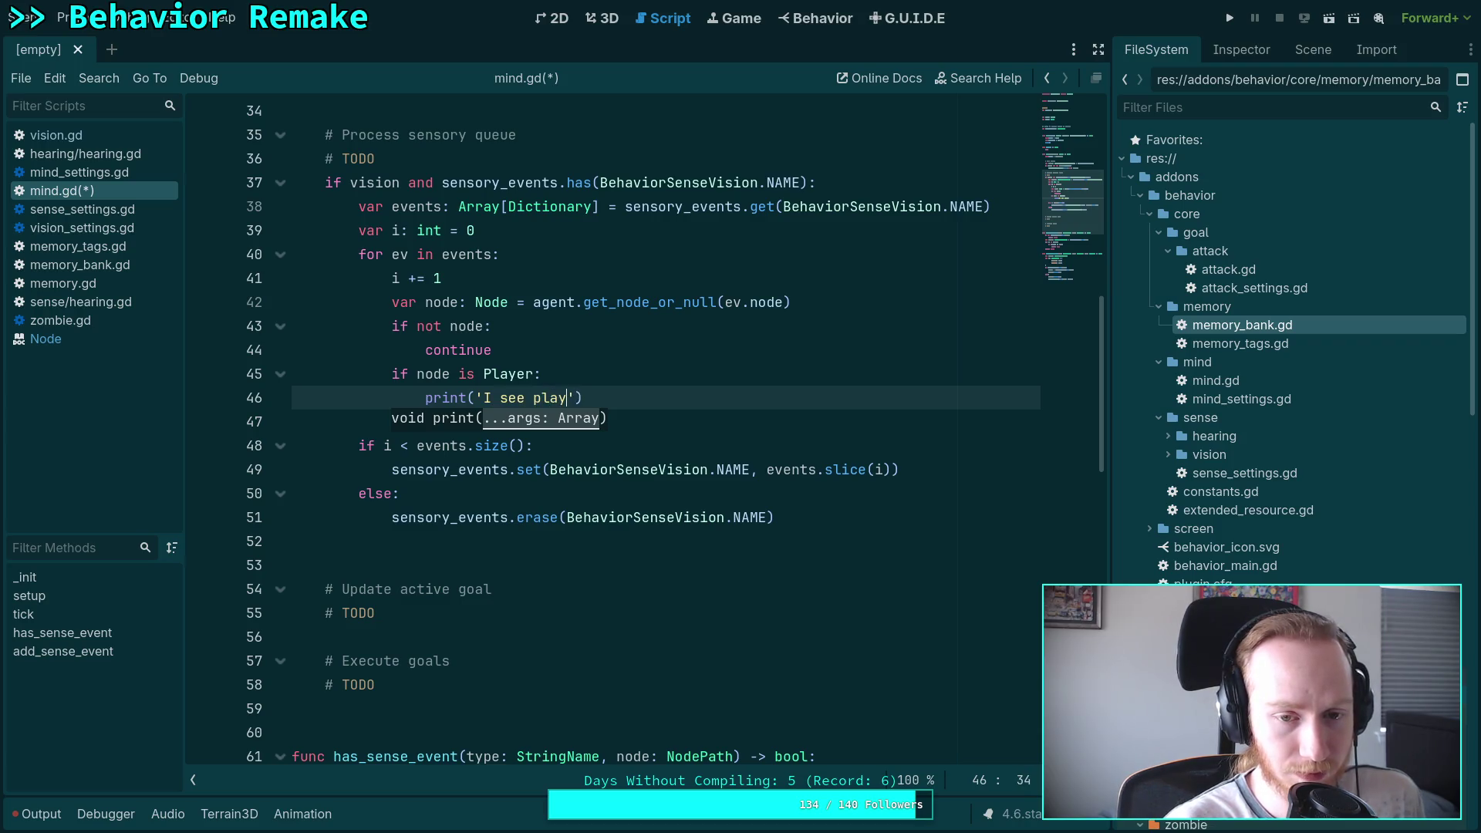
{"action": "type", "text": " at '"}
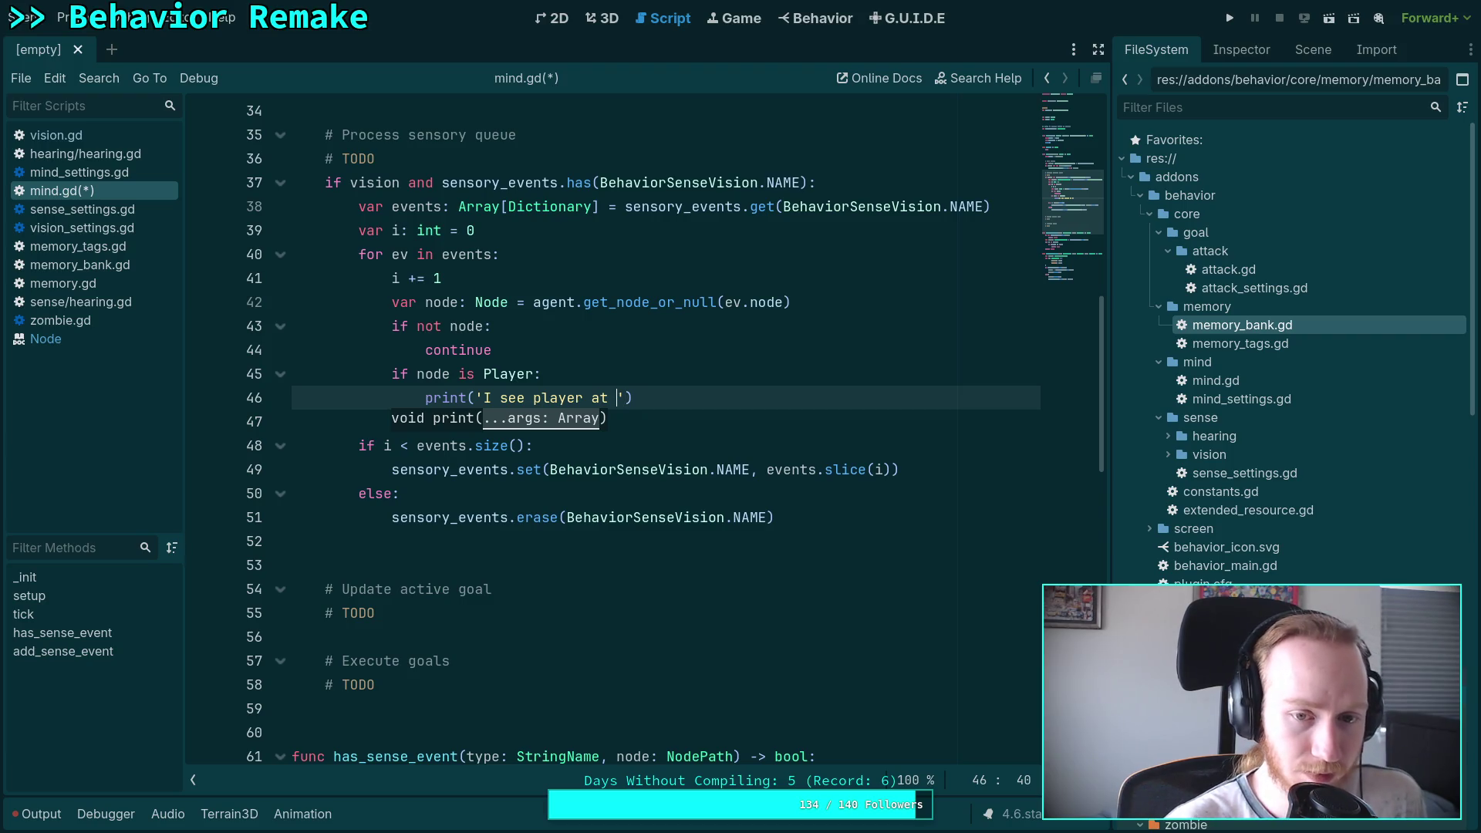
{"action": "key", "text": "Left"}
{"action": "type", "text": "$"}
{"action": "key", "text": "BackSpace"}
{"action": "type", "text": "%s"}
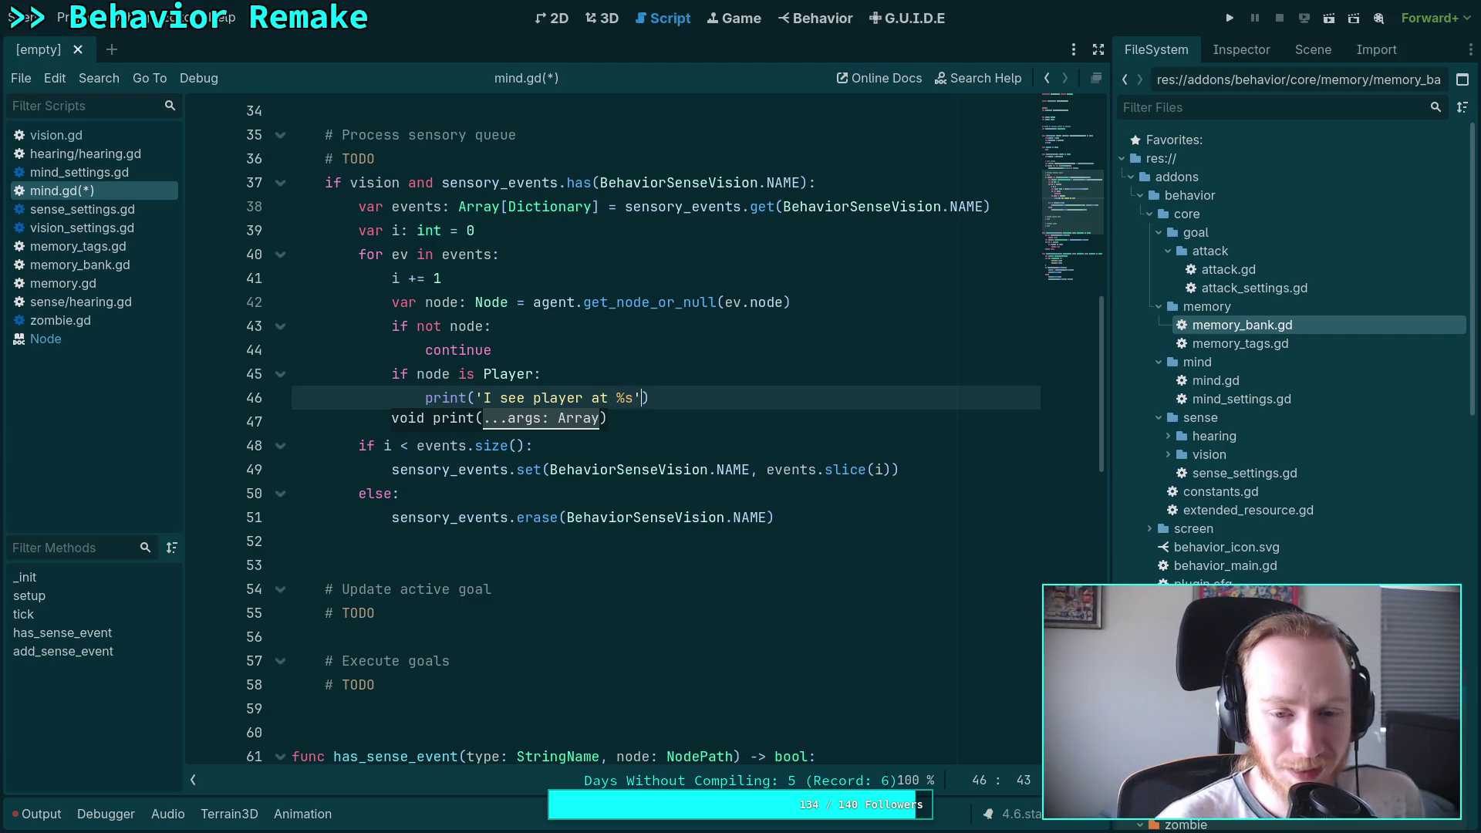
{"action": "key", "text": "Right"}
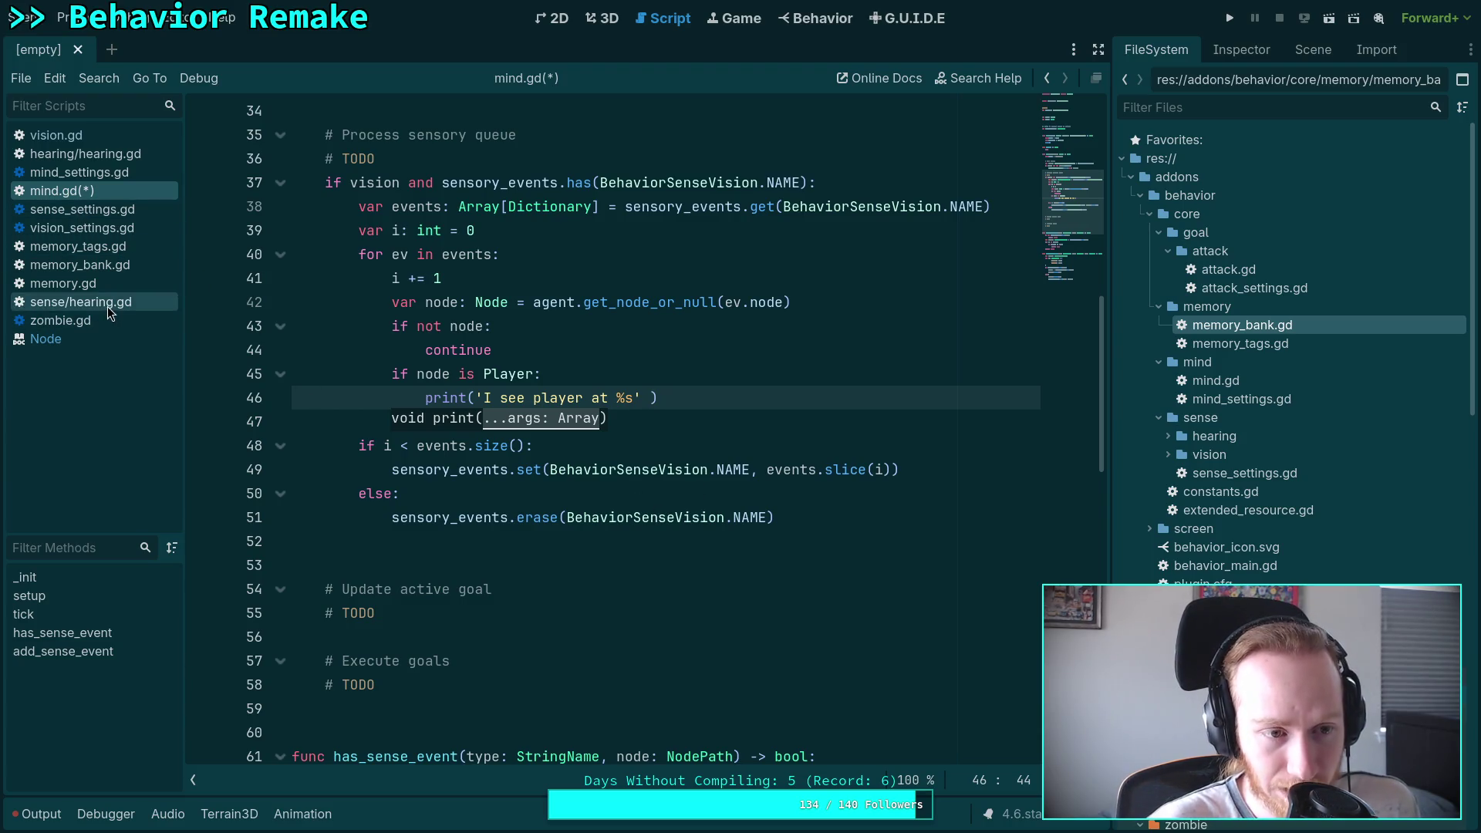
Step: Select the 'if node is Player:' line, then open vision.gd and unfold sense()
{"action": "left_click", "coordinate": [531, 373]}
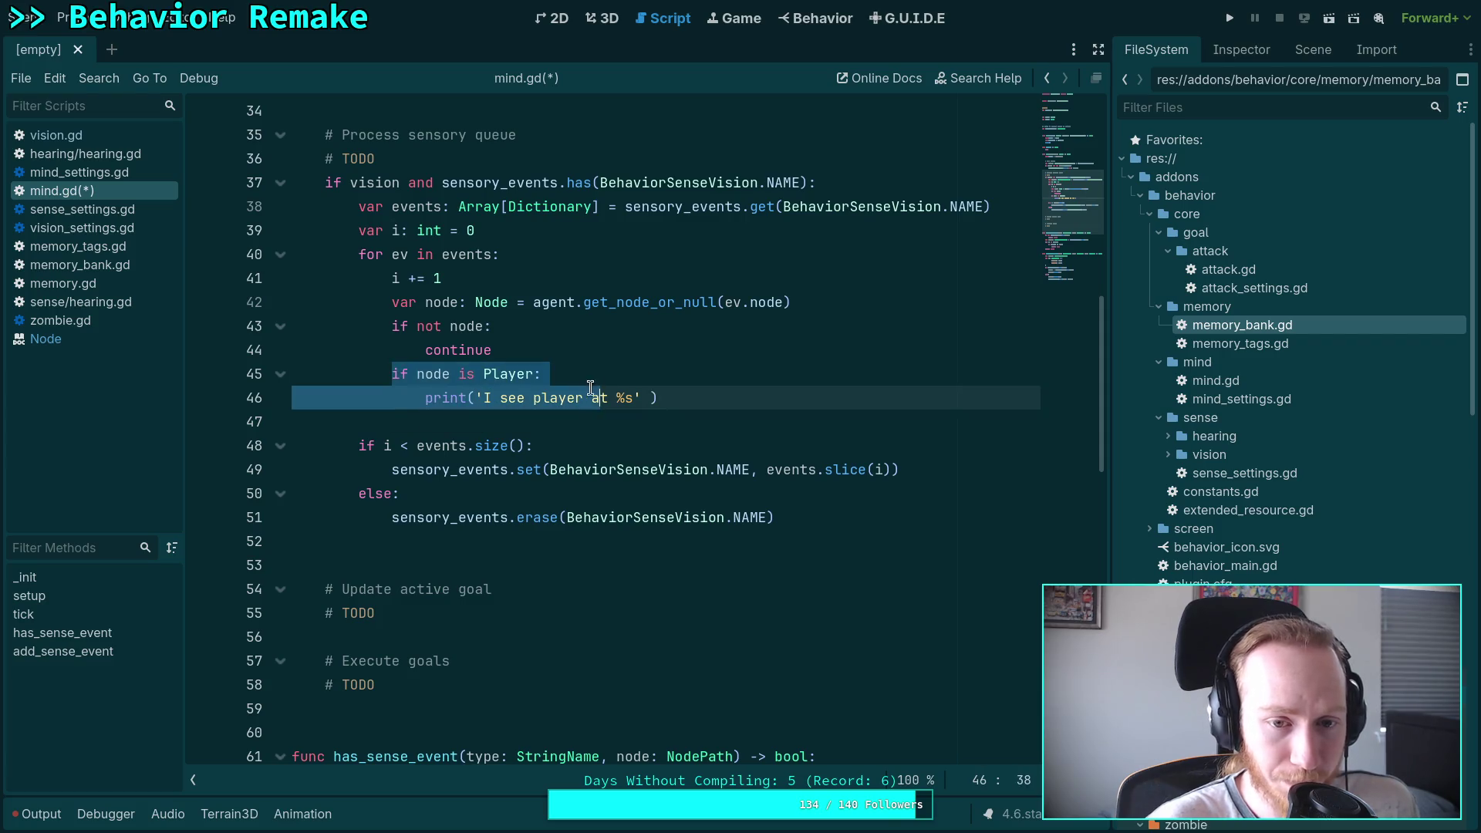
{"action": "left_click_drag", "start_coordinate": [542, 374], "coordinate": [392, 374]}
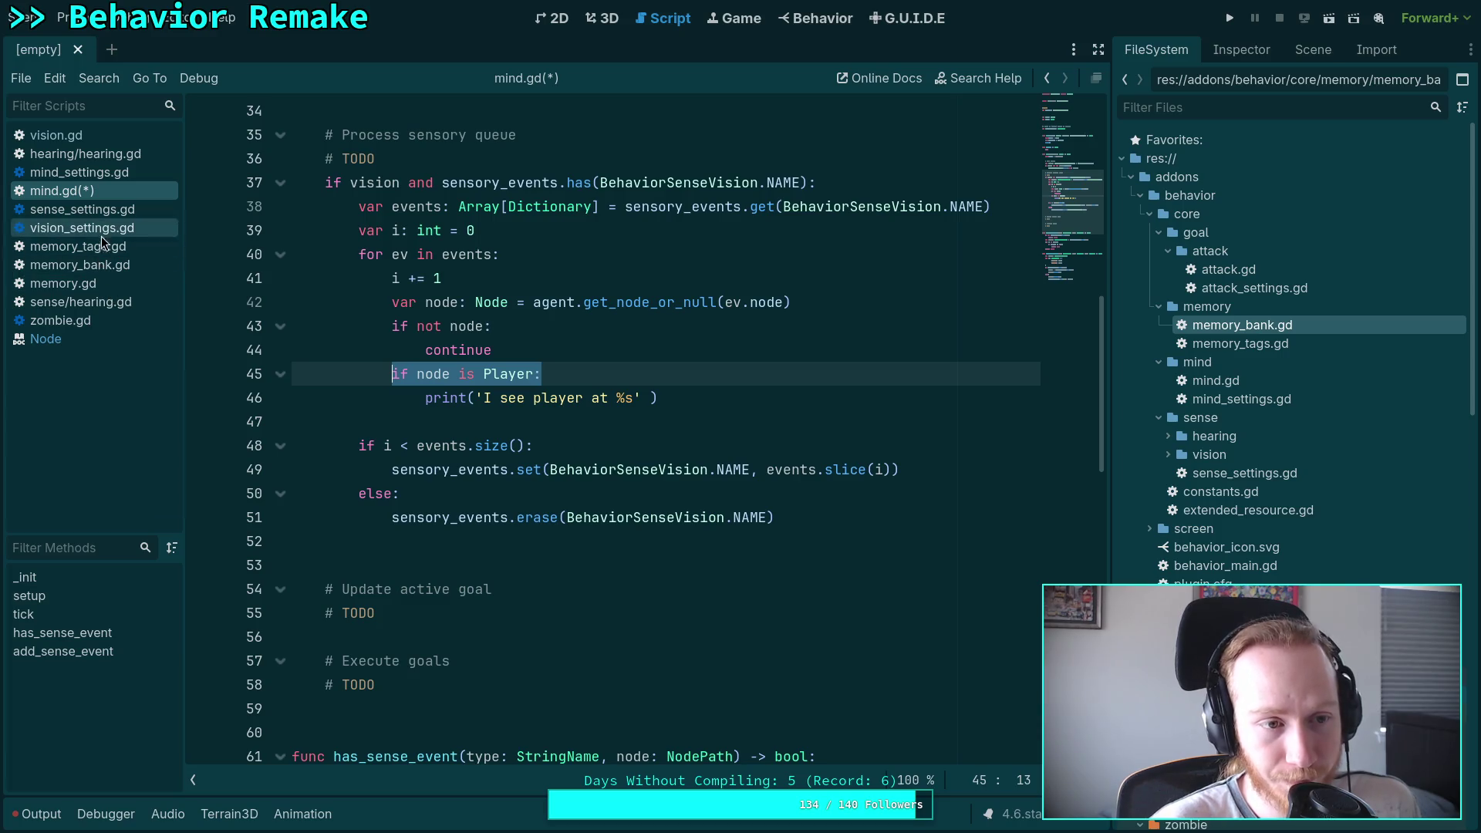
{"action": "left_click", "coordinate": [102, 137]}
{"action": "left_click", "coordinate": [280, 206]}
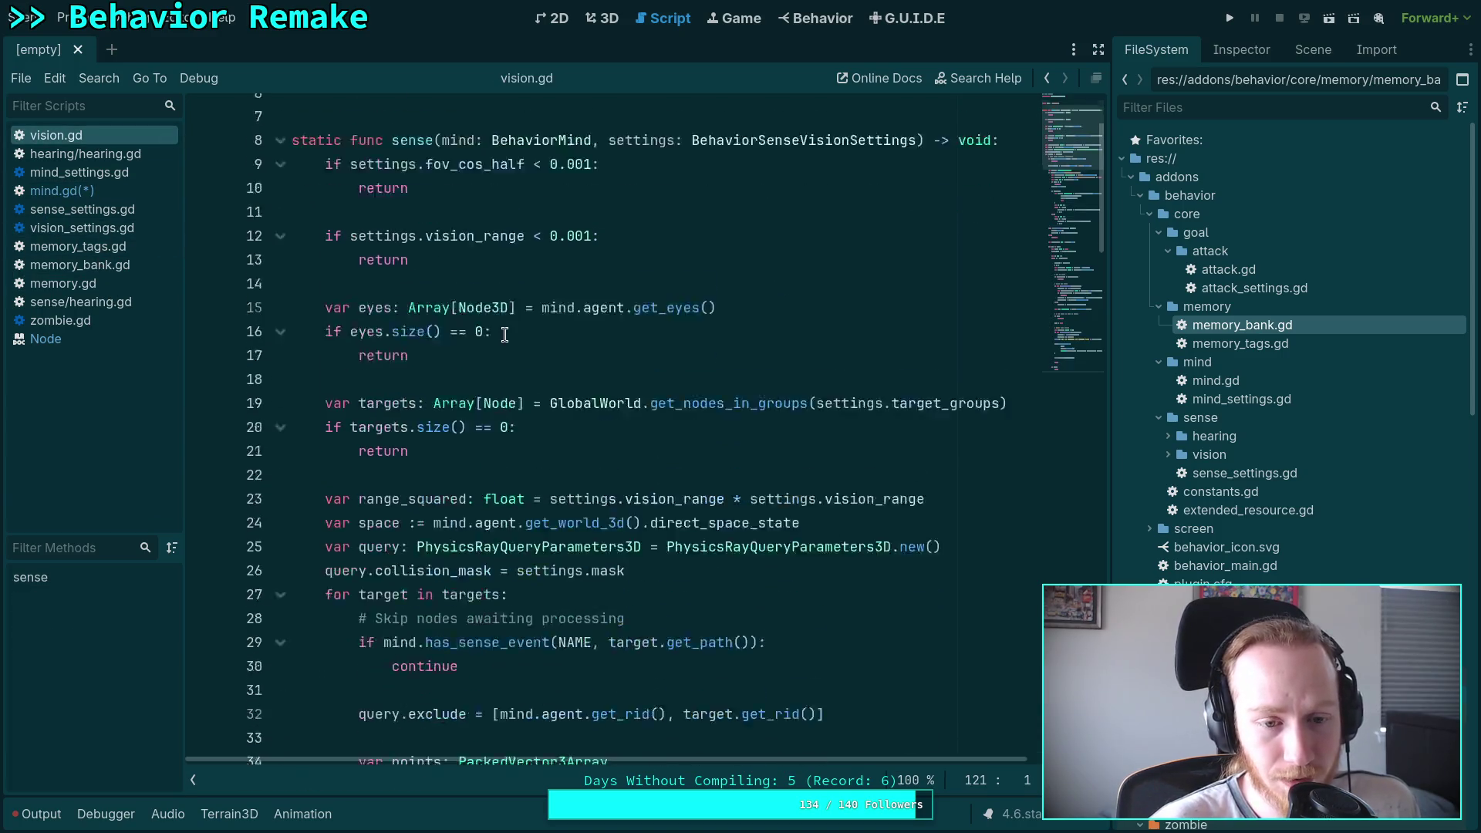
Step: Scroll through vision.gd's sense() and inspect its direction and distance print statement
{"action": "scroll", "coordinate": [514, 337], "scroll_direction": "down", "scroll_amount": 5}
{"action": "scroll", "coordinate": [514, 338], "scroll_direction": "down", "scroll_amount": 10}
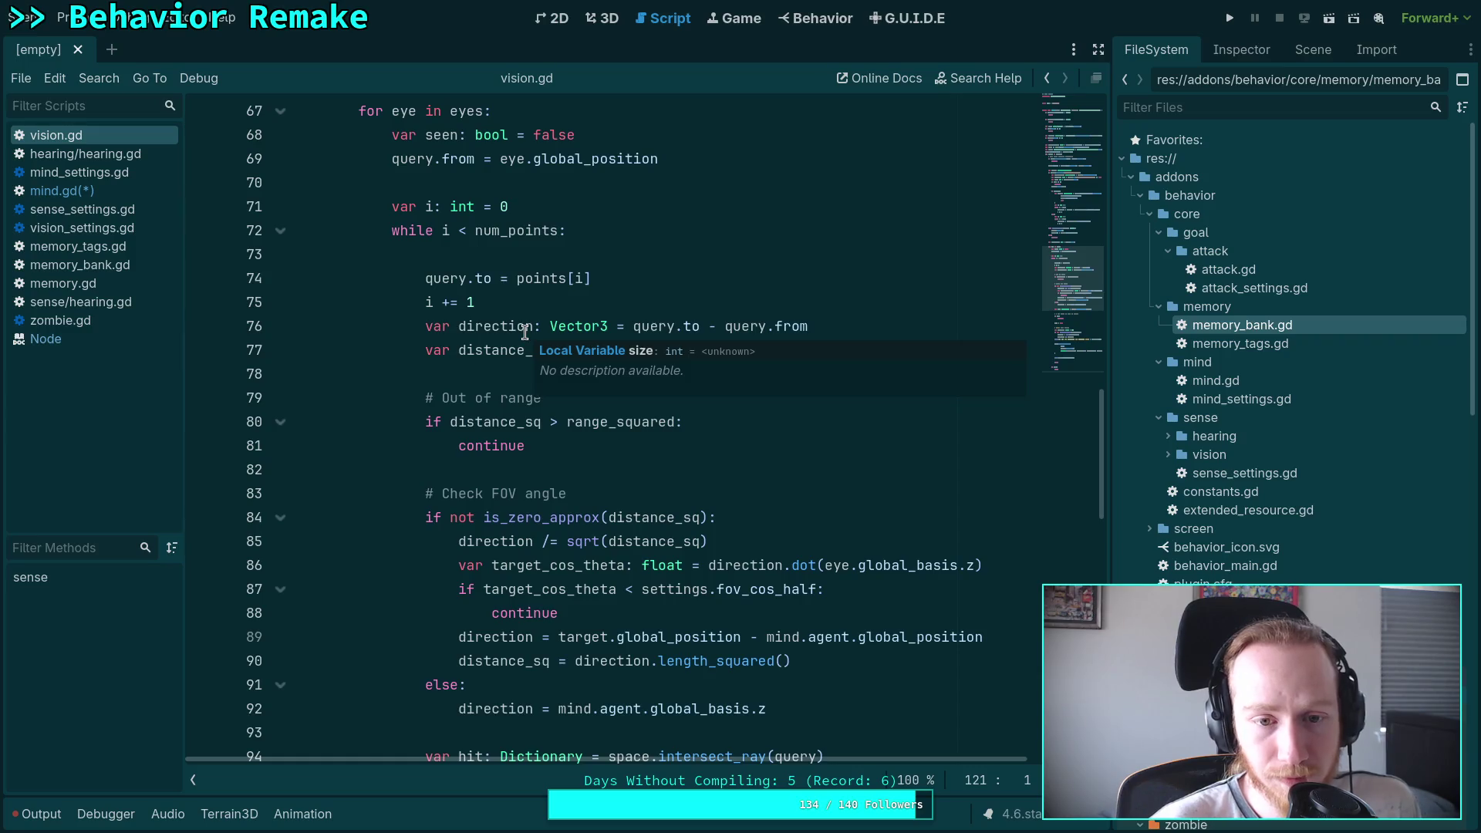
{"action": "scroll", "coordinate": [569, 412], "scroll_direction": "down", "scroll_amount": 2}
{"action": "scroll", "coordinate": [568, 412], "scroll_direction": "down", "scroll_amount": 7}
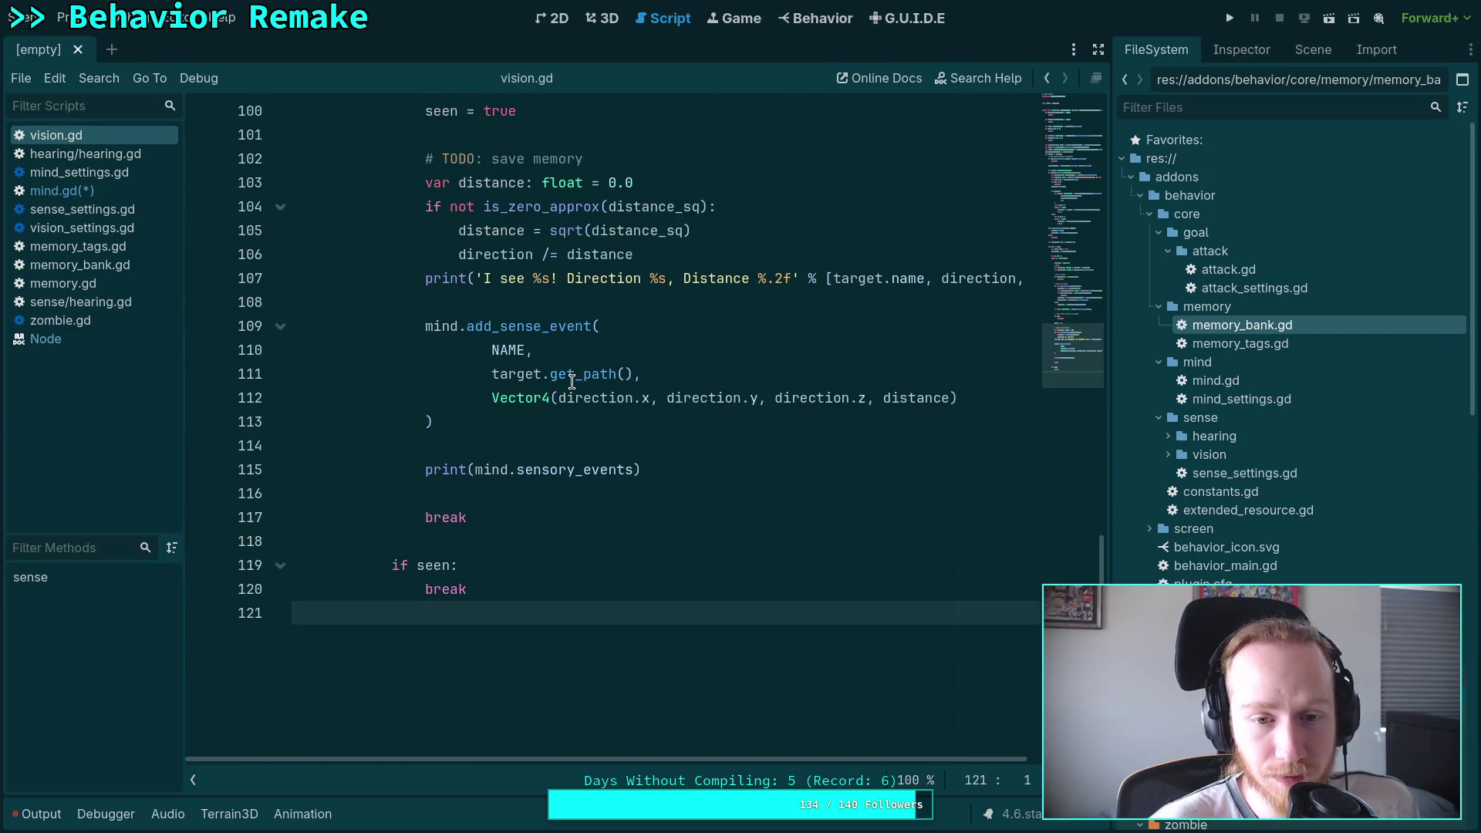
{"action": "scroll", "coordinate": [572, 381], "scroll_direction": "up", "scroll_amount": 1}
{"action": "scroll", "coordinate": [446, 422], "scroll_direction": "up", "scroll_amount": 1}
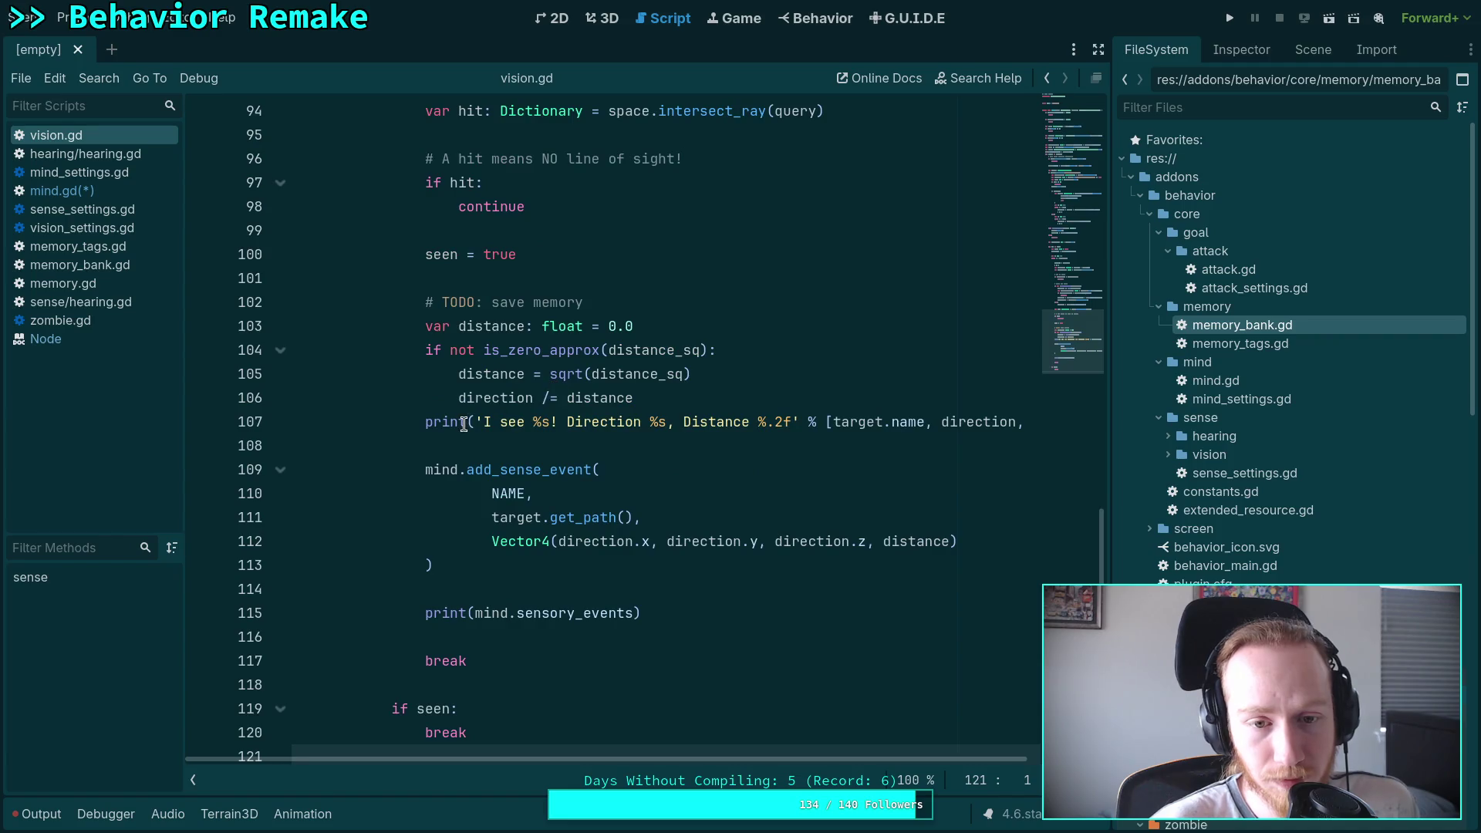
{"action": "left_click_drag", "start_coordinate": [425, 422], "coordinate": [432, 438]}
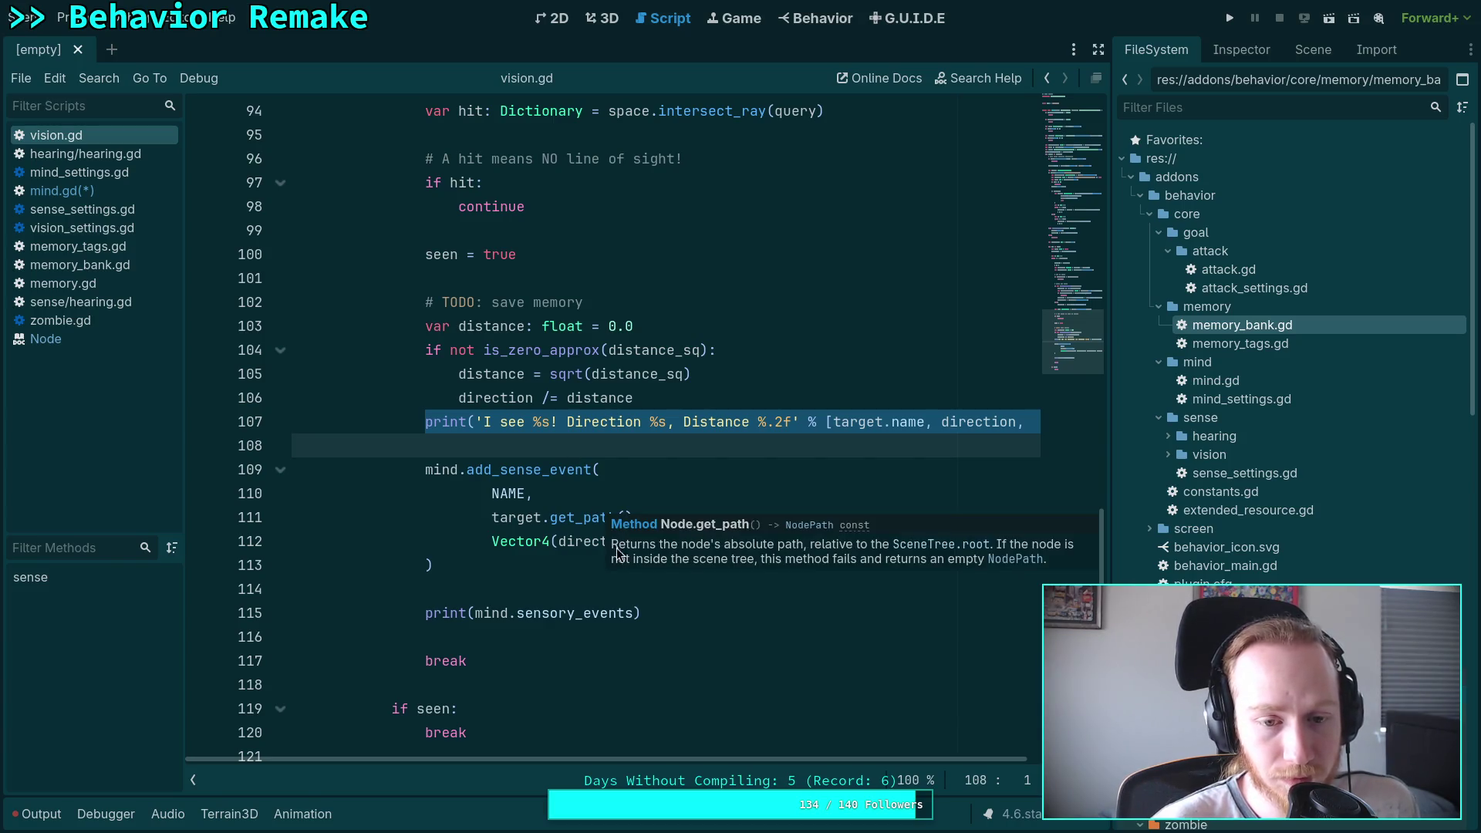
{"action": "left_click", "coordinate": [485, 576]}
Step: Select the sensory events print line, then return to mind.gd's player print call
{"action": "left_click", "coordinate": [469, 584]}
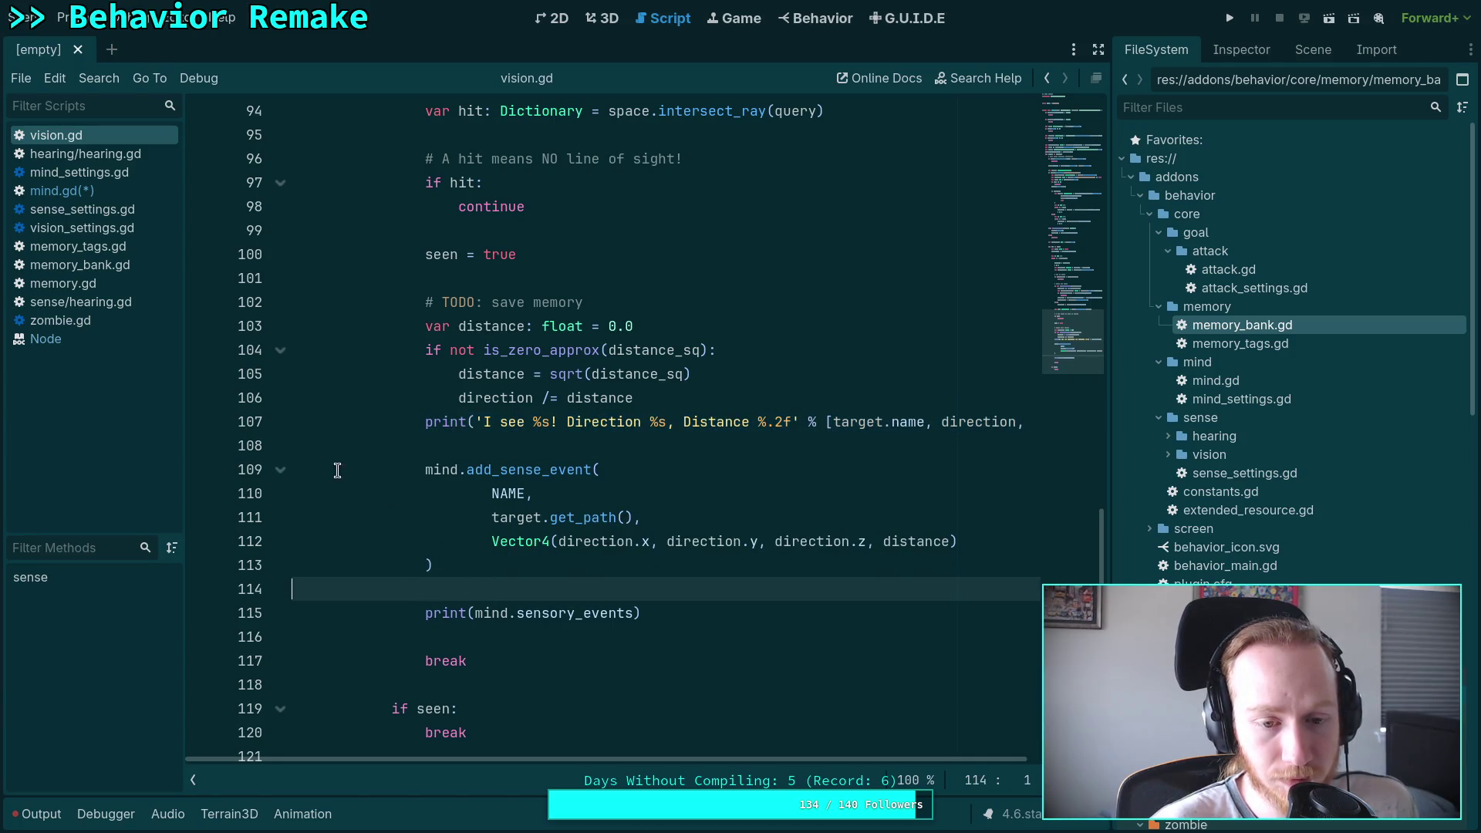
{"action": "left_click", "coordinate": [649, 611]}
{"action": "key", "text": "shift+Up"}
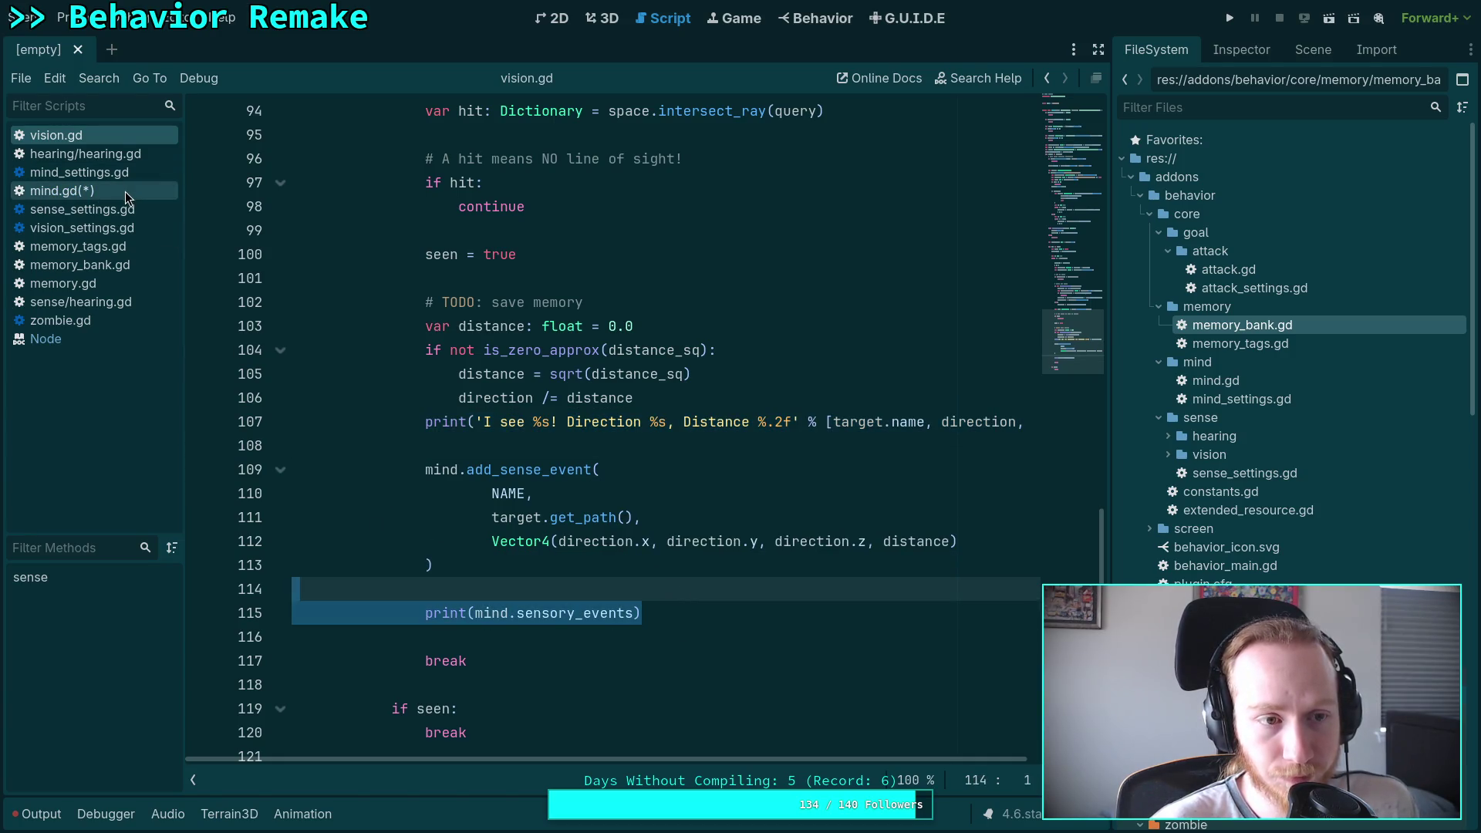
{"action": "left_click", "coordinate": [125, 191]}
{"action": "left_click", "coordinate": [699, 397]}
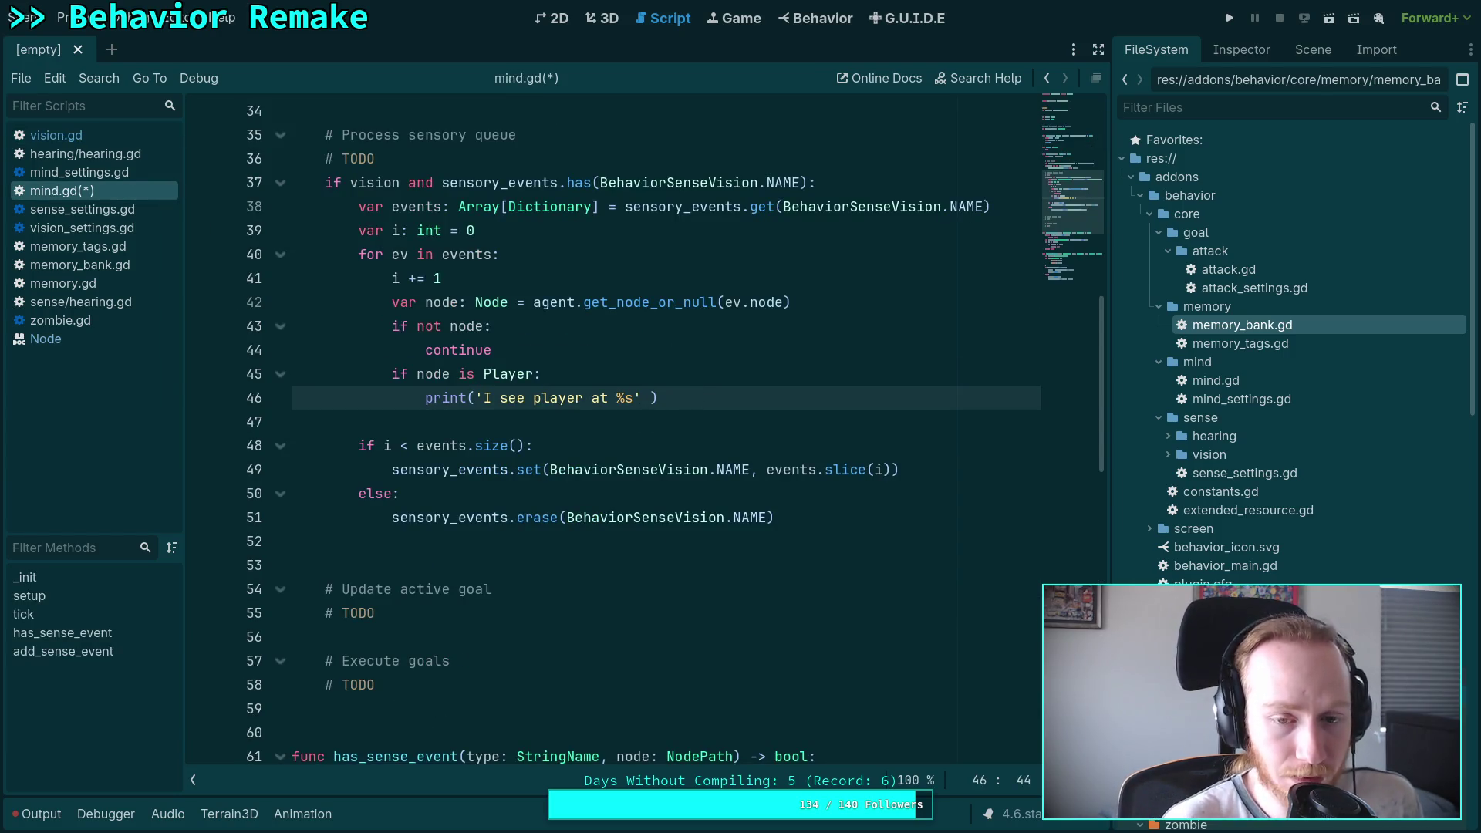
Step: Add the % operator after 'I see player at %s', checking vision.gd's event data meanwhile
{"action": "type", "text": "%"}
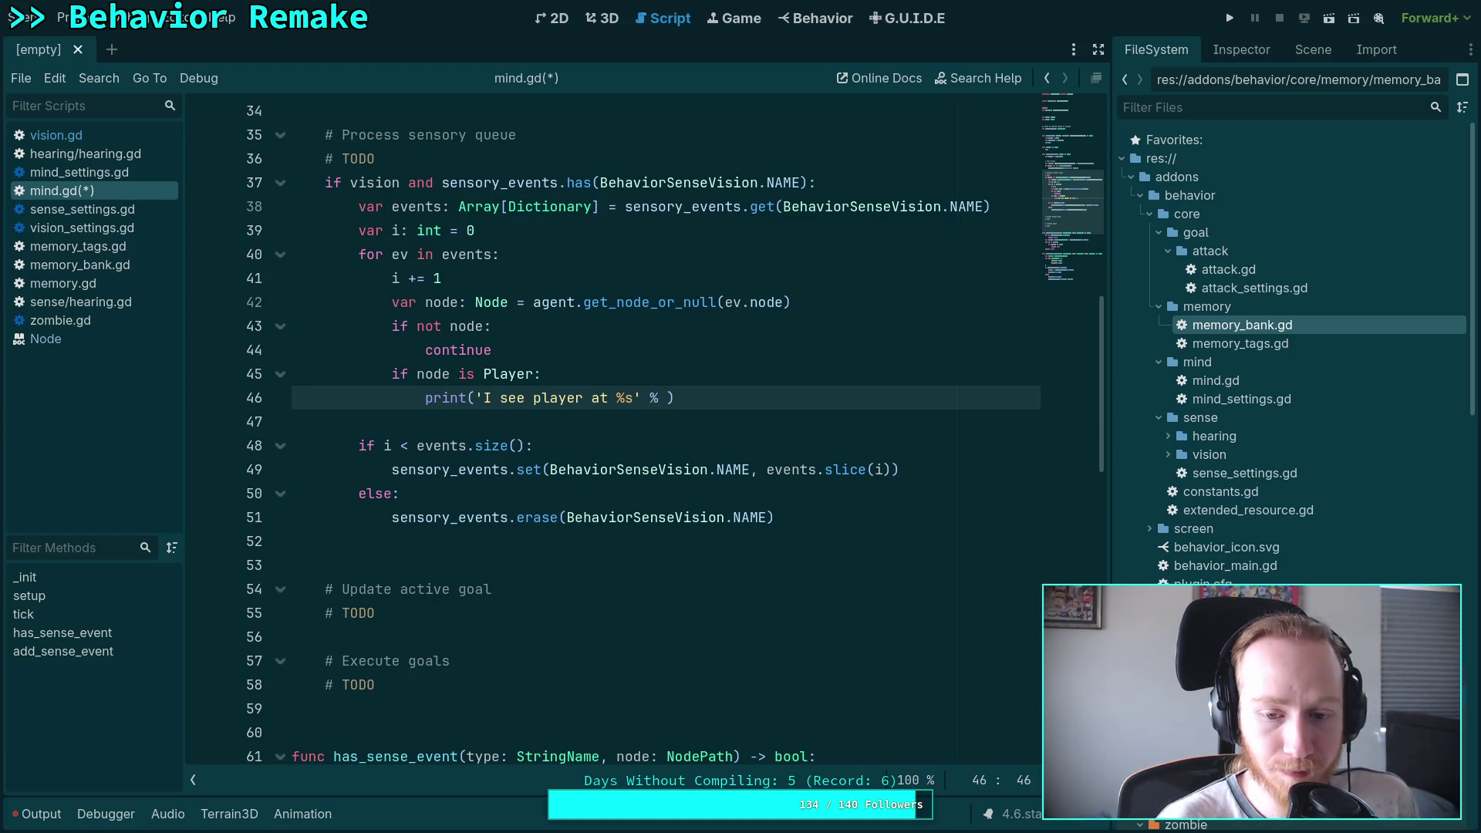
{"action": "scroll", "coordinate": [750, 542], "scroll_direction": "down", "scroll_amount": 1}
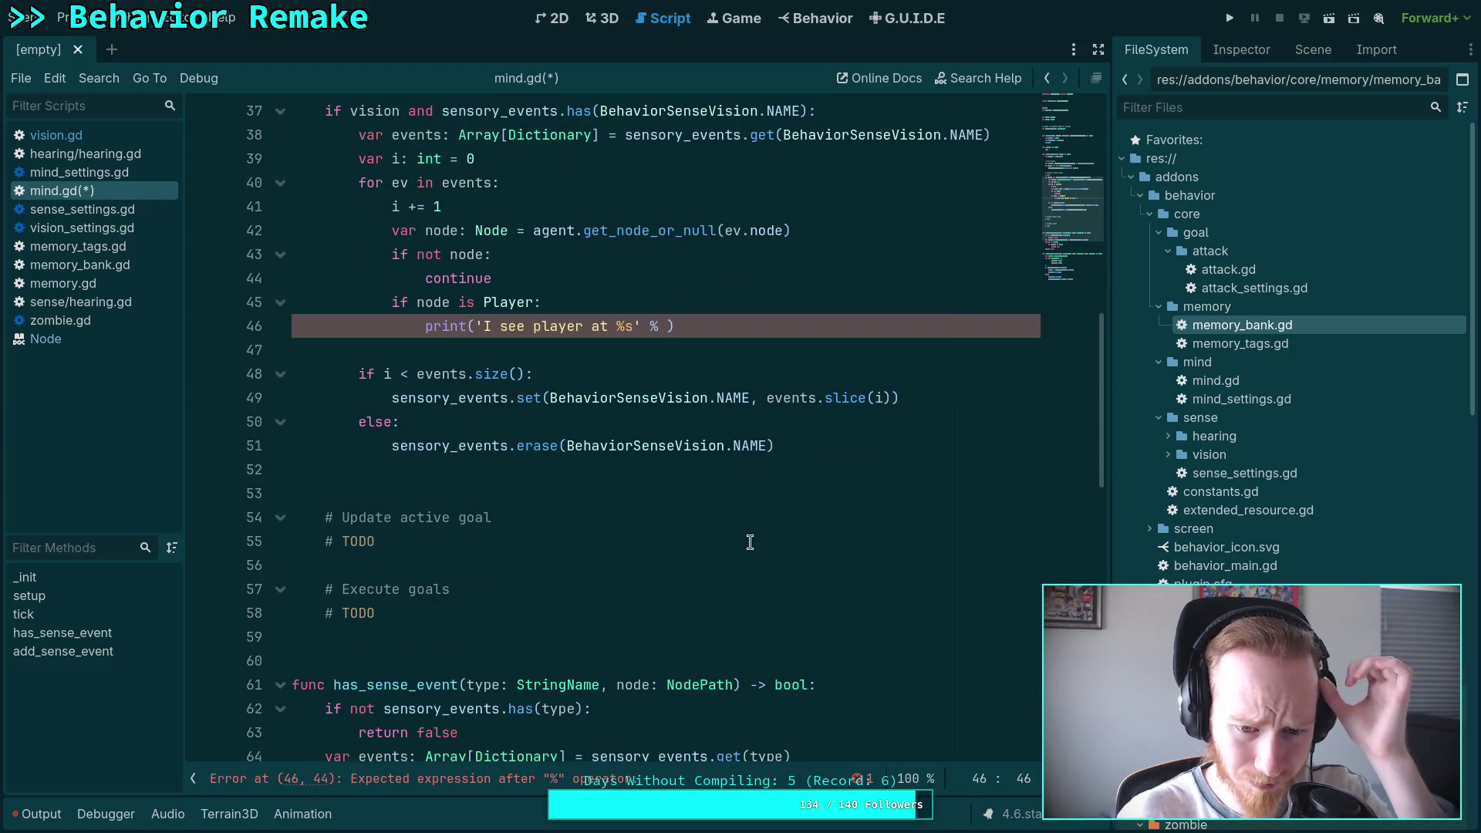
{"action": "scroll", "coordinate": [750, 542], "scroll_direction": "down", "scroll_amount": 4}
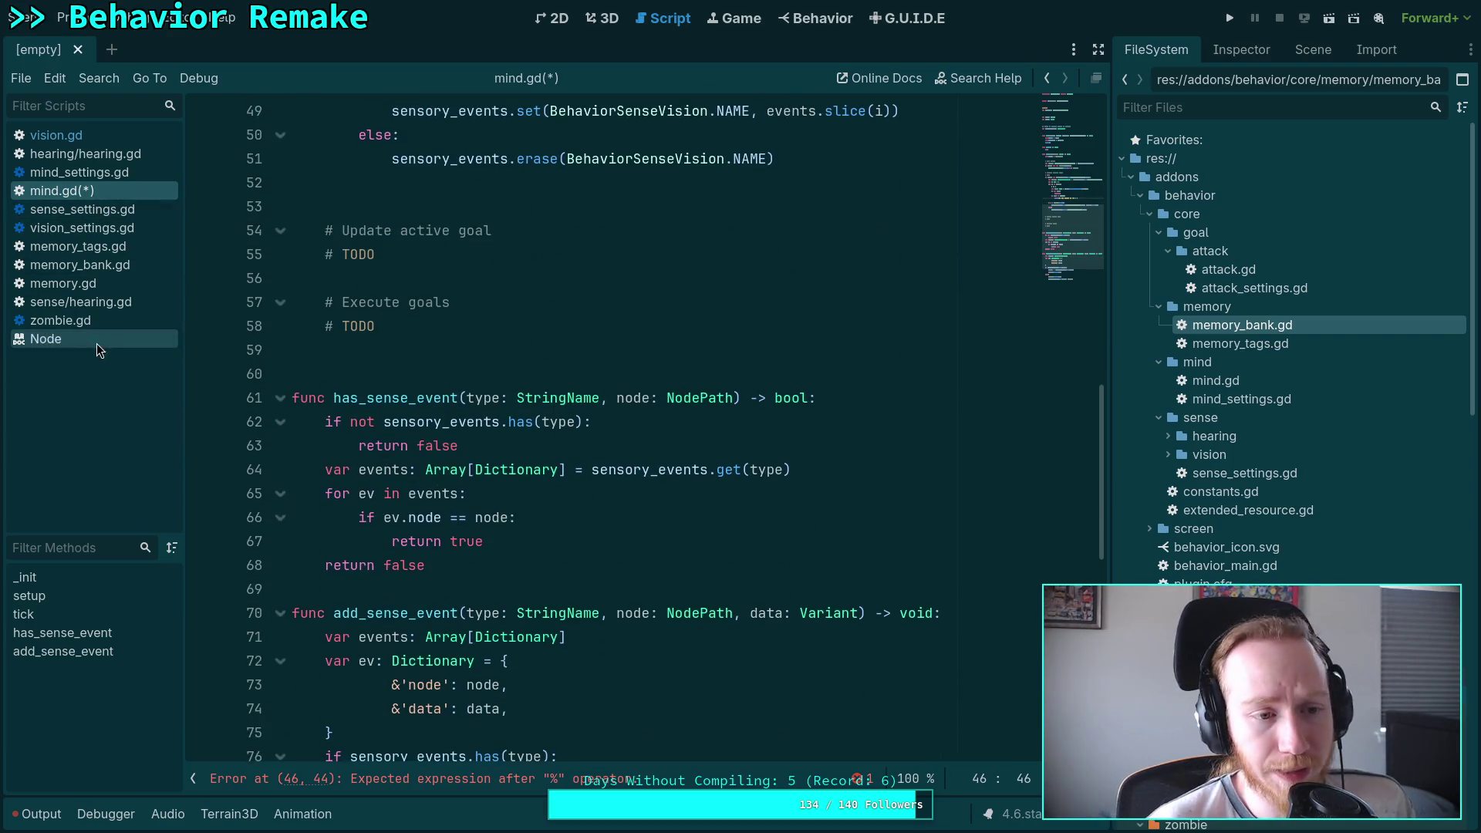
{"action": "left_click", "coordinate": [78, 135]}
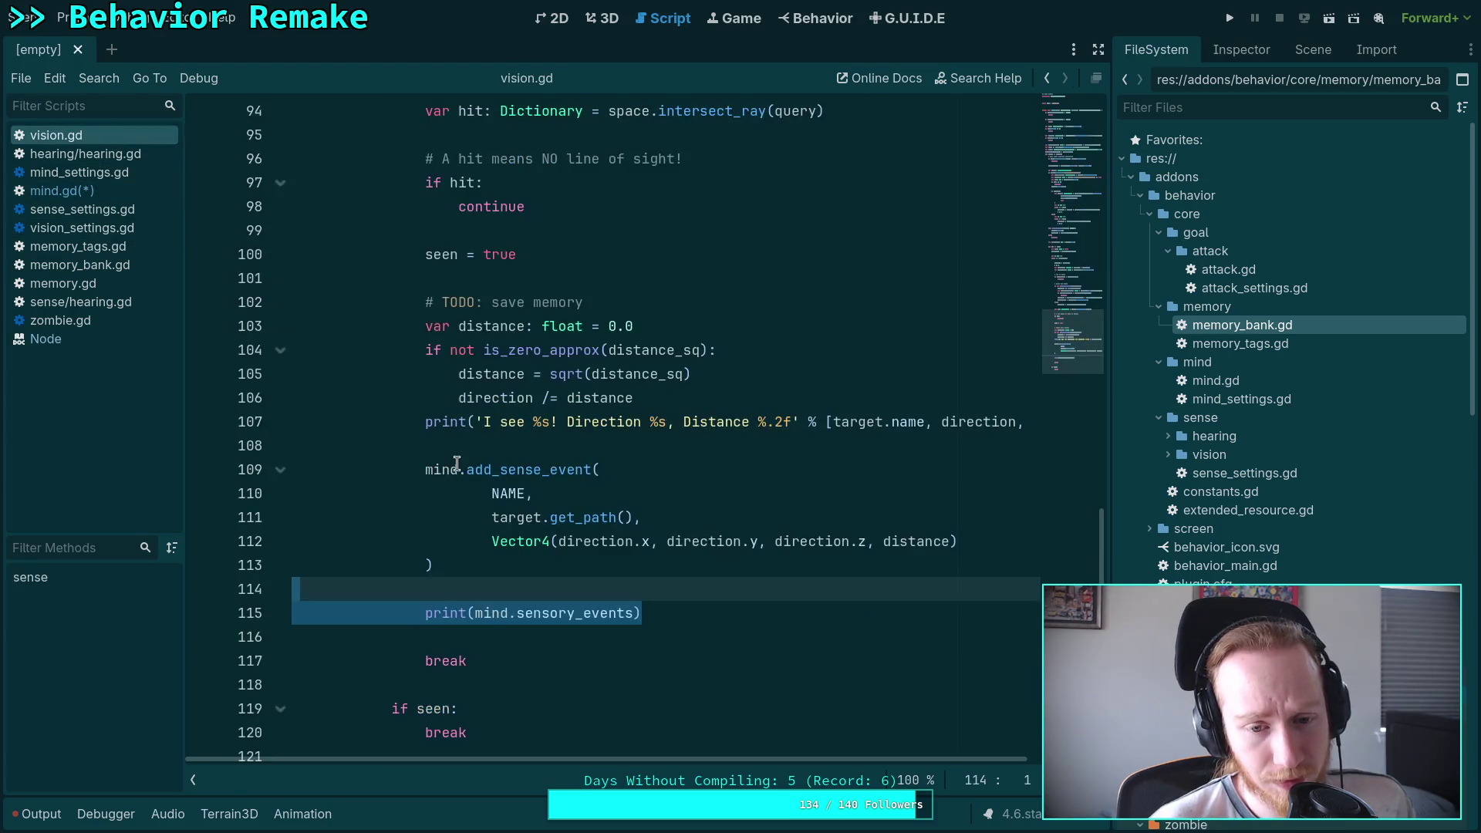
{"action": "scroll", "coordinate": [516, 473], "scroll_direction": "up", "scroll_amount": 2}
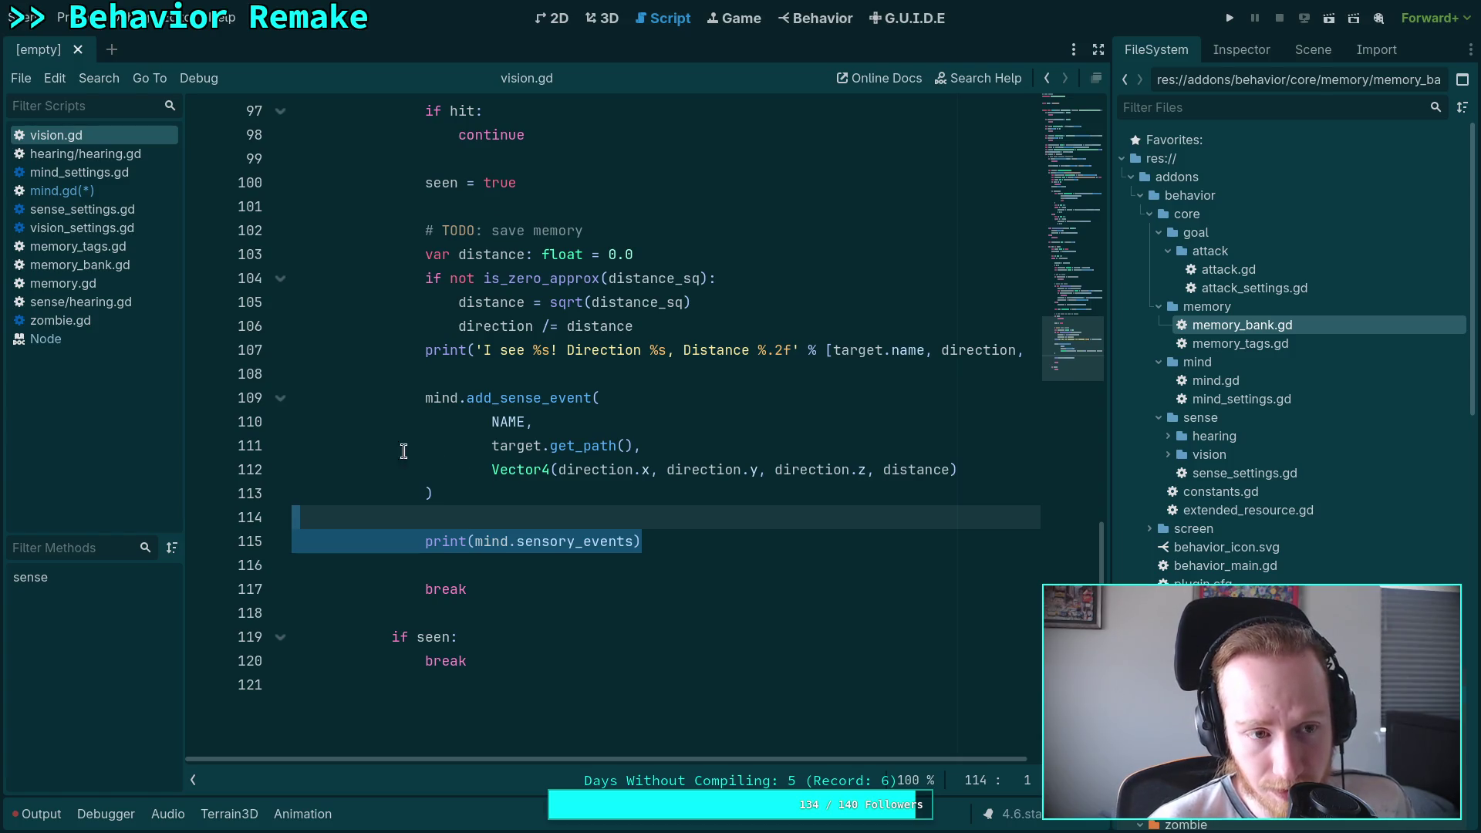
{"action": "left_click", "coordinate": [119, 188]}
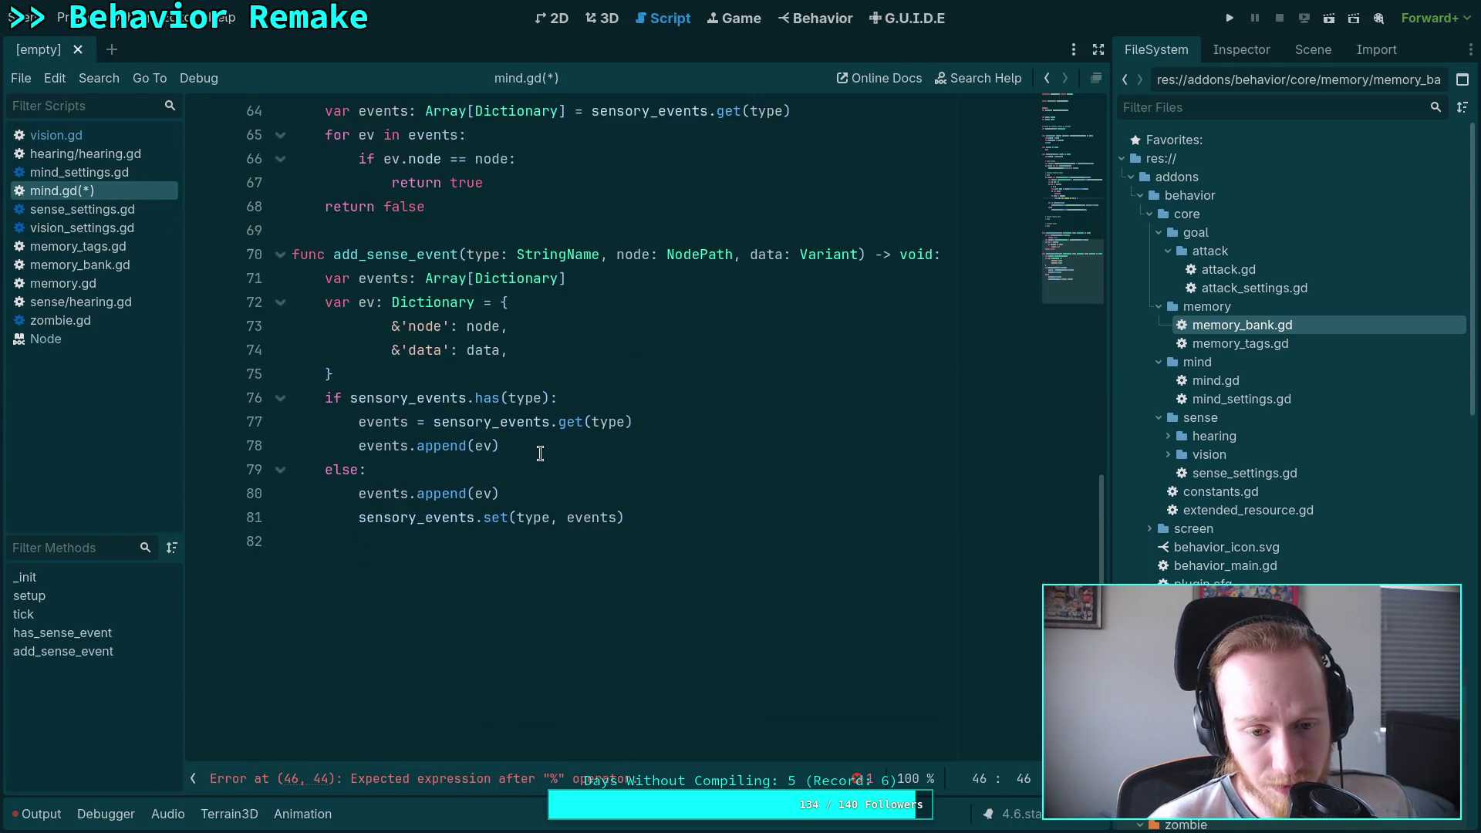
{"action": "scroll", "coordinate": [582, 462], "scroll_direction": "up", "scroll_amount": 13}
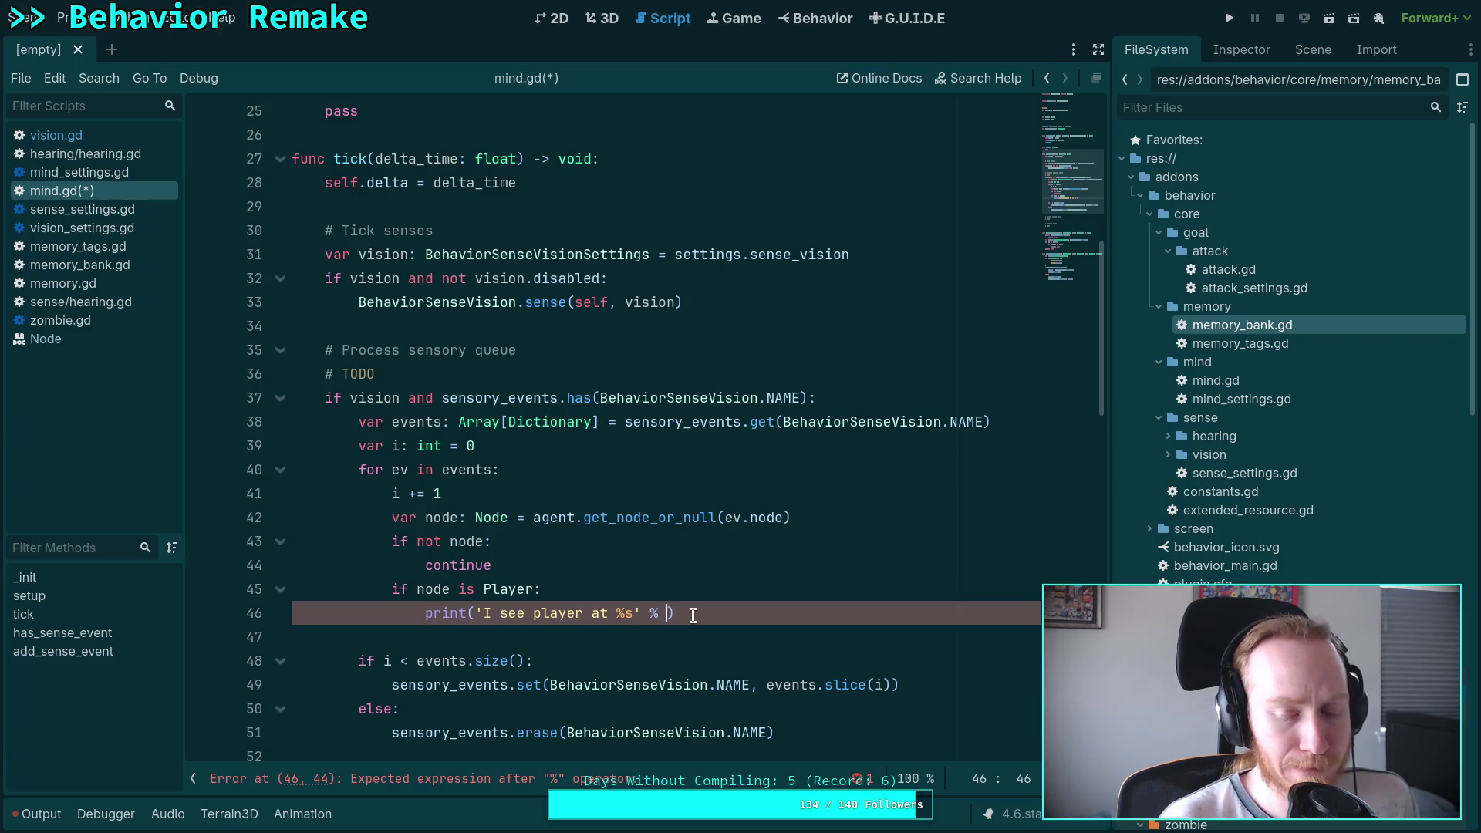
Step: Fill the format argument with str(agent.global_position + ev.data)
{"action": "type", "text": "r"}
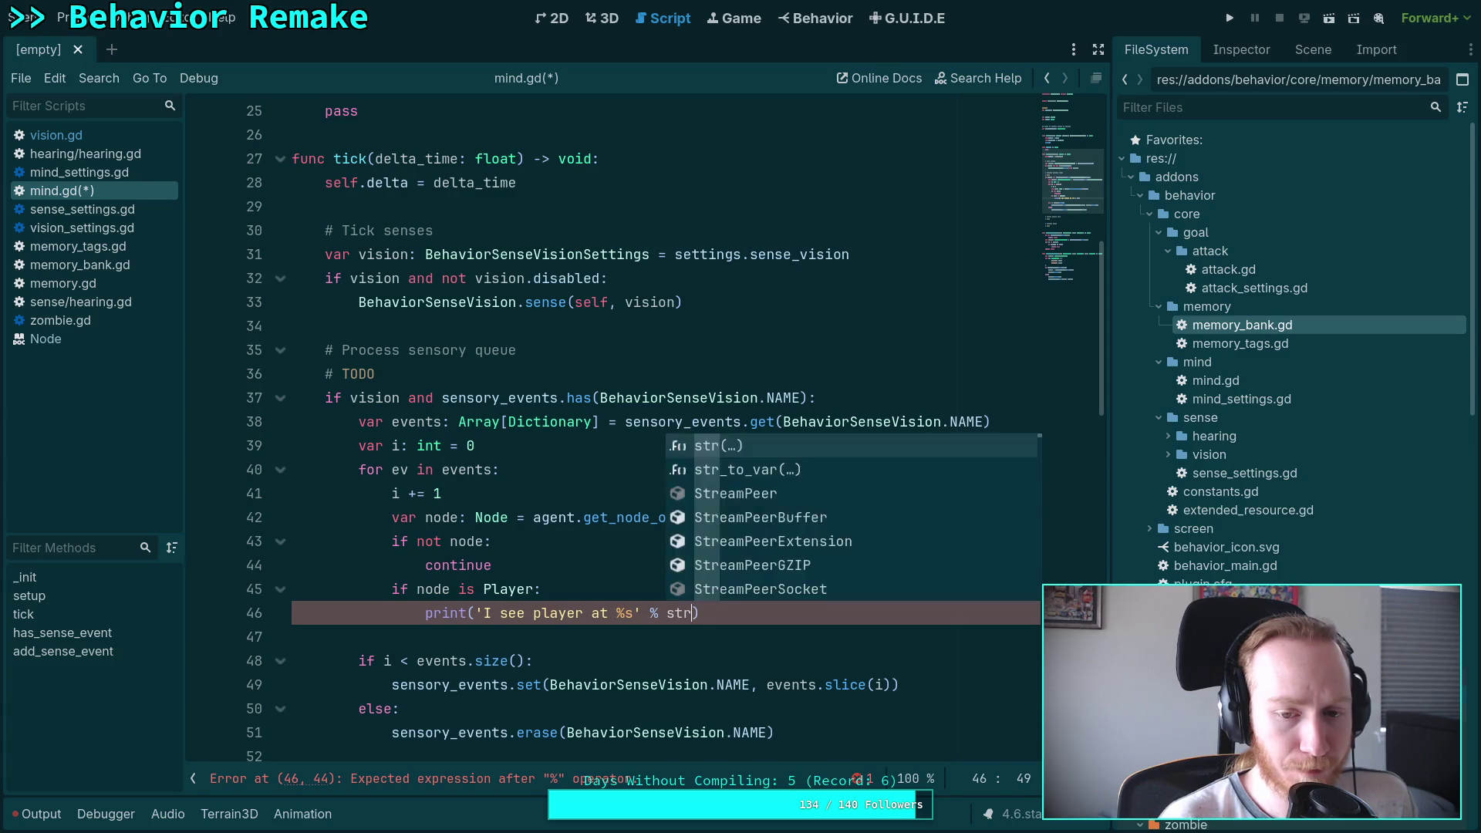
{"action": "key", "text": "Return"}
{"action": "type", "text": "agent"}
{"action": "type", "text": ".gl"}
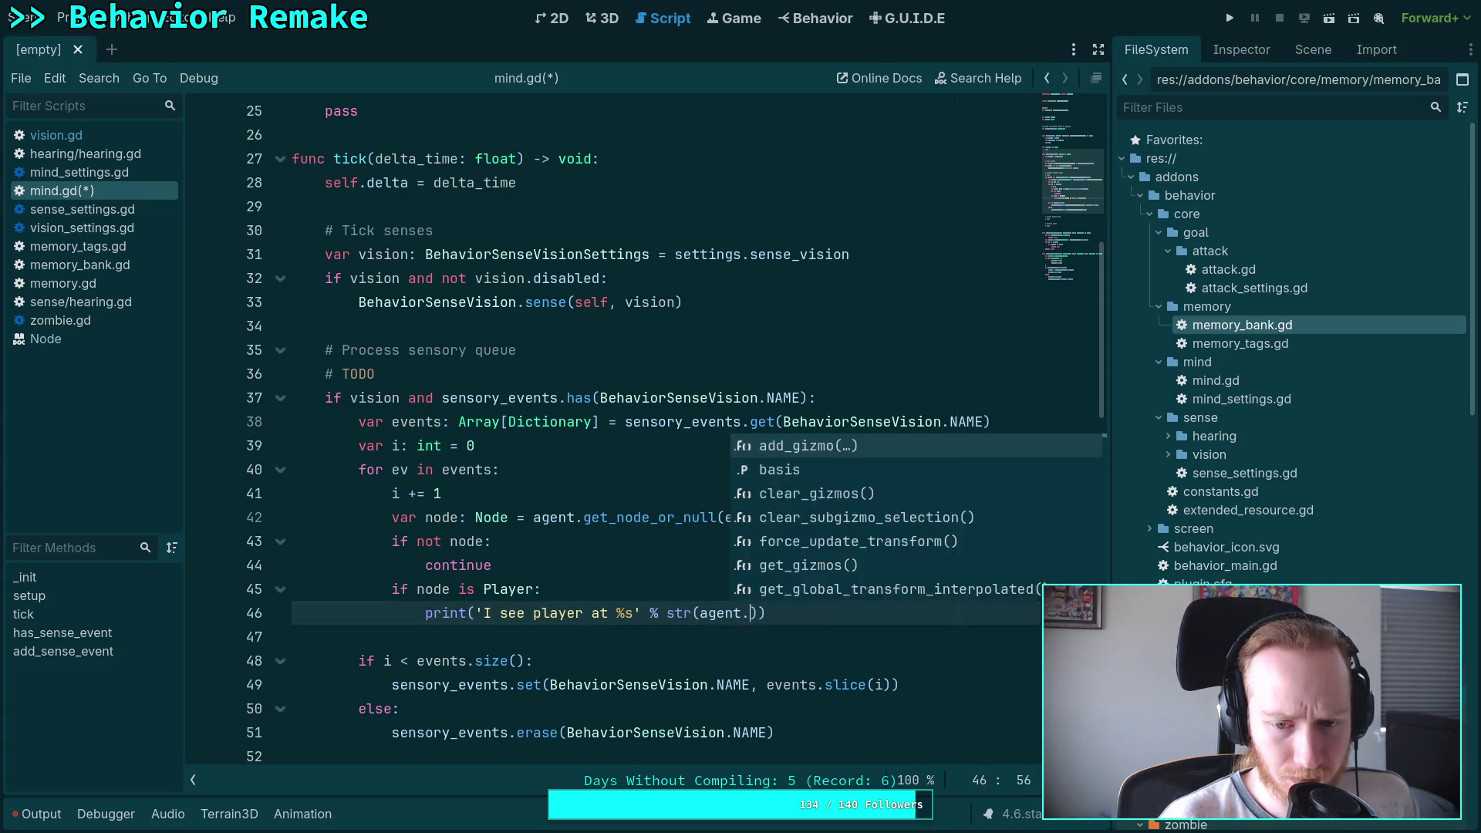
{"action": "type", "text": "obal_pos"}
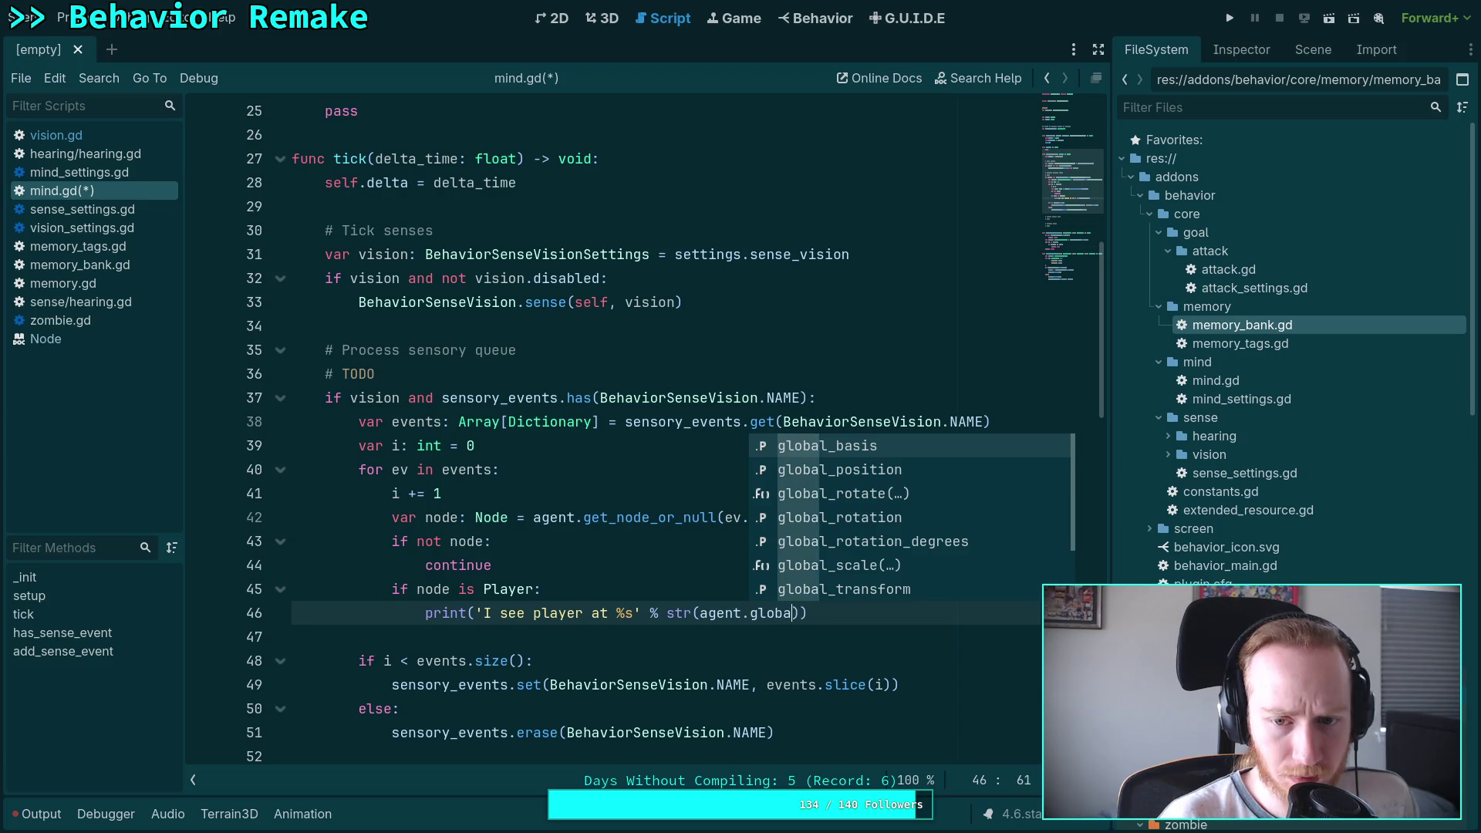
{"action": "key", "text": "Return"}
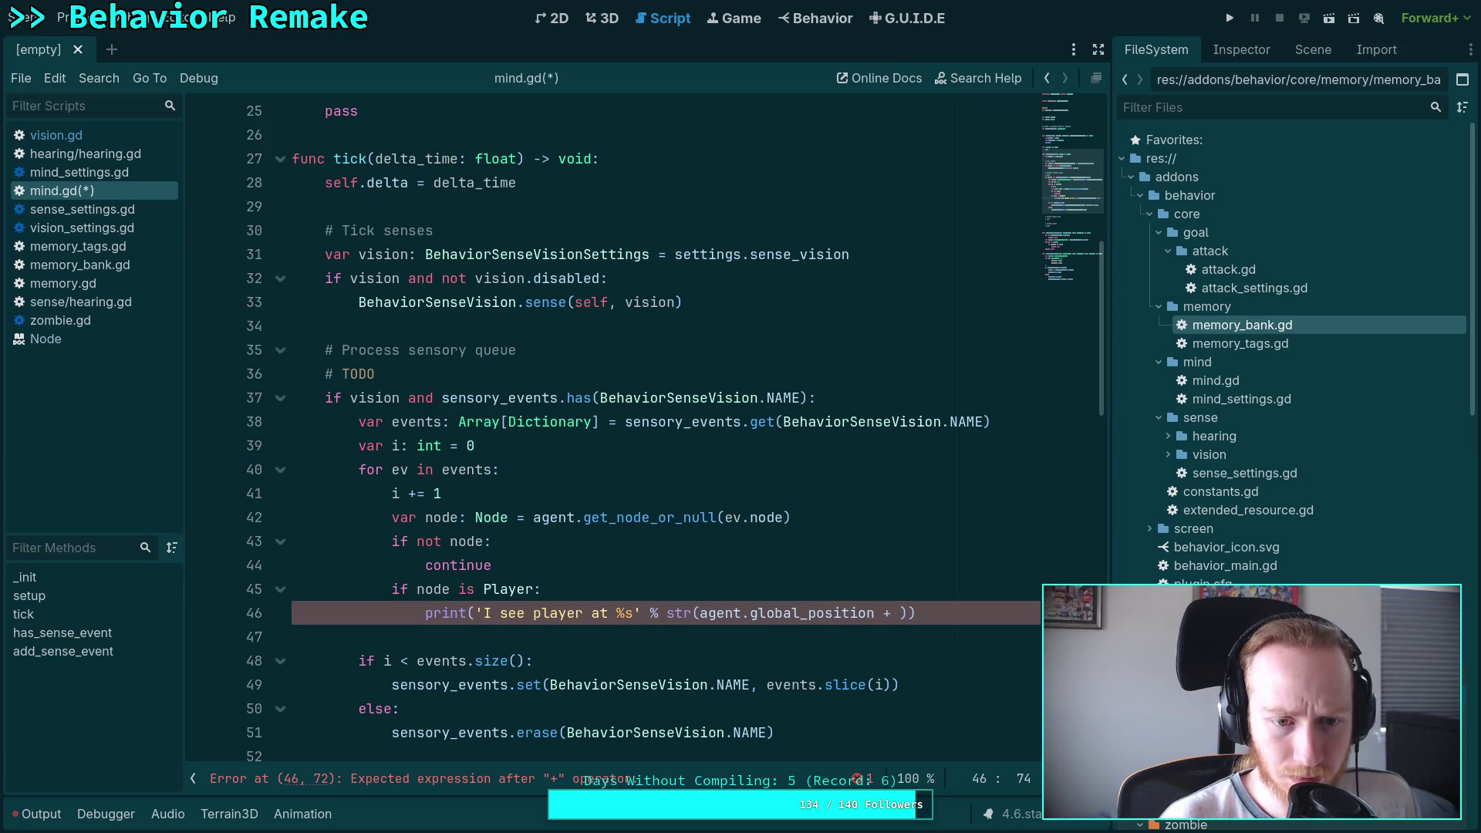
{"action": "type", "text": ".data"}
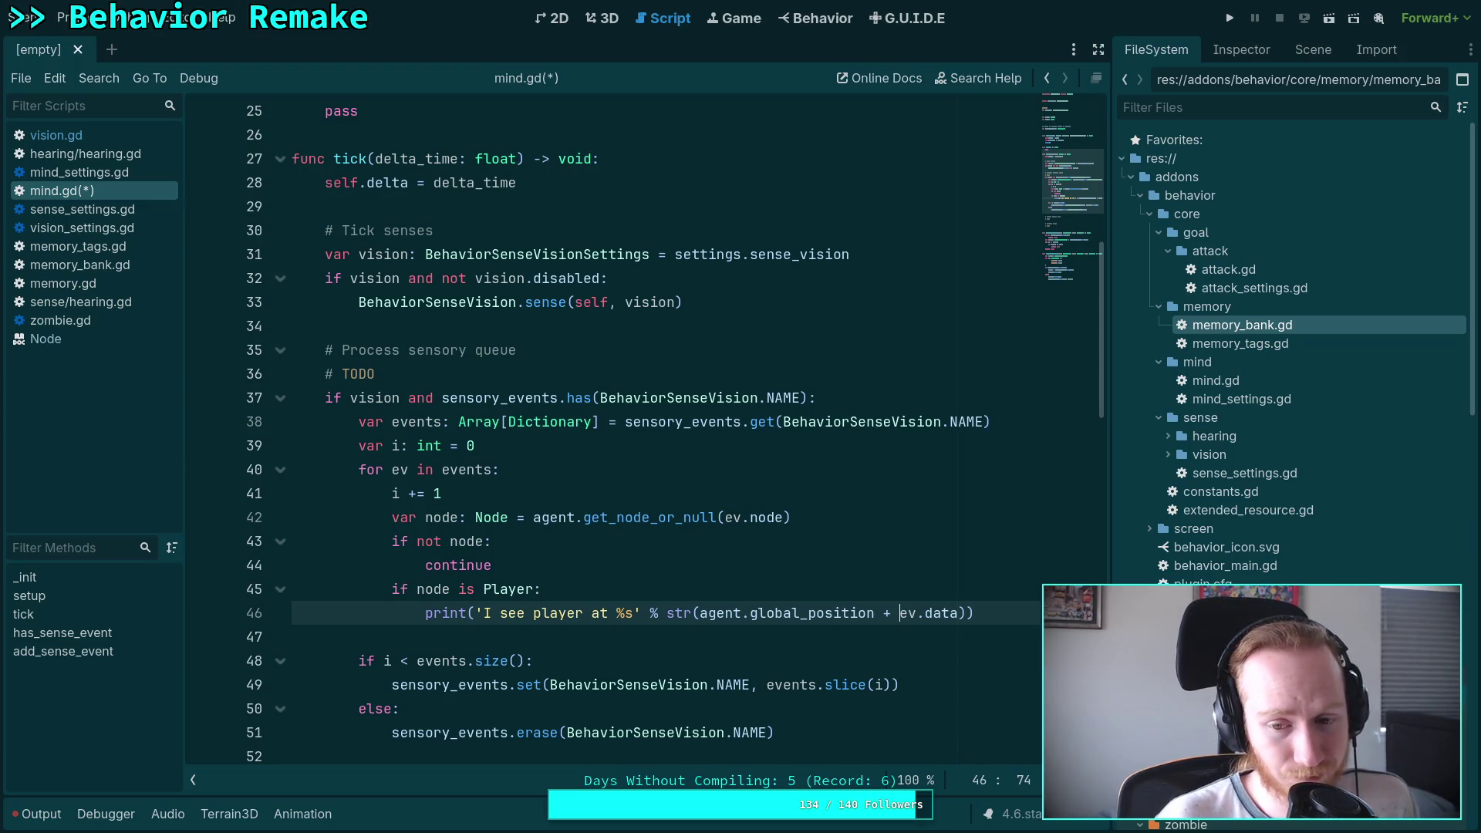
Step: Add dir as Vector3(ev.data.x, ev.data.y, ev.data.z) and dist as ev.data.w after continue
{"action": "key", "text": "Up"}
{"action": "key", "text": "Return"}
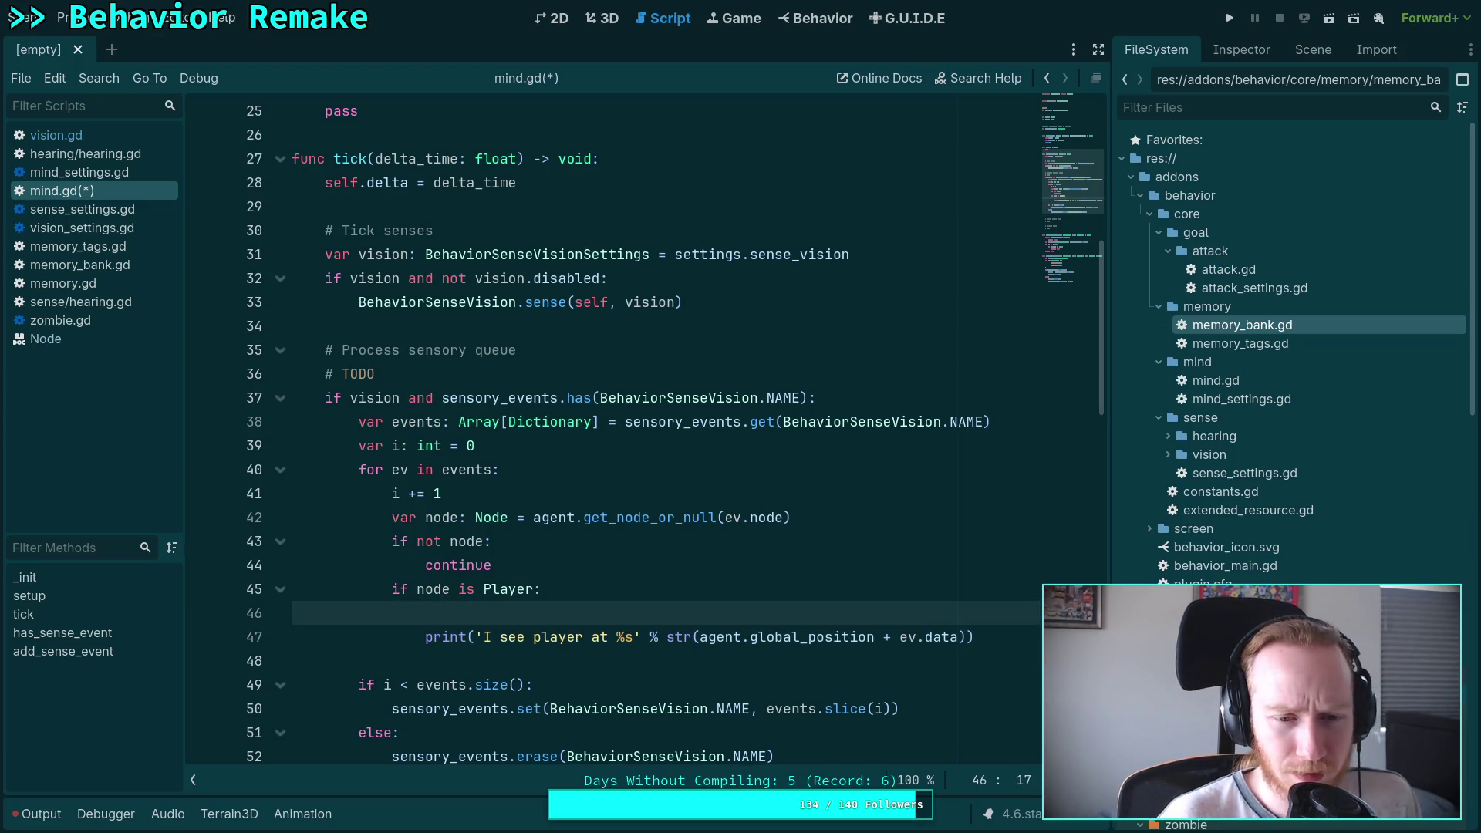
{"action": "key", "text": "Up"}
{"action": "key", "text": "Up"}
{"action": "key", "text": "Up"}
{"action": "key", "text": "Down"}
{"action": "key", "text": "Down"}
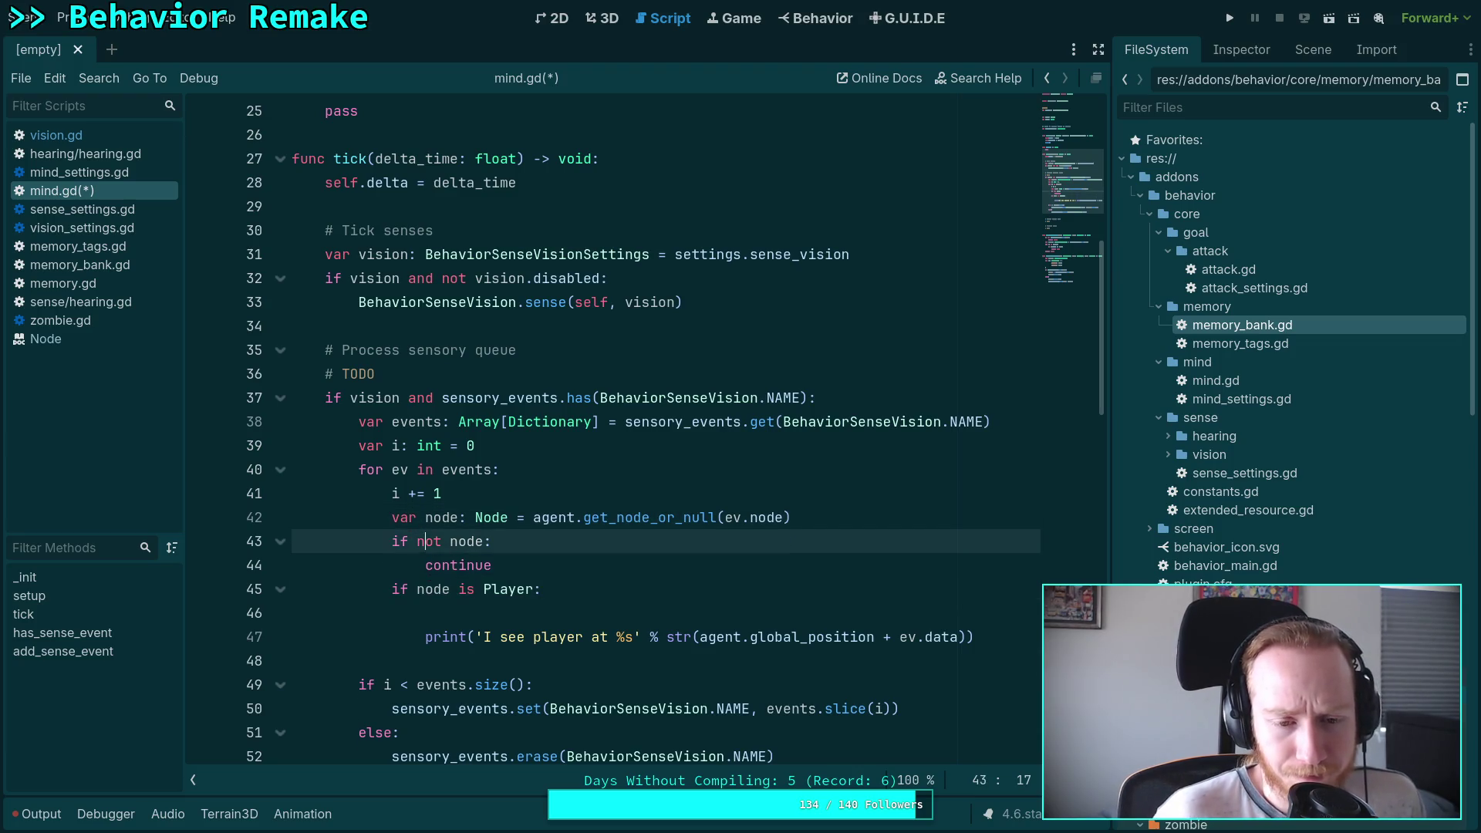
{"action": "key", "text": "Return"}
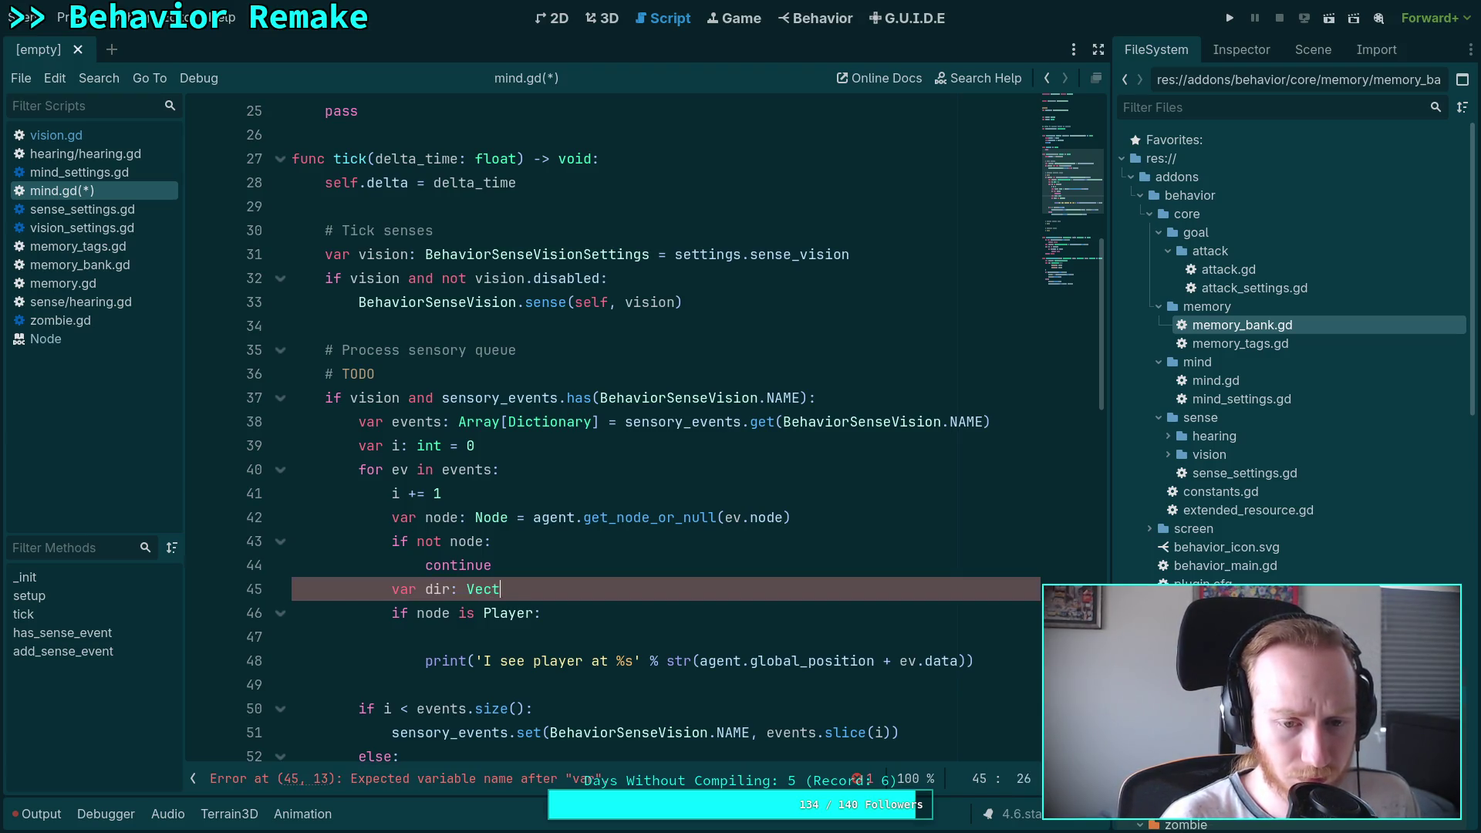
{"action": "type", "text": "= Ve"}
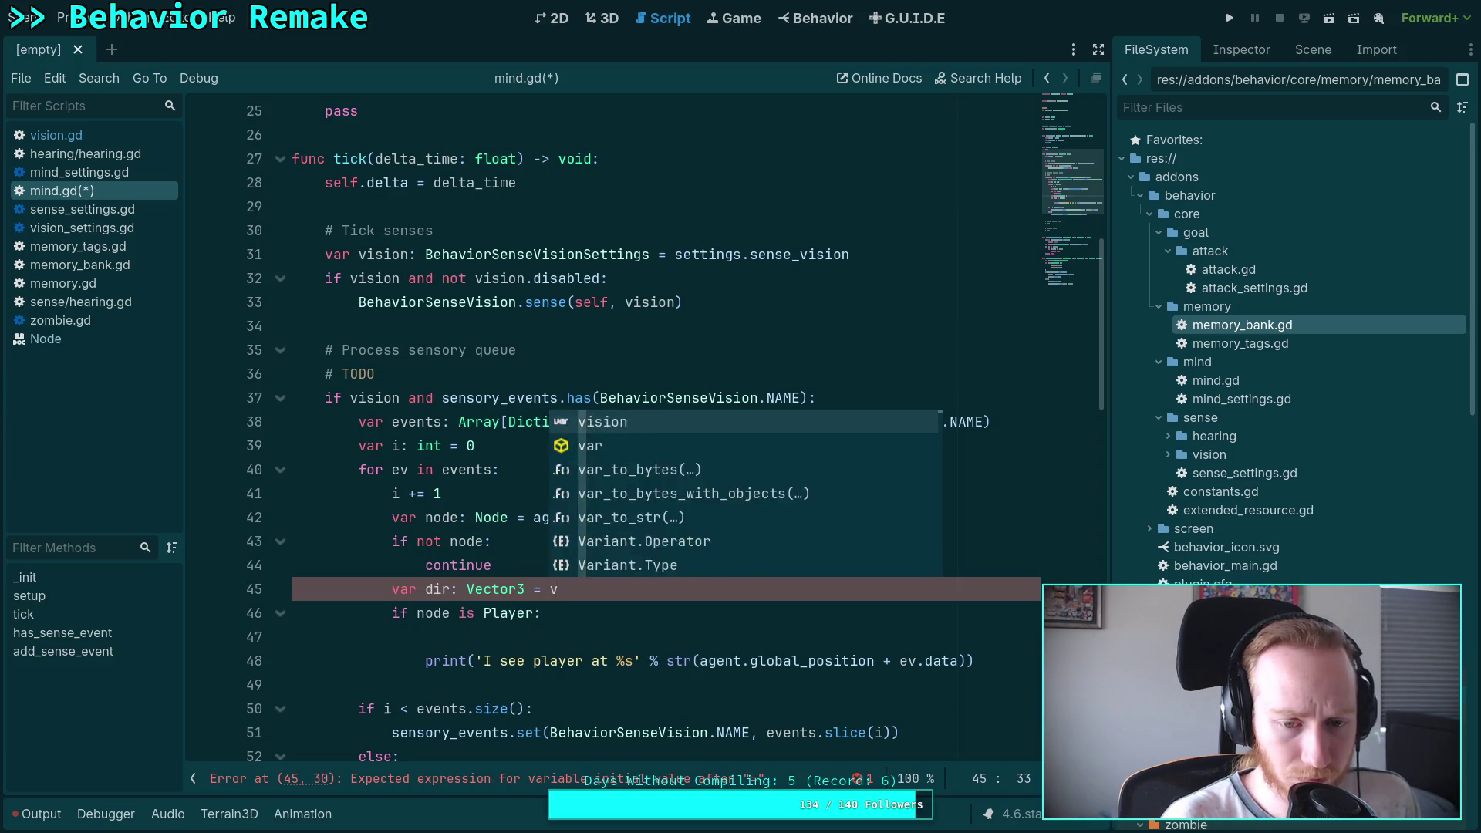
{"action": "type", "text": "ctor3"}
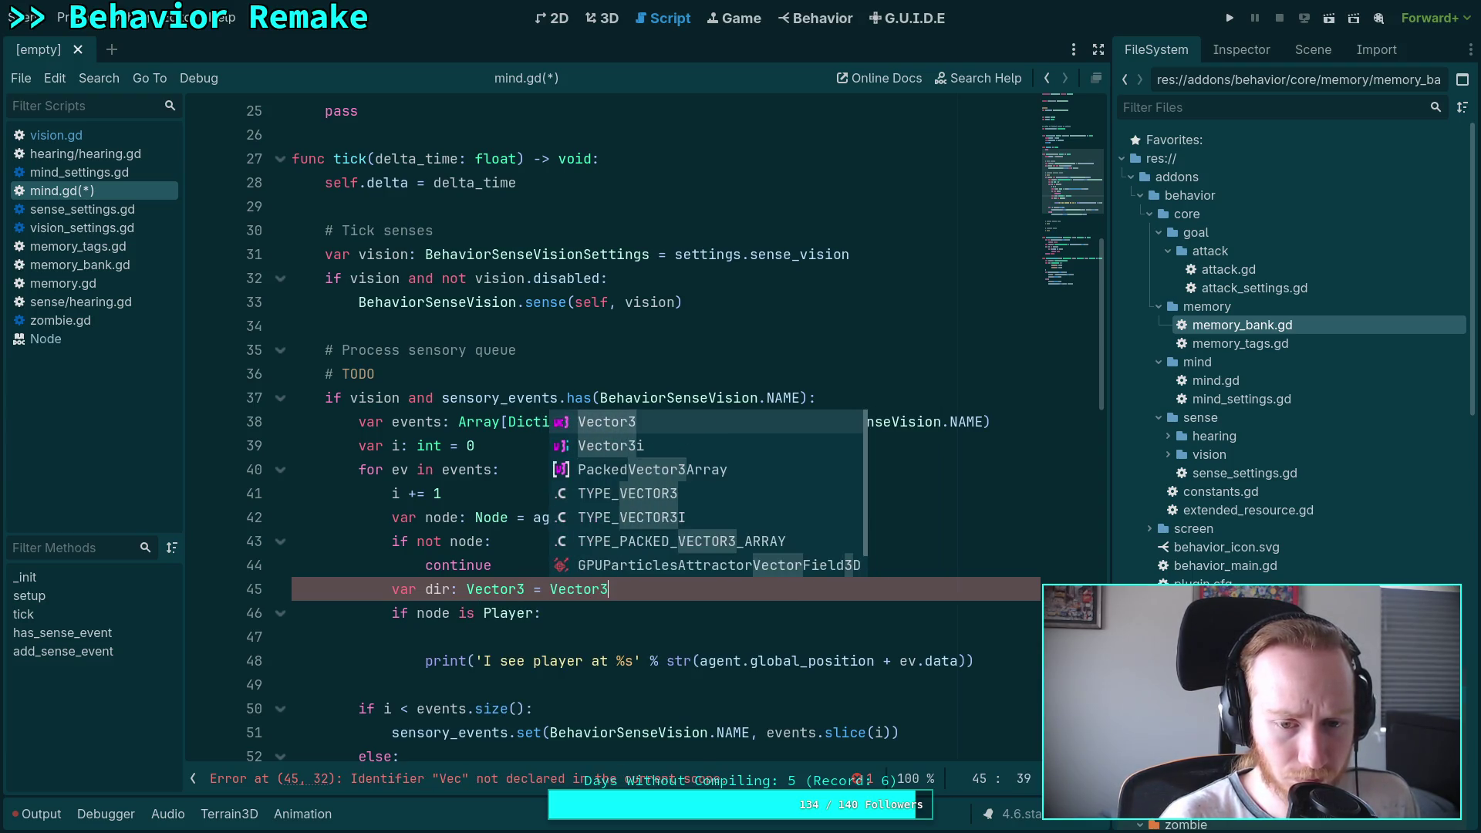
{"action": "key", "text": "Return"}
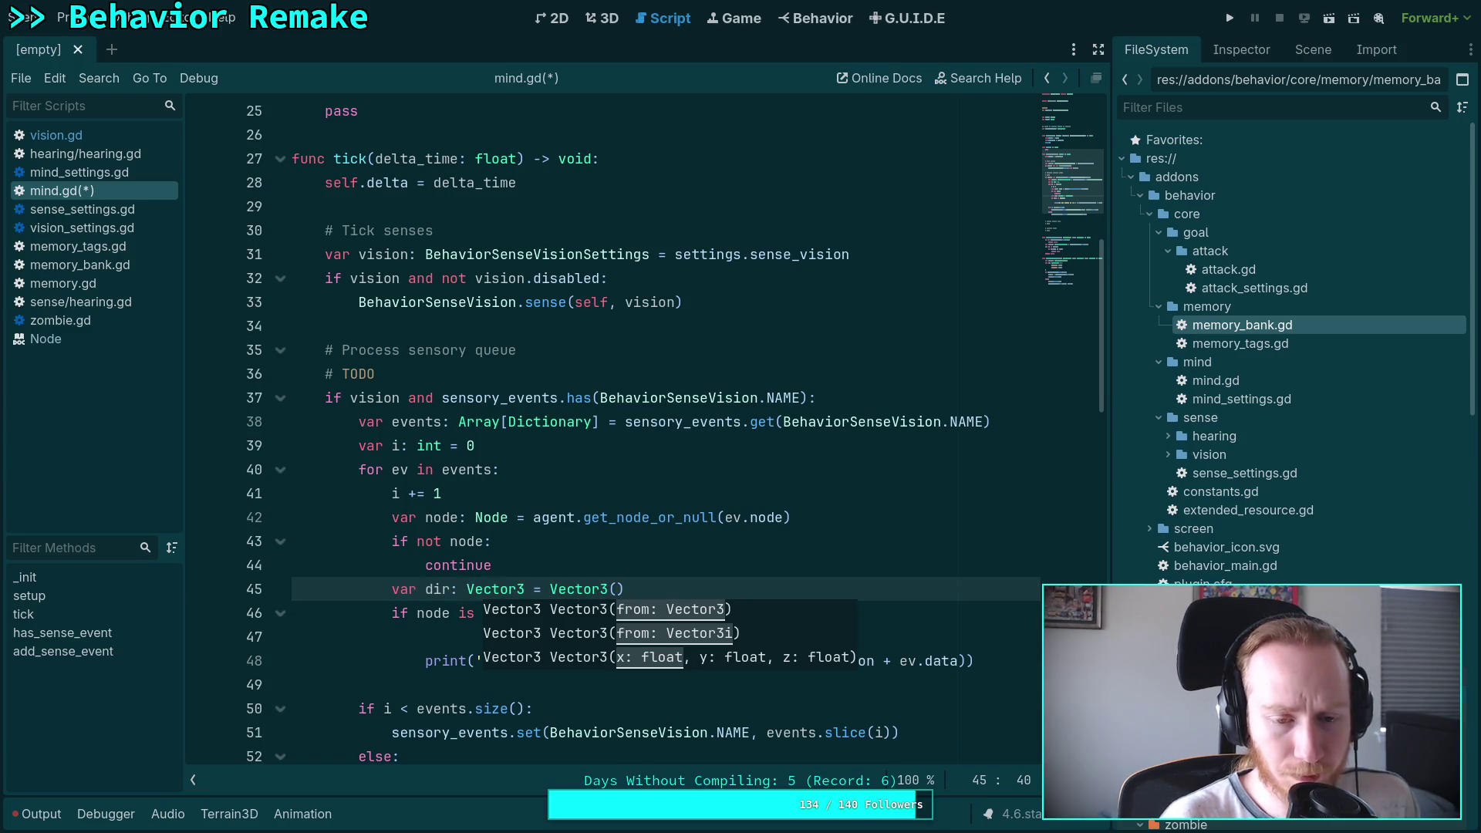
{"action": "type", "text": "ev.data.x,"}
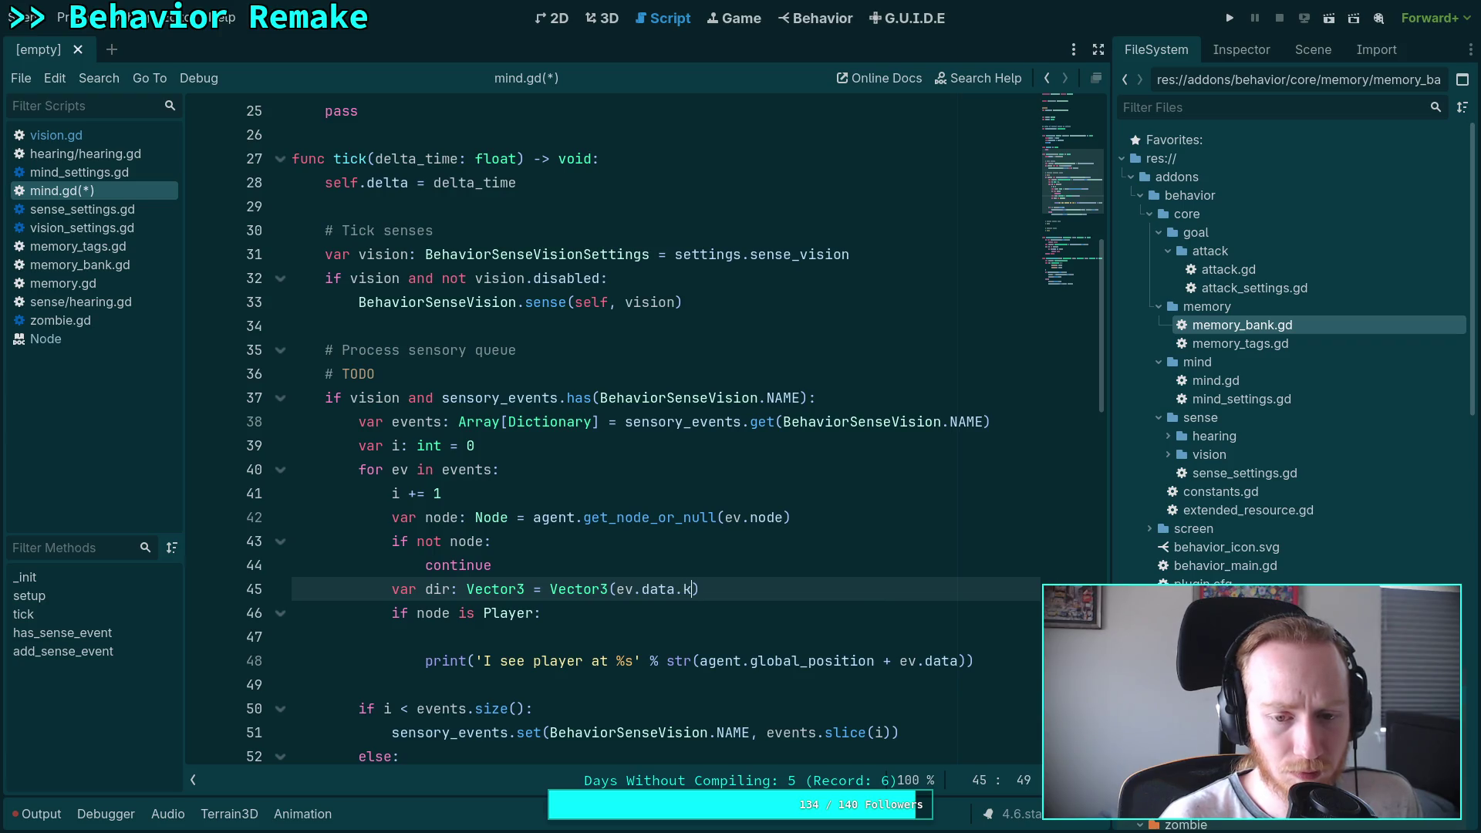
{"action": "type", "text": " ev.data."}
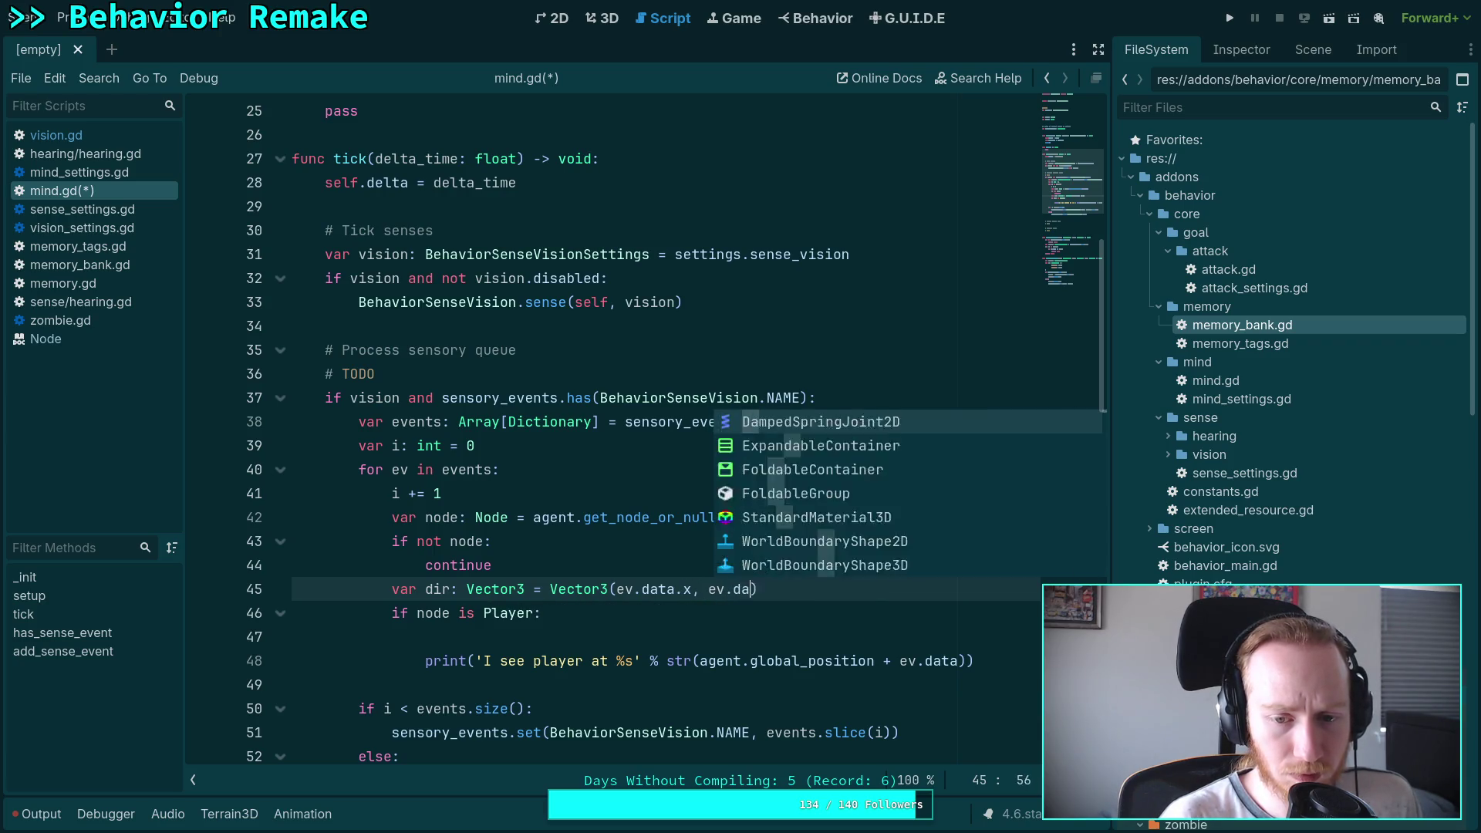
{"action": "type", "text": "y, ev.data.z"}
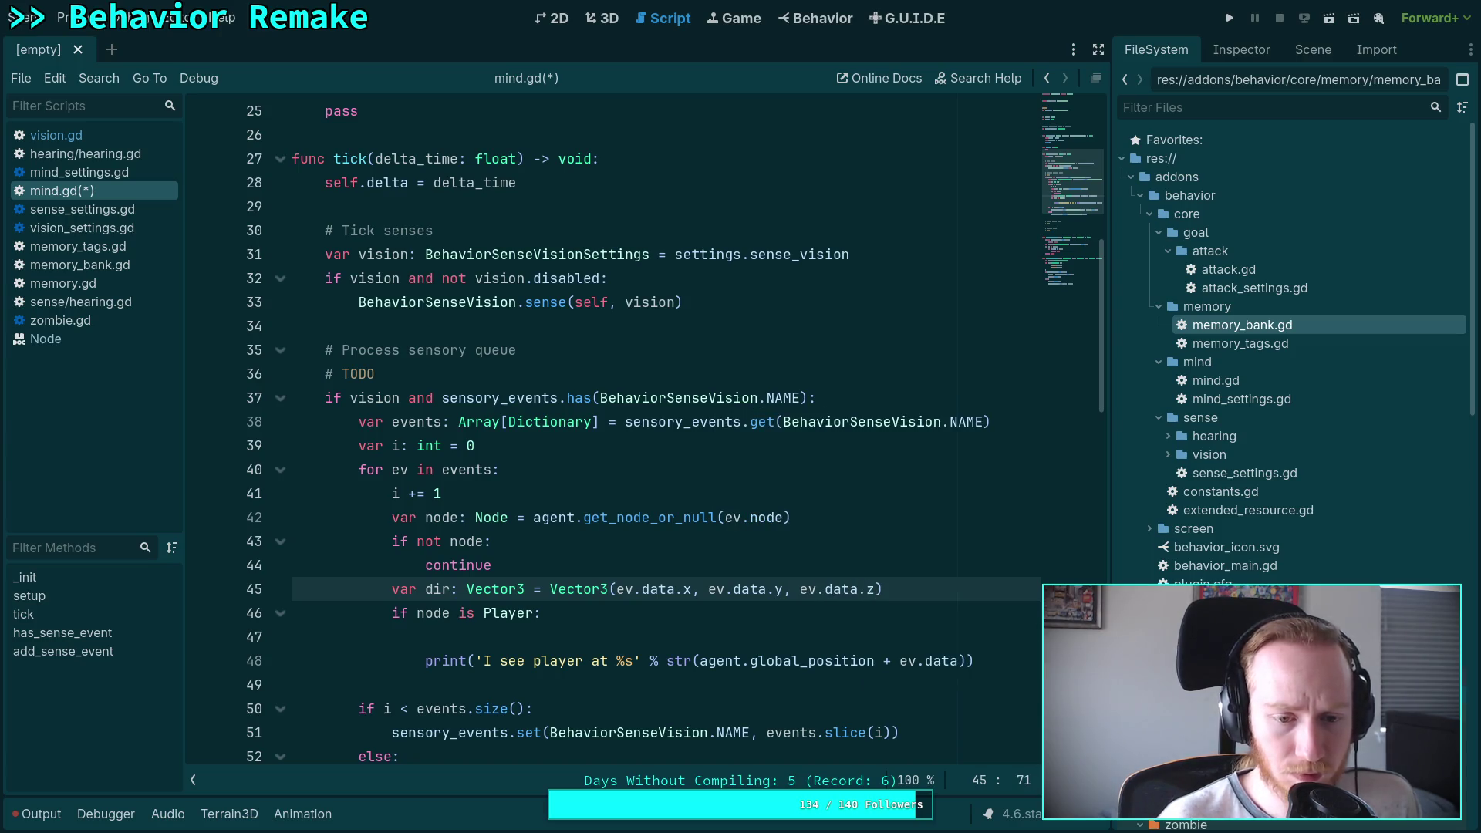
{"action": "key", "text": "Return"}
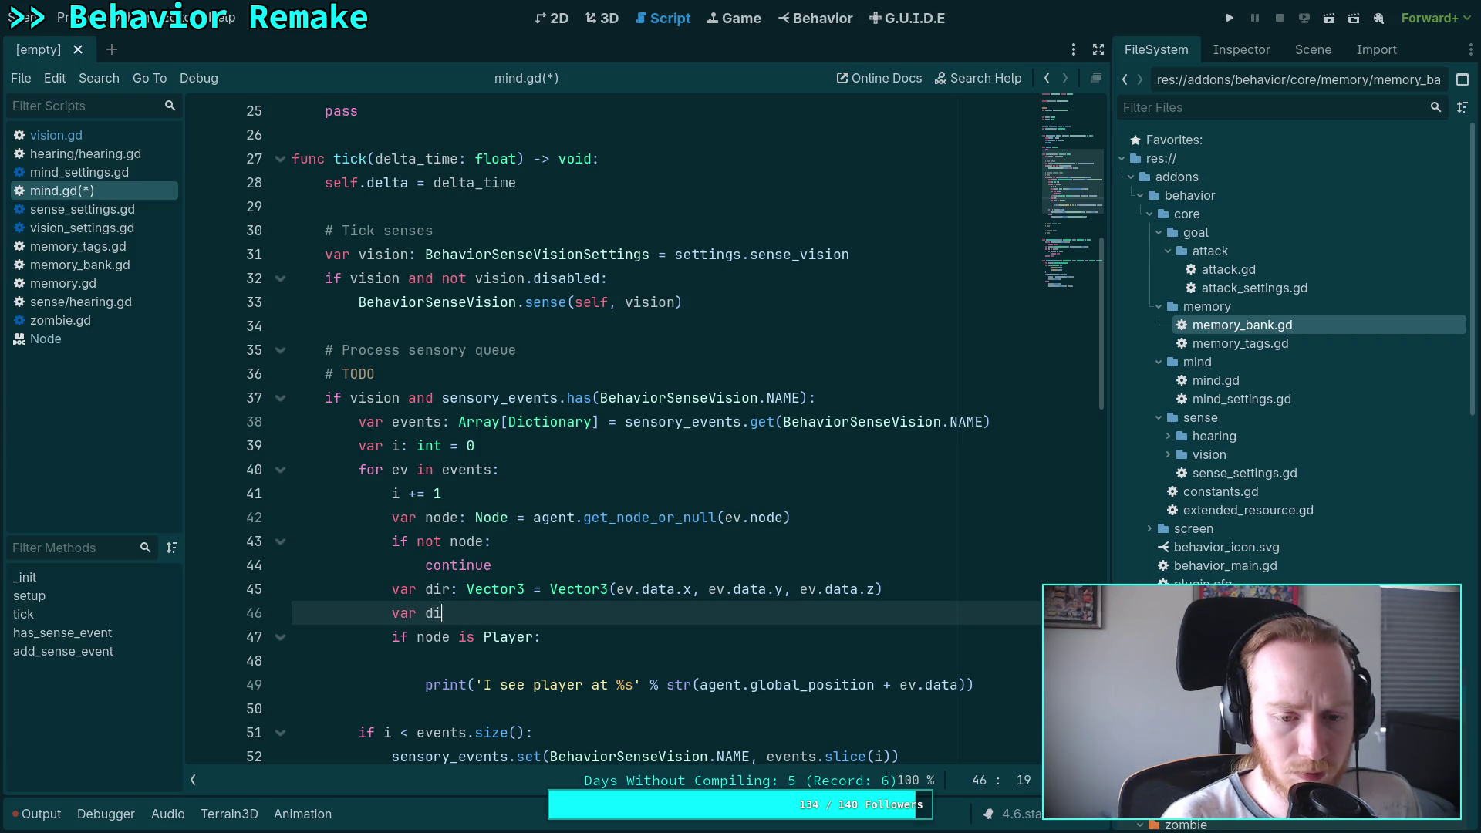
{"action": "type", "text": "ev.data."}
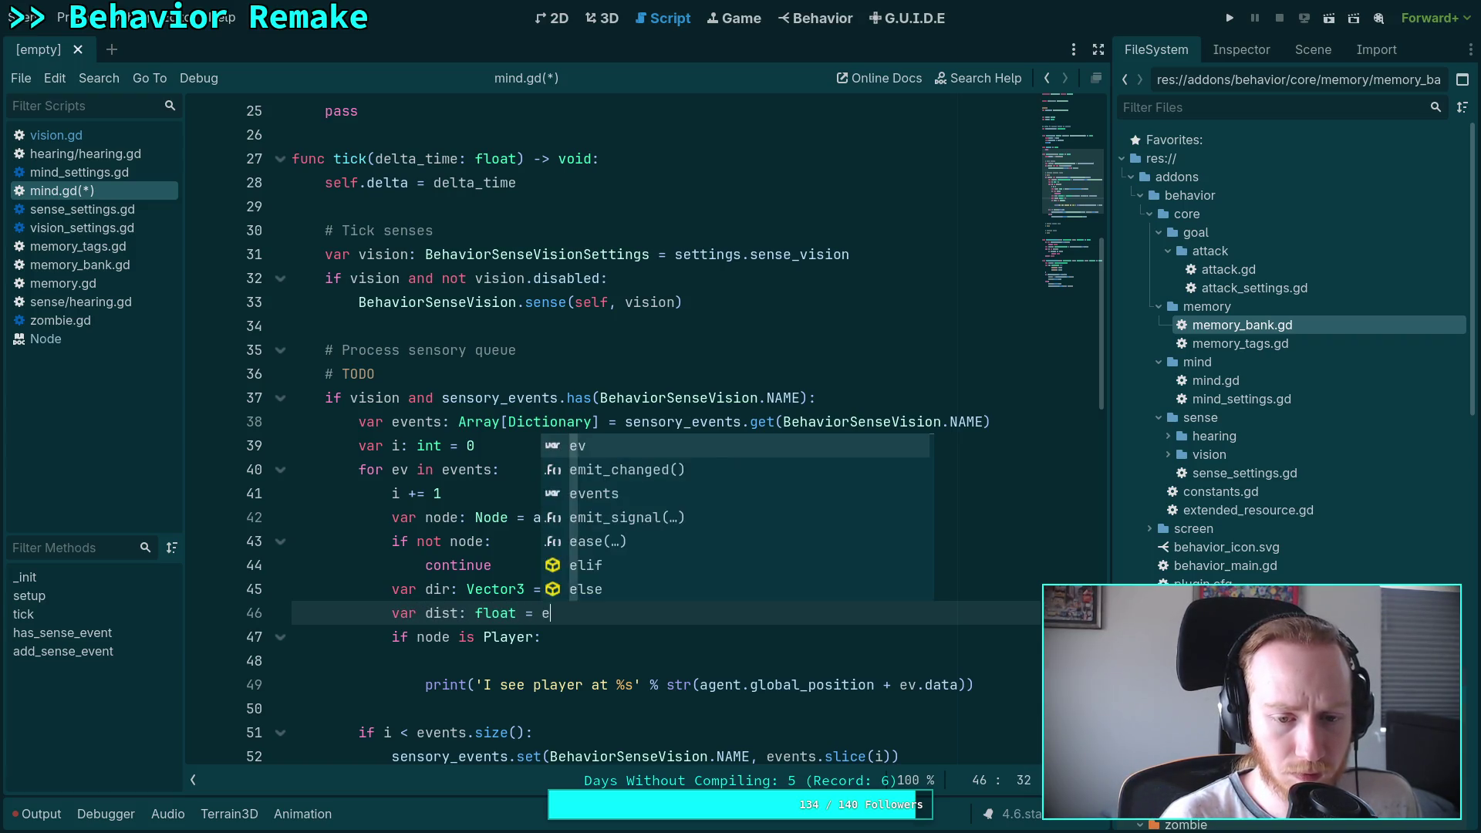
{"action": "type", "text": "w"}
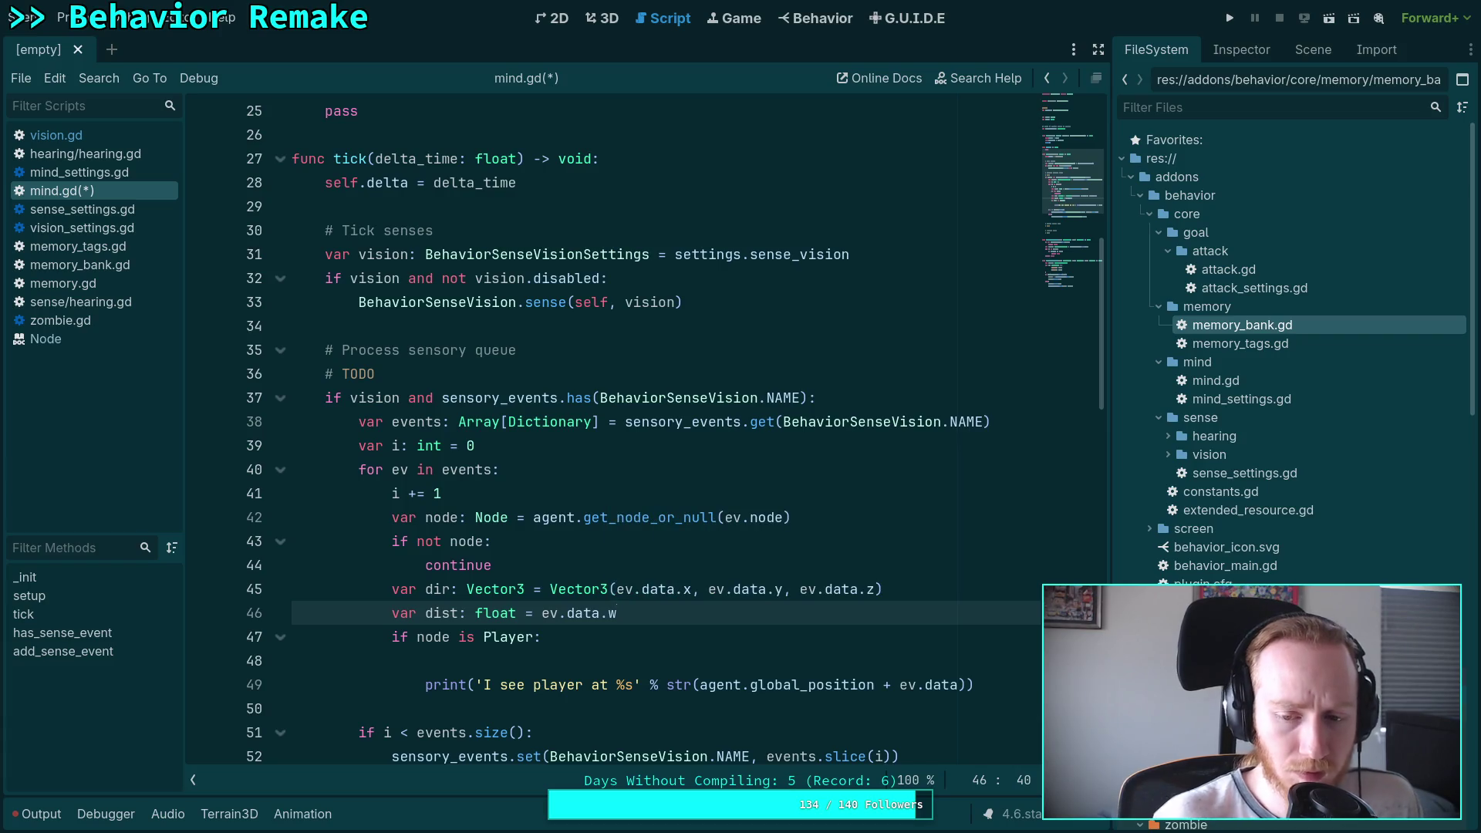
Step: Replace ev.data in the print with dir * dist, delete the blank line, and save mind.gd
{"action": "left_click_drag", "start_coordinate": [955, 692], "coordinate": [899, 689]}
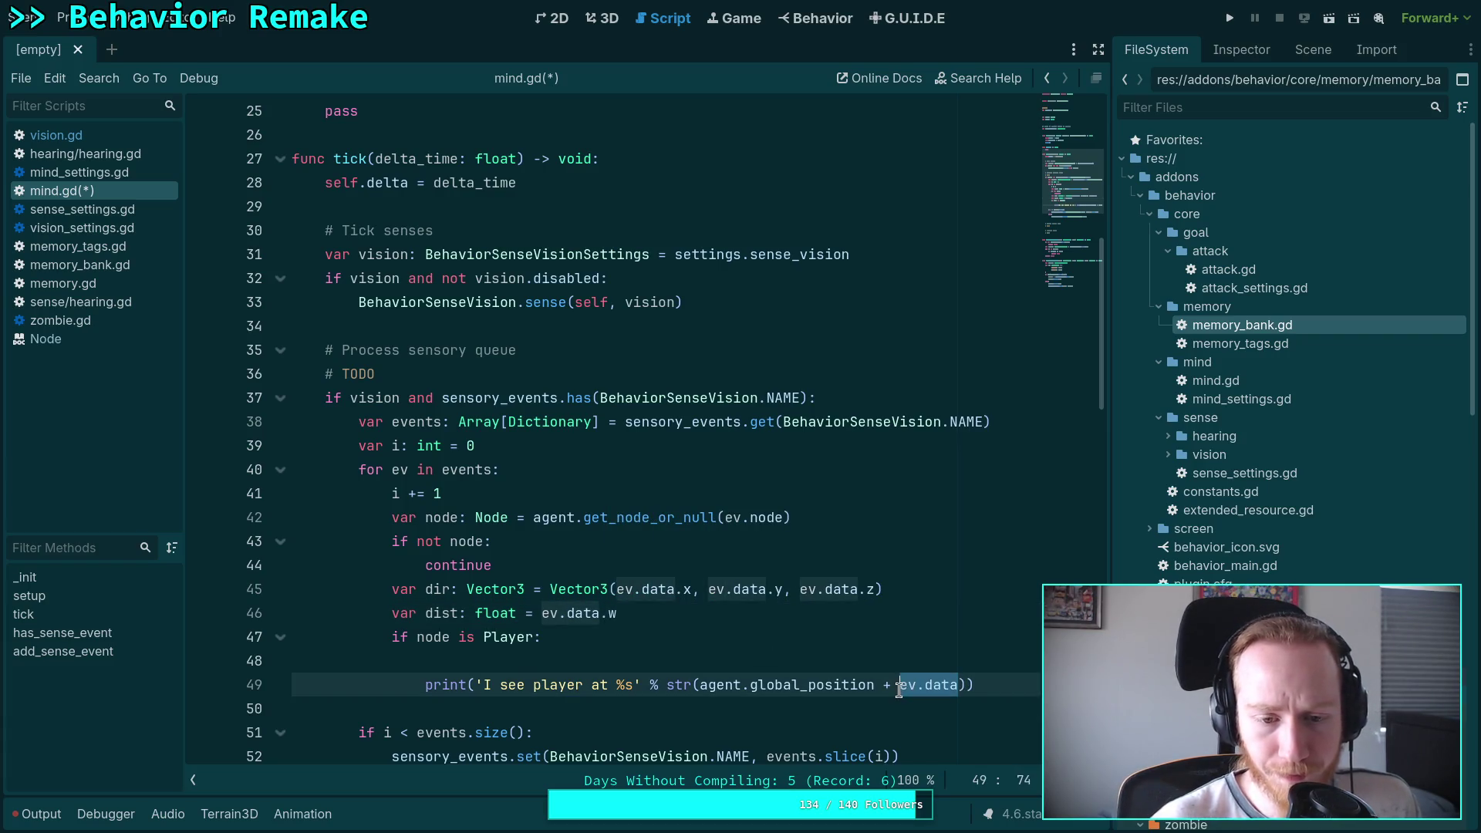
{"action": "type", "text": "dir * dis"}
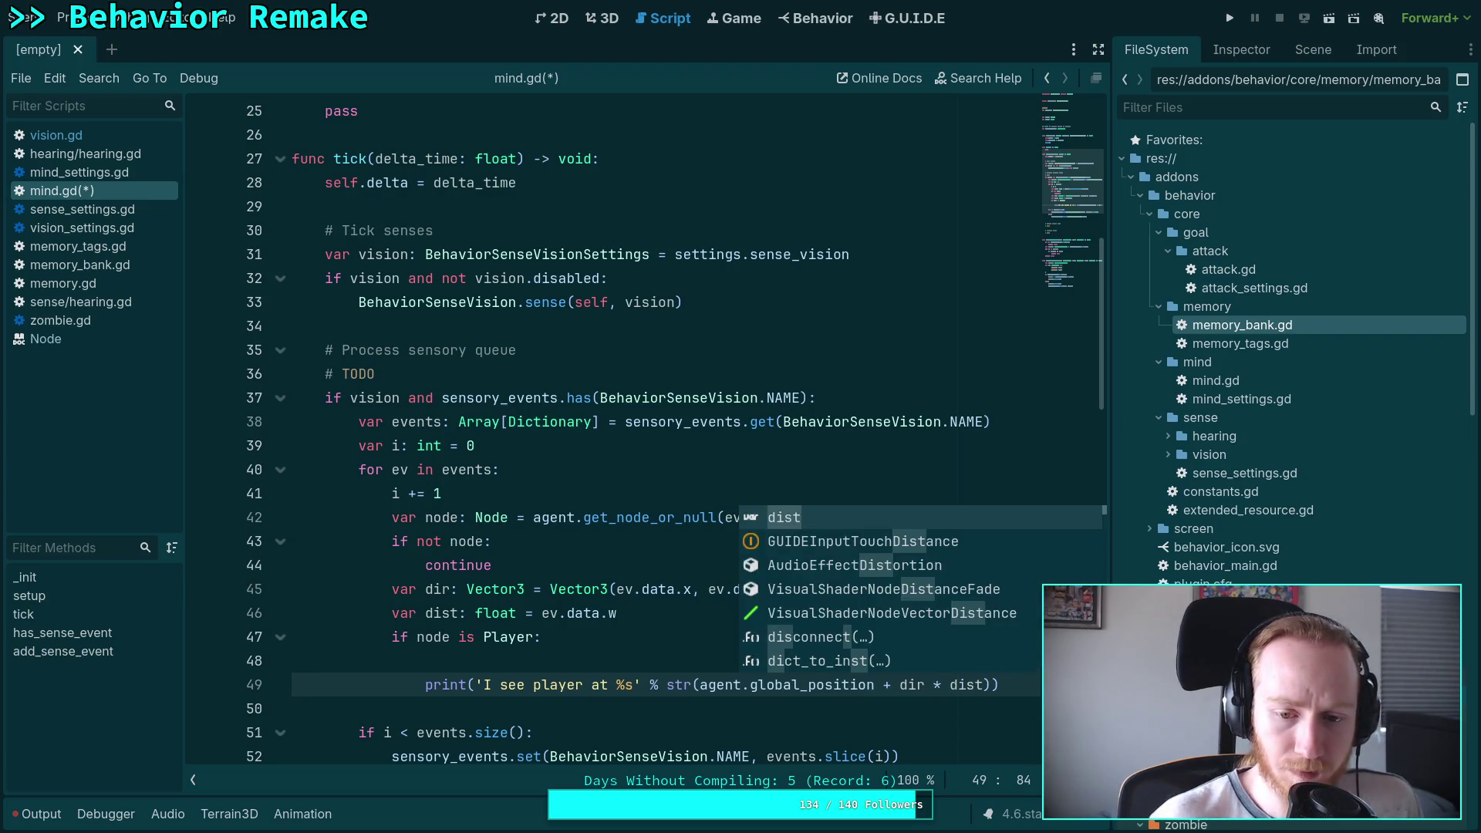
{"action": "left_click", "coordinate": [1016, 684]}
{"action": "scroll", "coordinate": [929, 633], "scroll_direction": "down", "scroll_amount": 2}
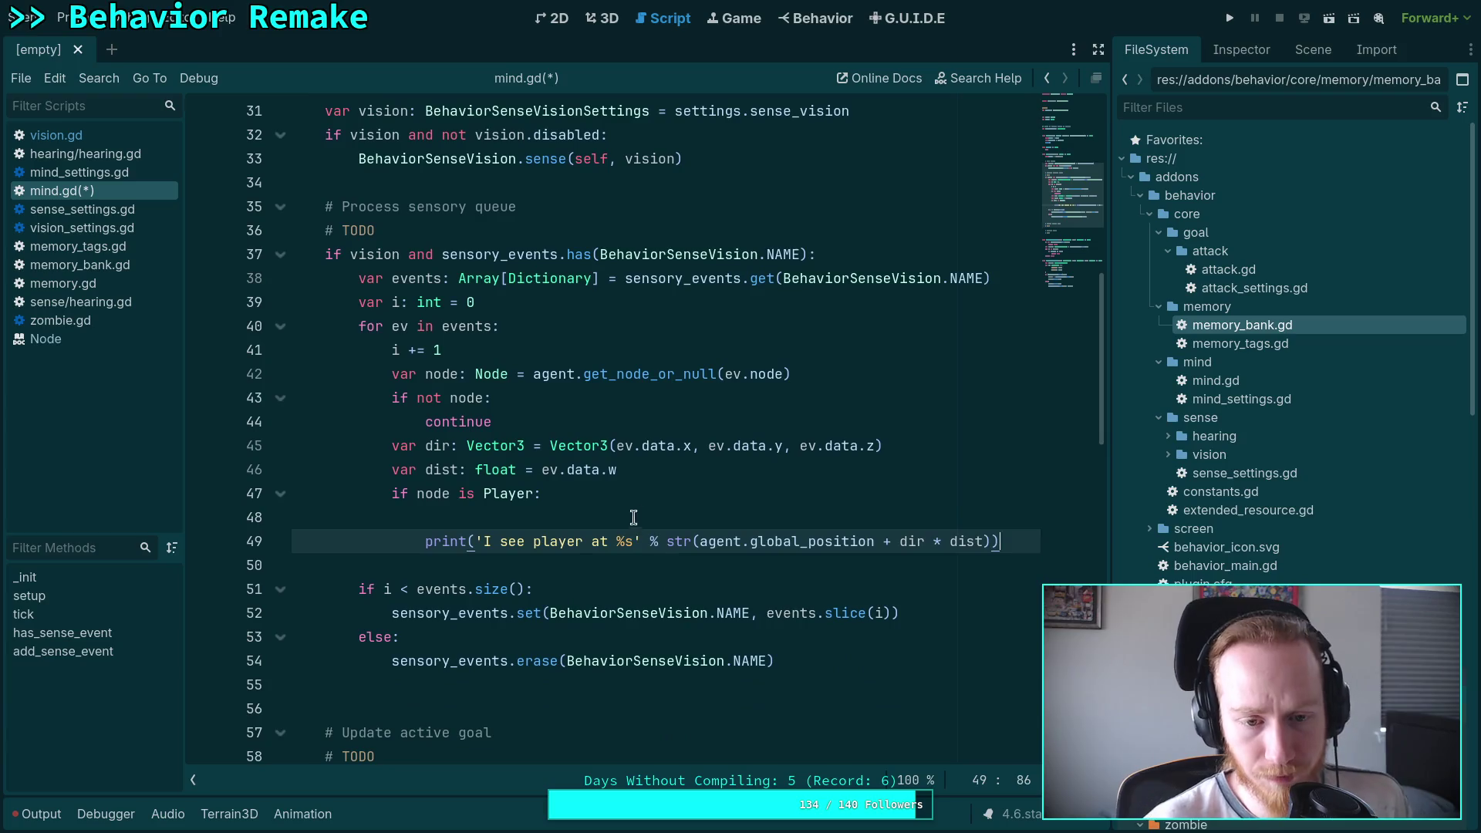
{"action": "left_click", "coordinate": [631, 512]}
{"action": "key", "text": "Delete"}
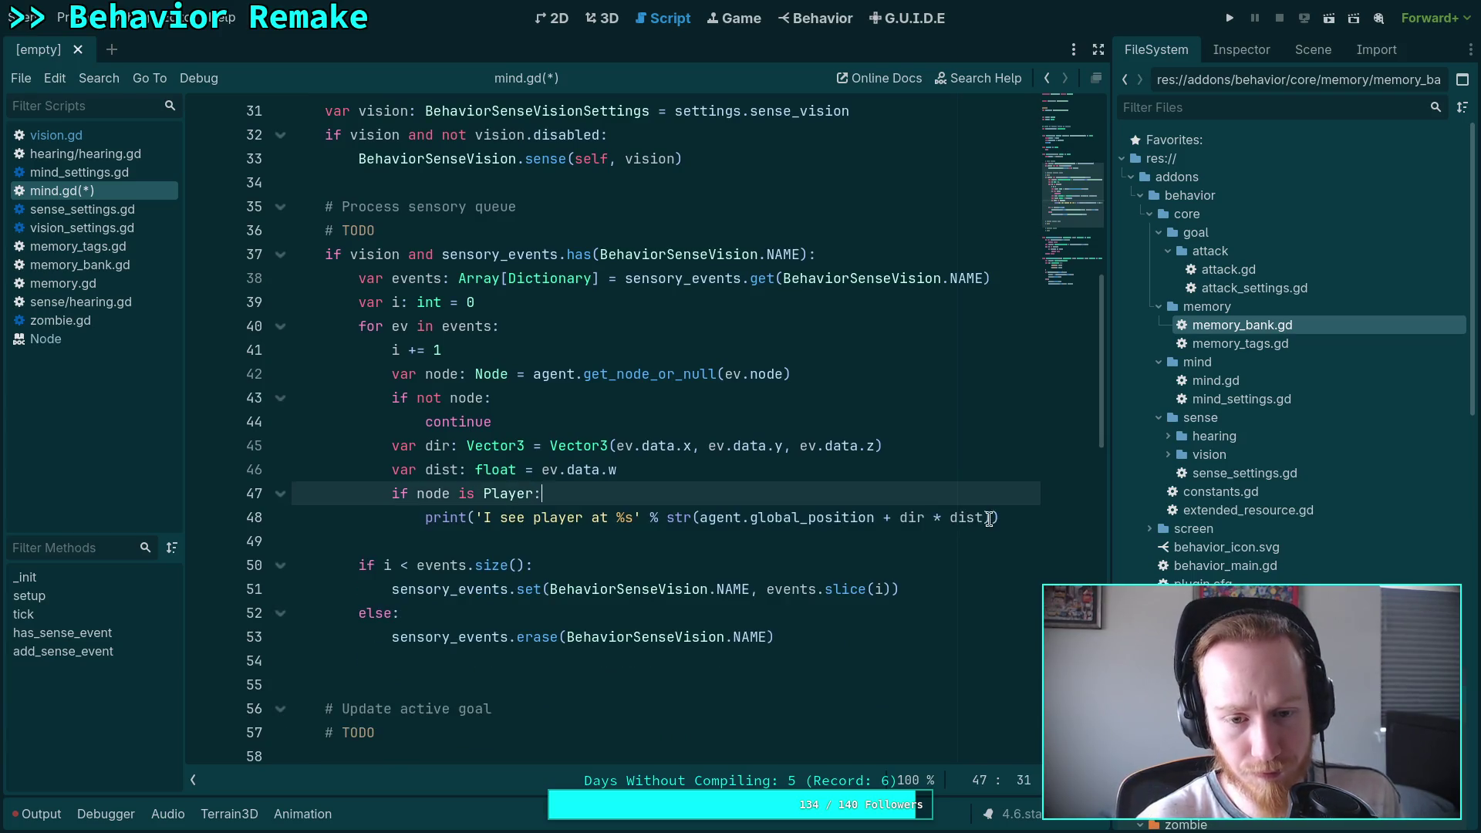
{"action": "left_click", "coordinate": [1013, 515]}
{"action": "key", "text": "ctrl+s"}
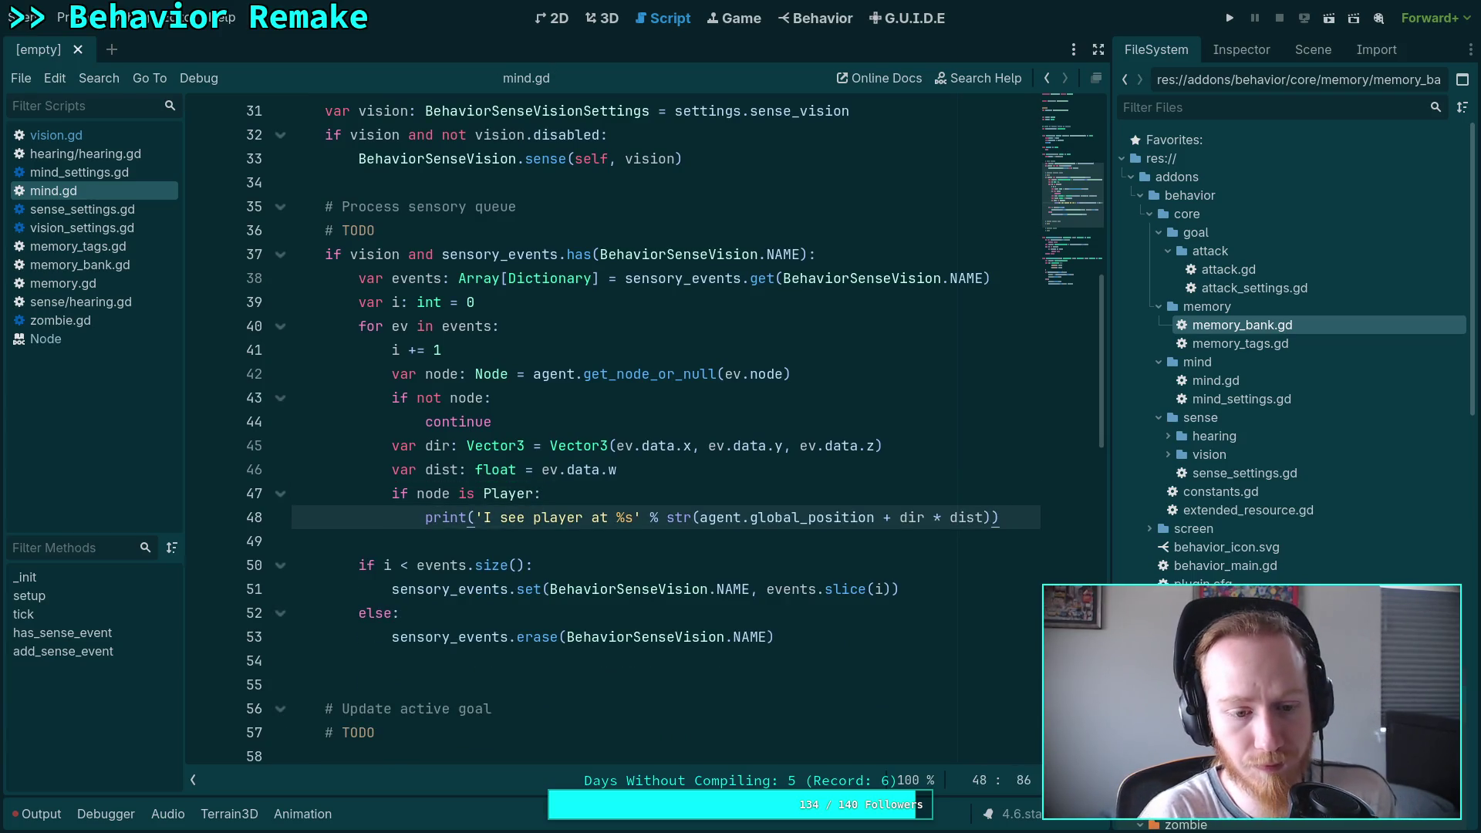
Step: Return to vision.gd and run the project to test the player position output
{"action": "left_click", "coordinate": [90, 138]}
{"action": "scroll", "coordinate": [601, 449], "scroll_direction": "up", "scroll_amount": 1}
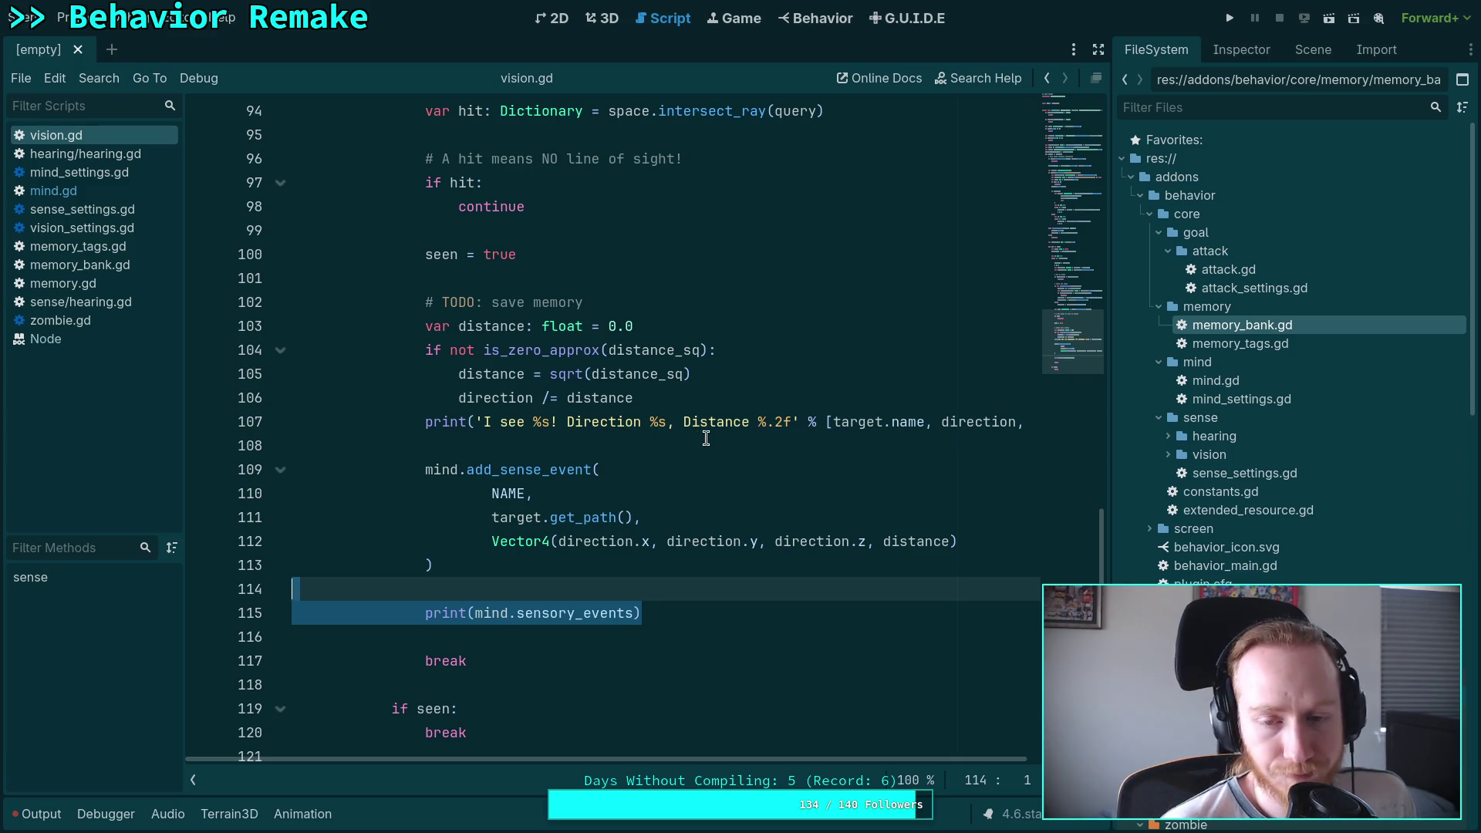
{"action": "left_click", "coordinate": [662, 446]}
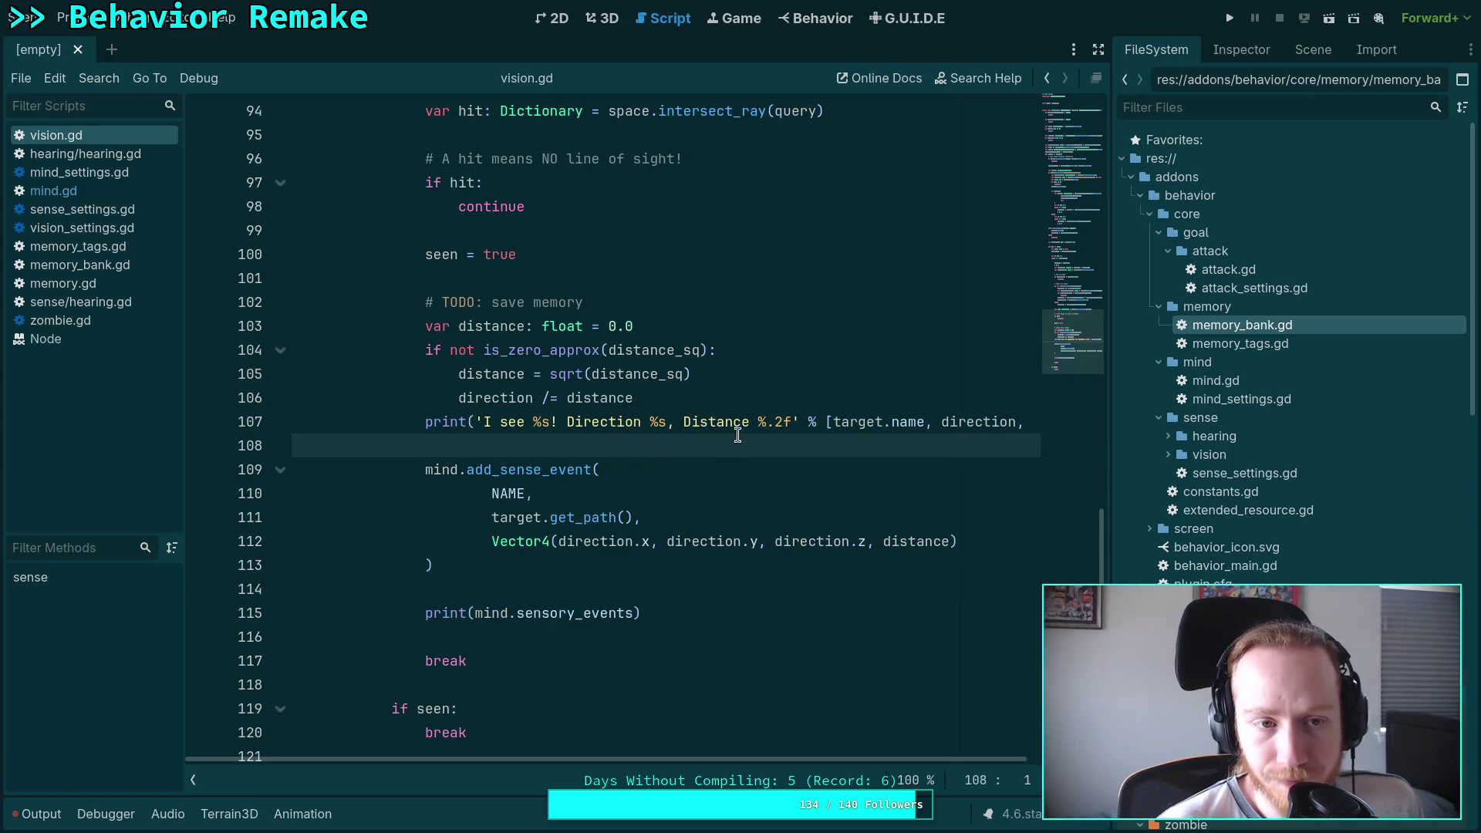
{"action": "left_click", "coordinate": [1231, 18]}
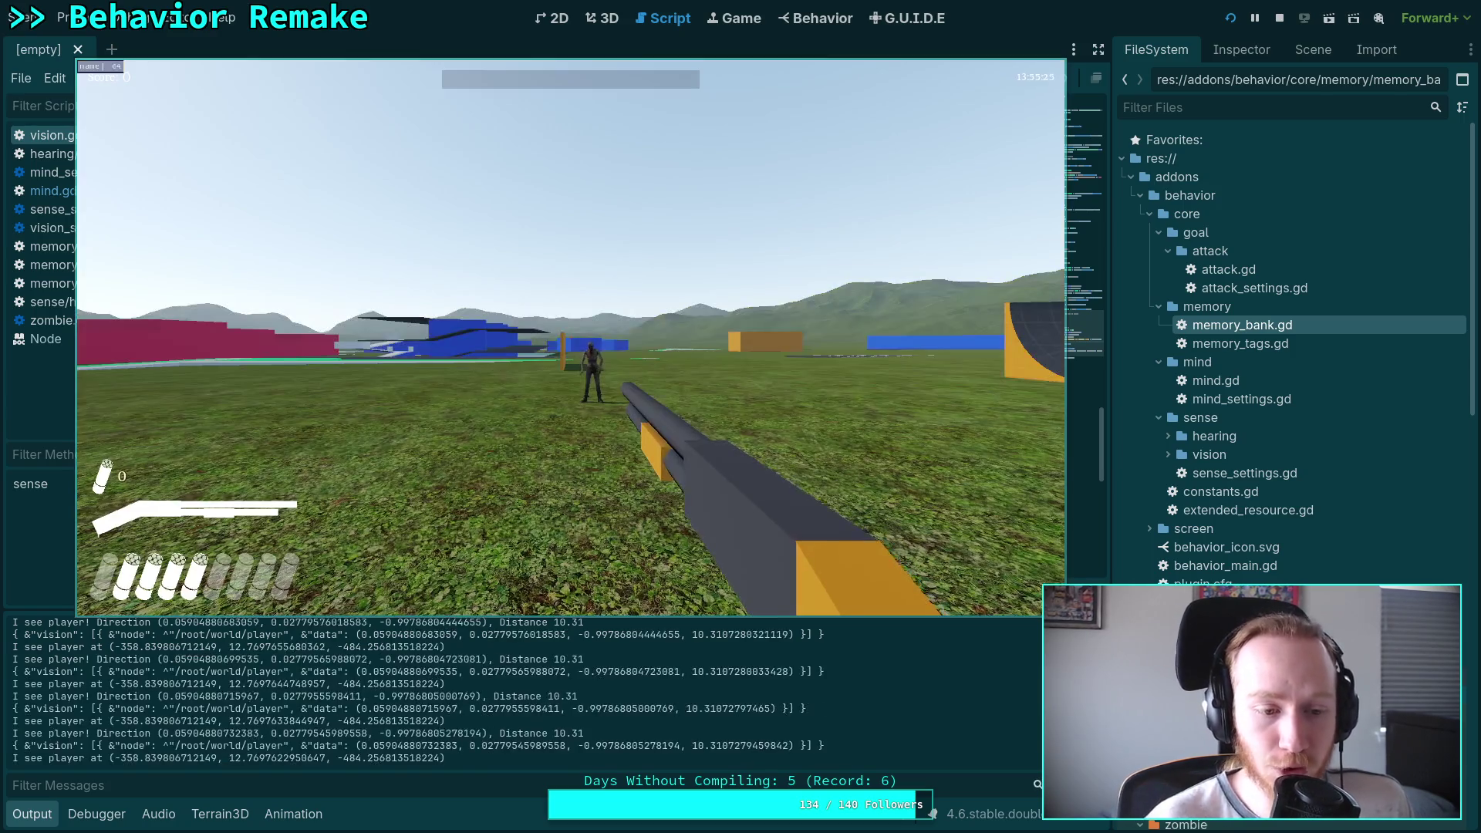
Step: Walk toward, away from, and beside the zombie while watching the logged player positions
{"action": "key", "text": "Escape"}
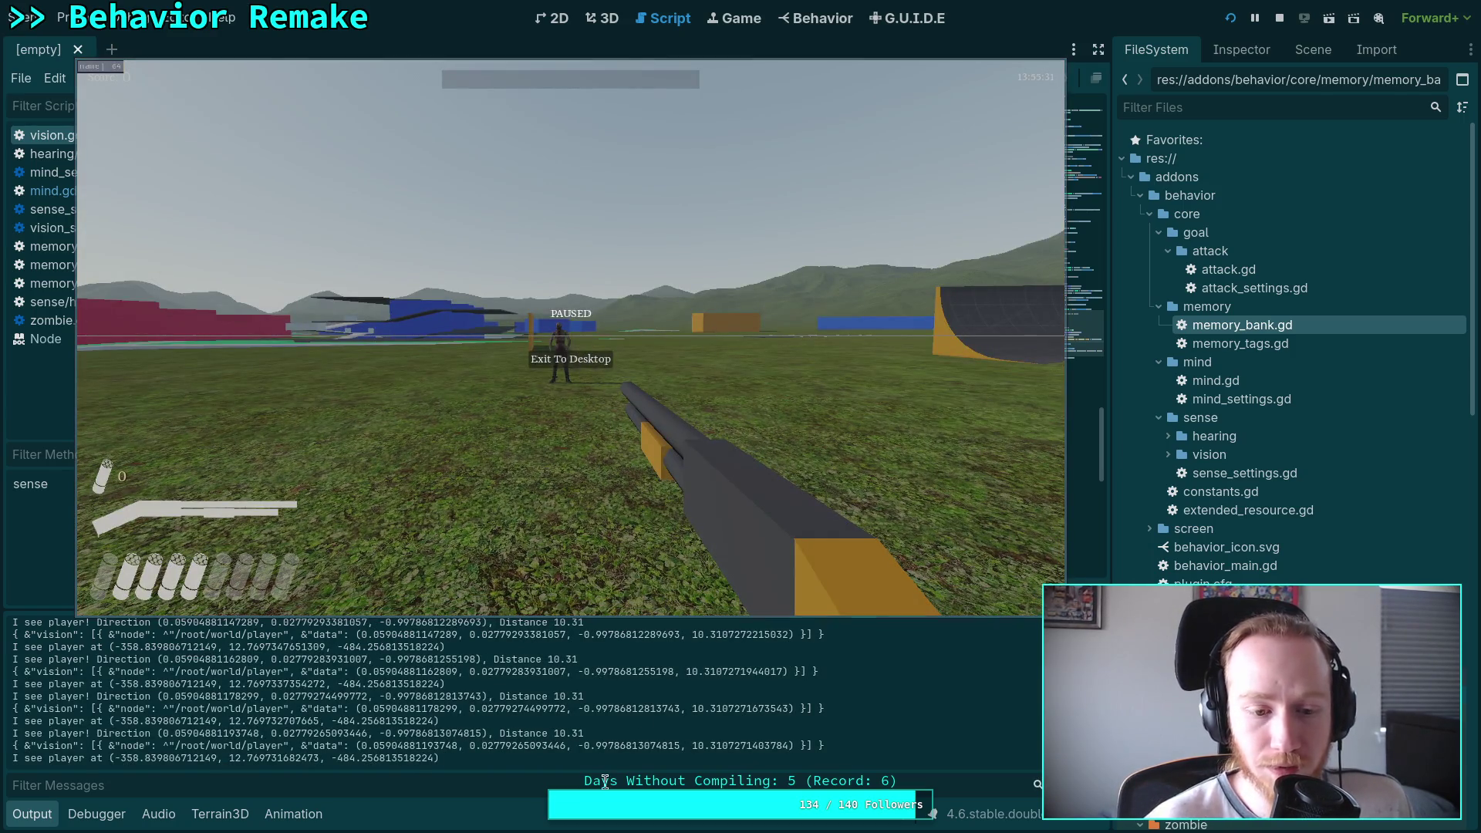
{"action": "key", "text": "Escape"}
{"action": "key", "text": "w"}
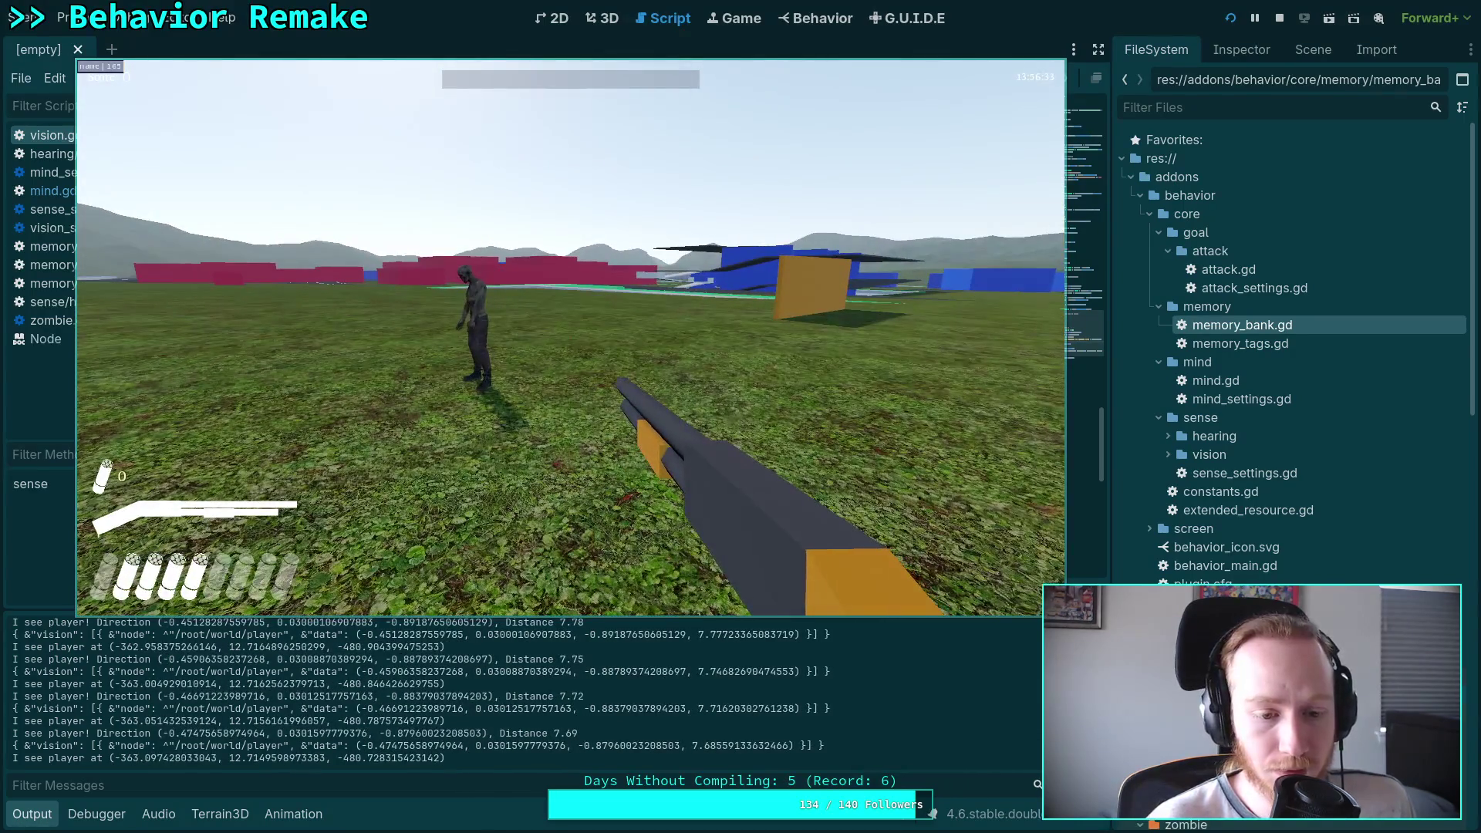
{"action": "key", "text": "w"}
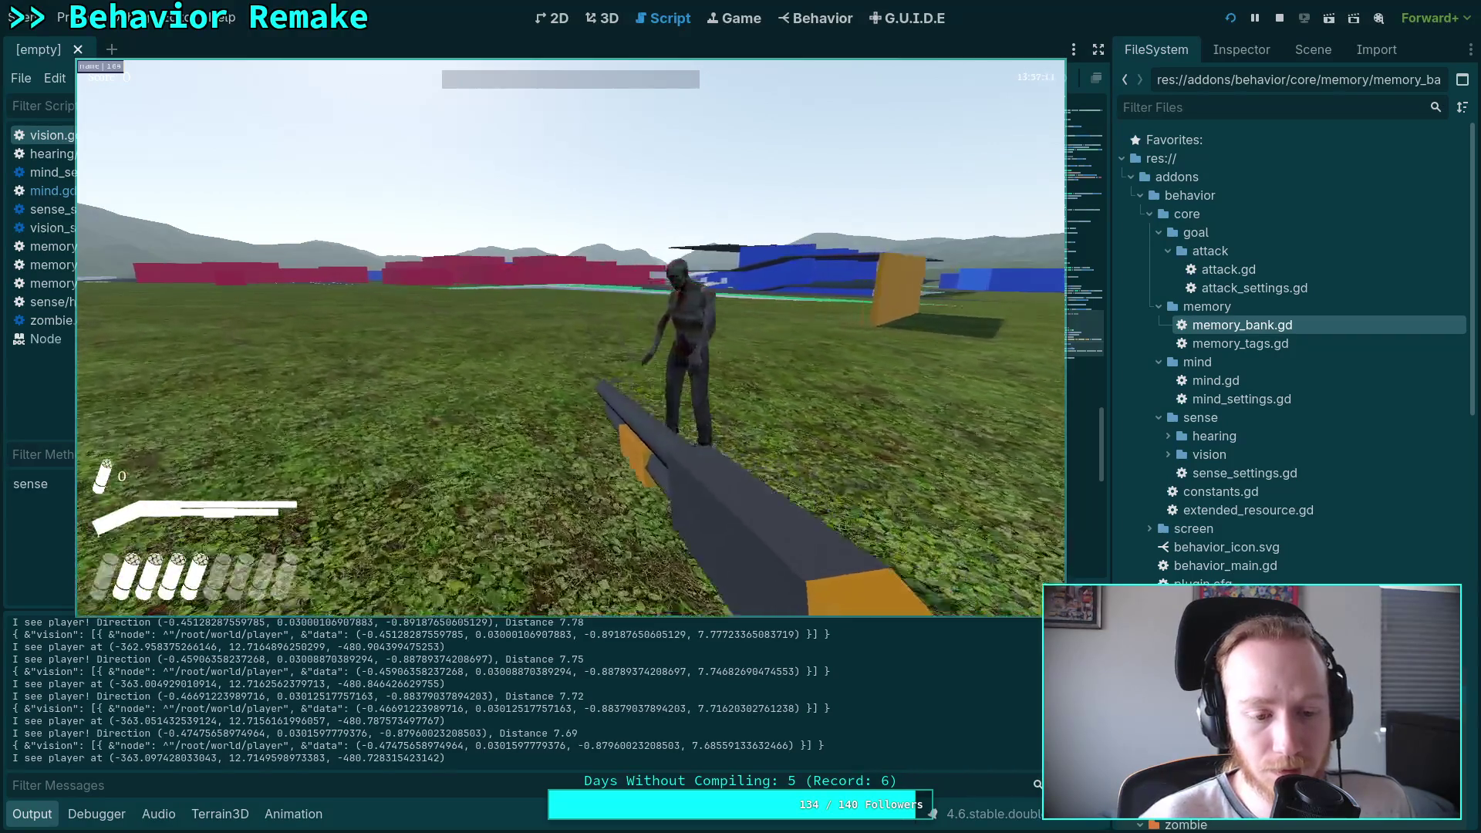
{"action": "key", "text": "s"}
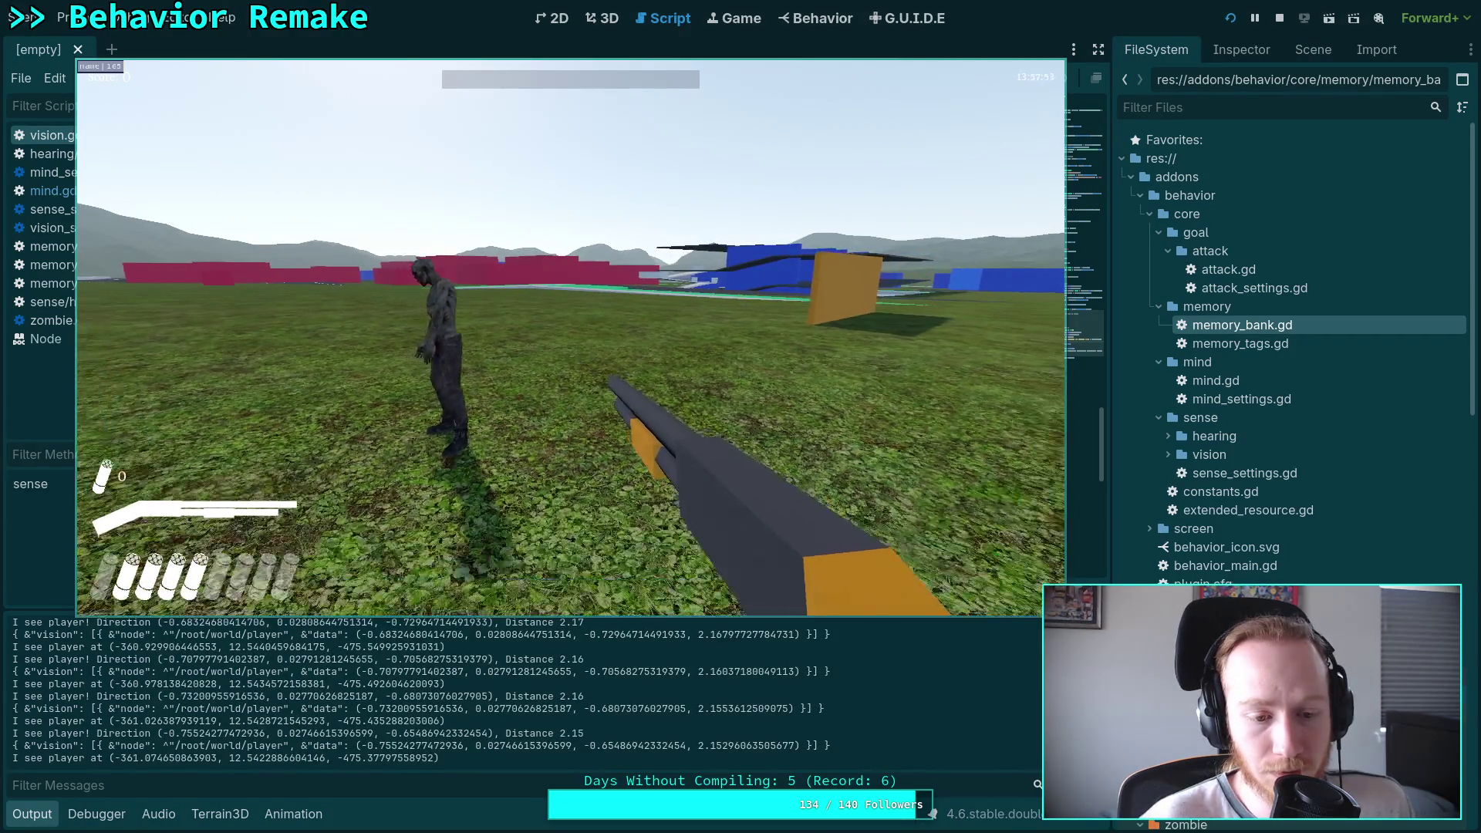
{"action": "key", "text": "s"}
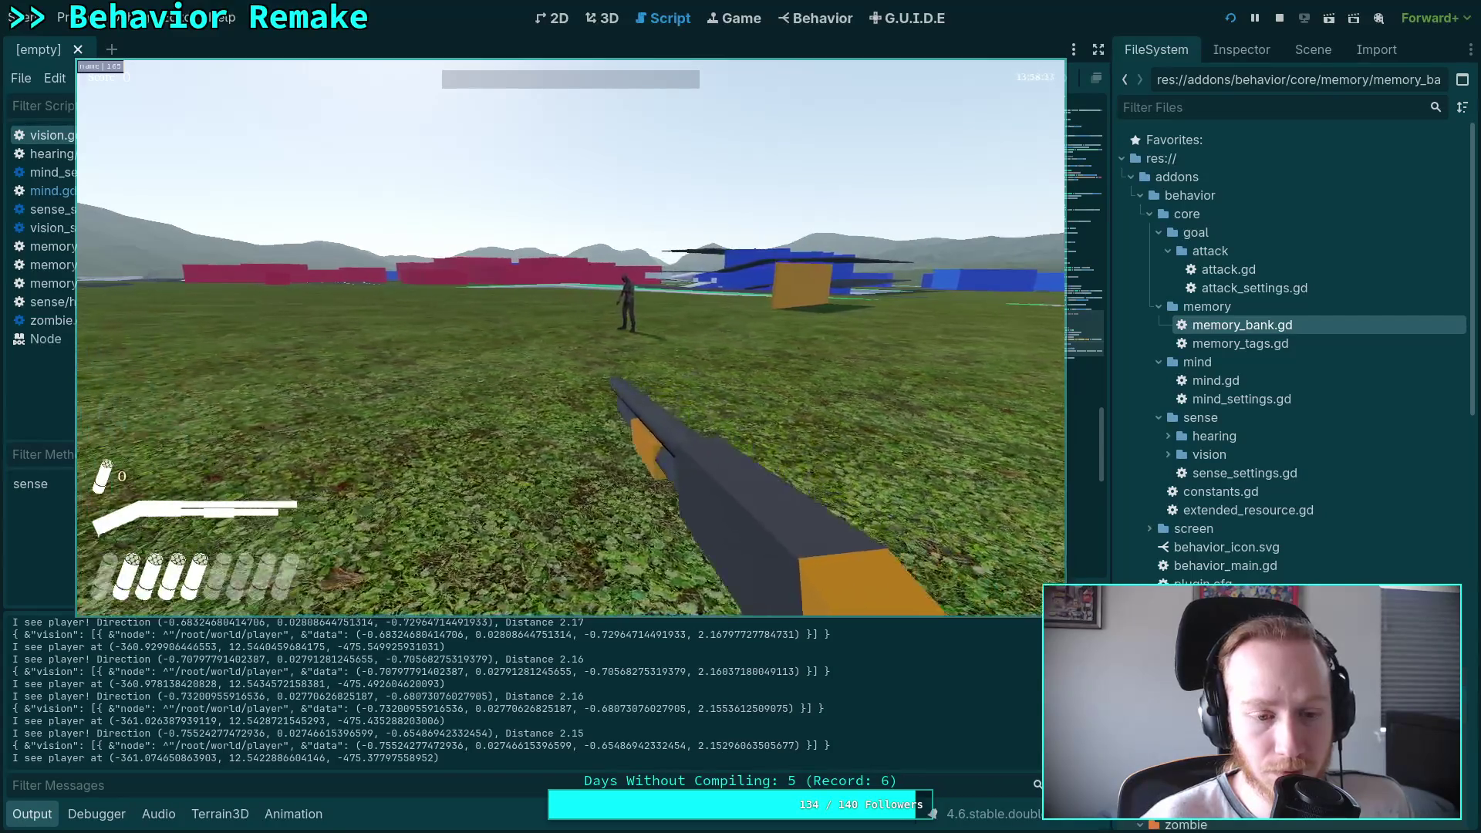
{"action": "key", "text": "d"}
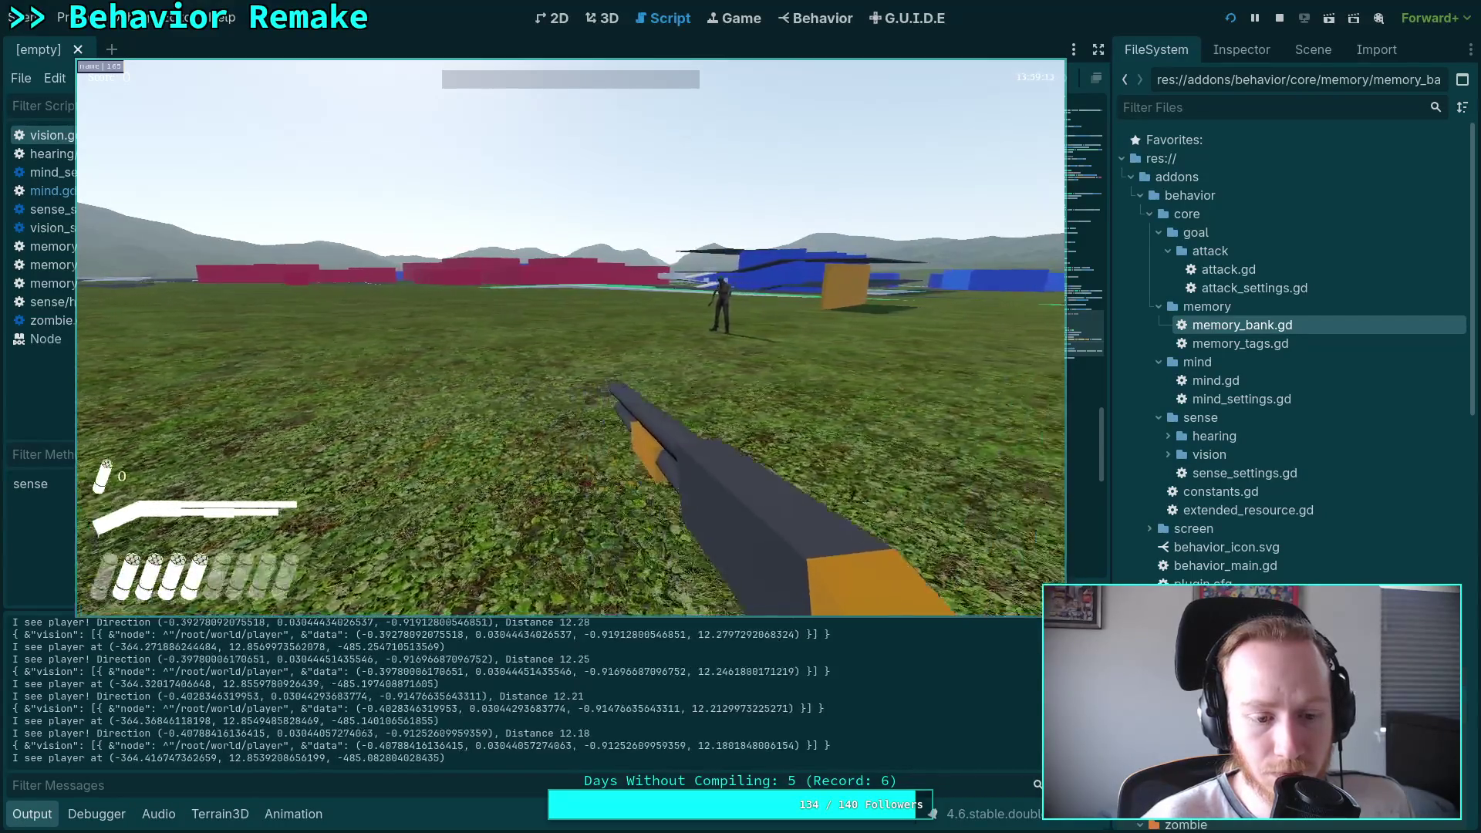
{"action": "key", "text": "w"}
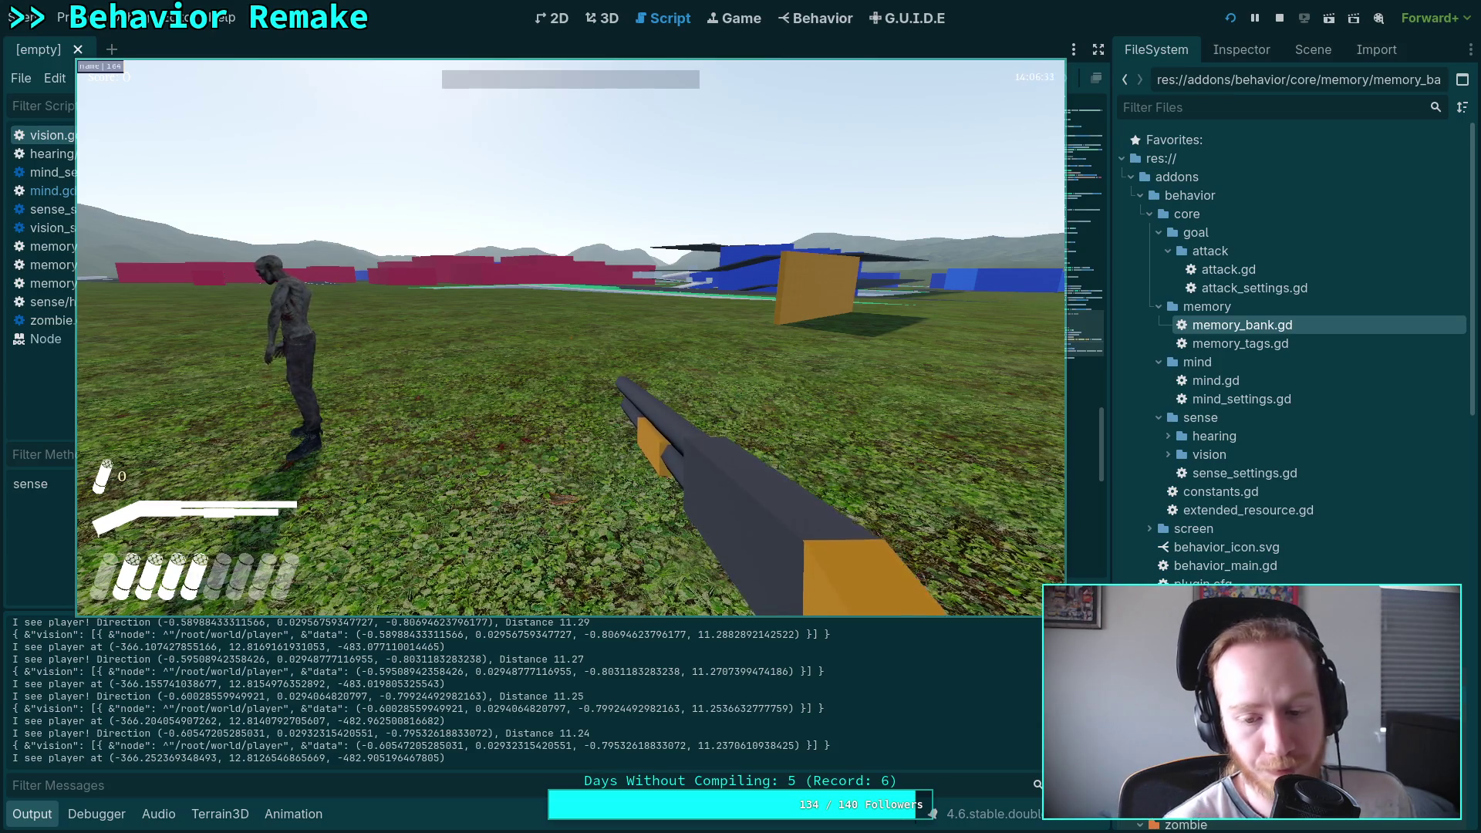
Step: Quit the game to the editor and hide the Output panel
{"action": "key", "text": "Escape"}
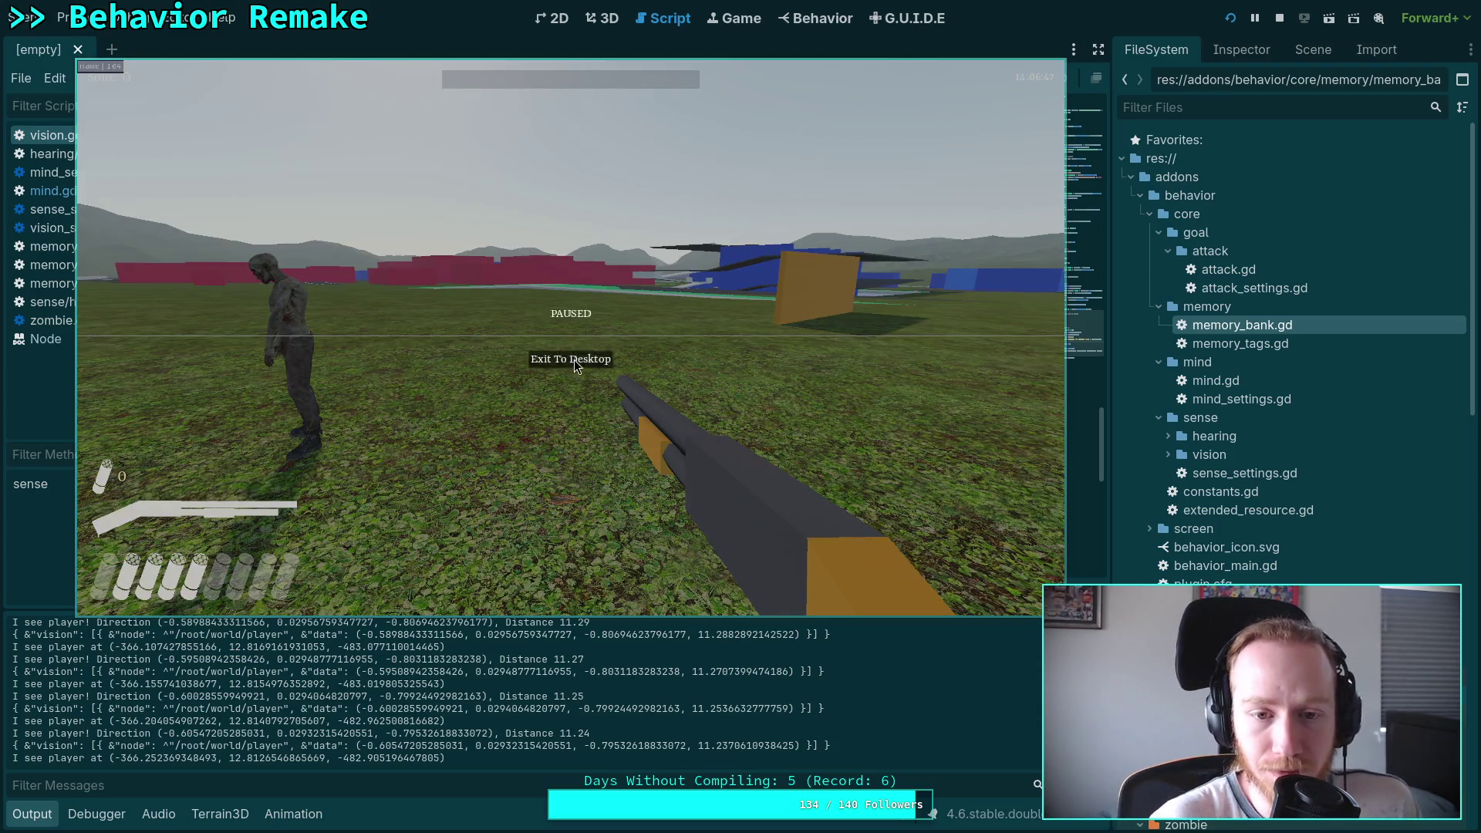
{"action": "left_click", "coordinate": [574, 360]}
{"action": "left_click", "coordinate": [39, 825]}
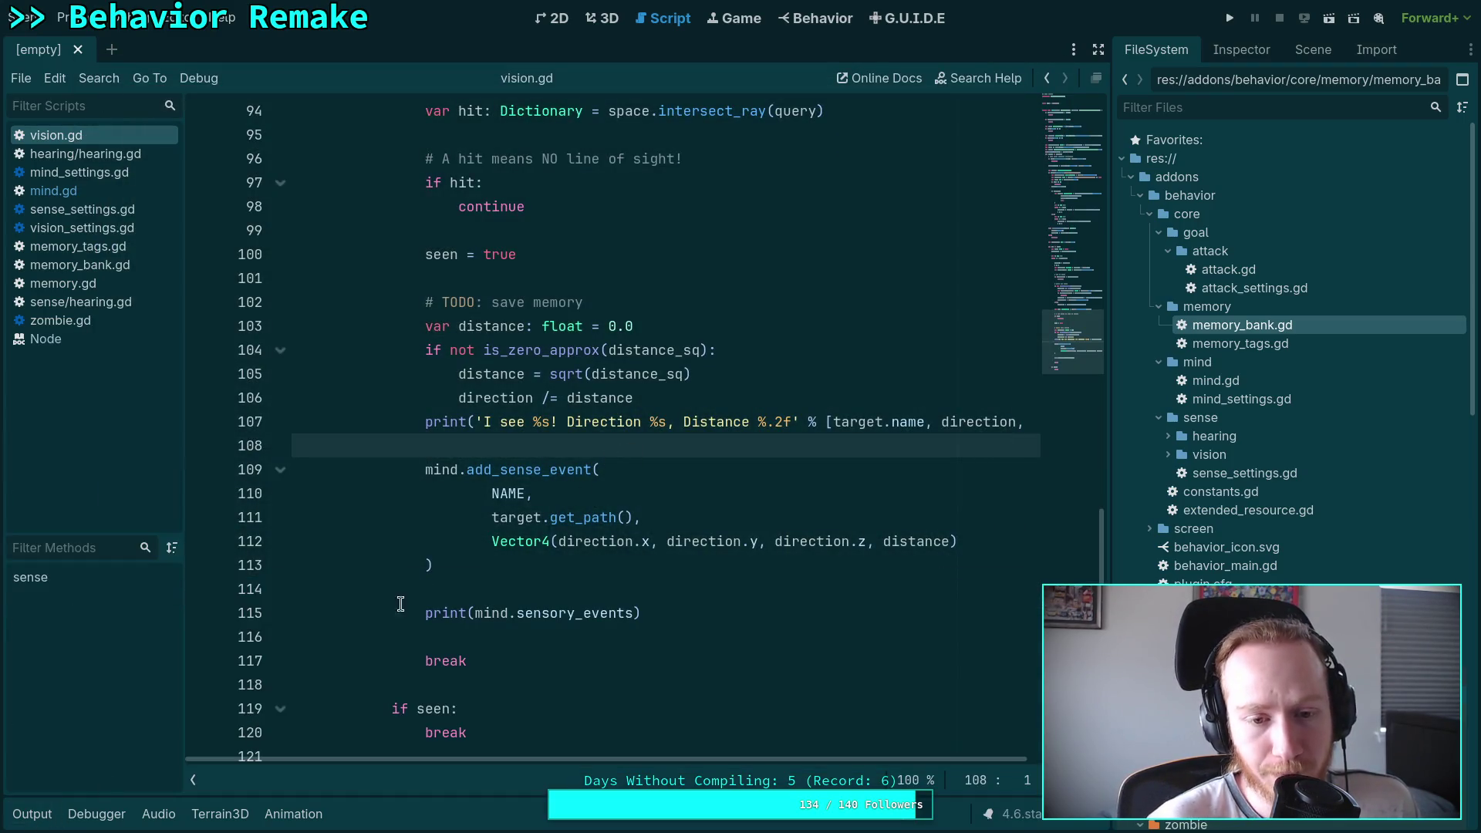
{"action": "left_click", "coordinate": [479, 569]}
{"action": "left_click", "coordinate": [526, 588]}
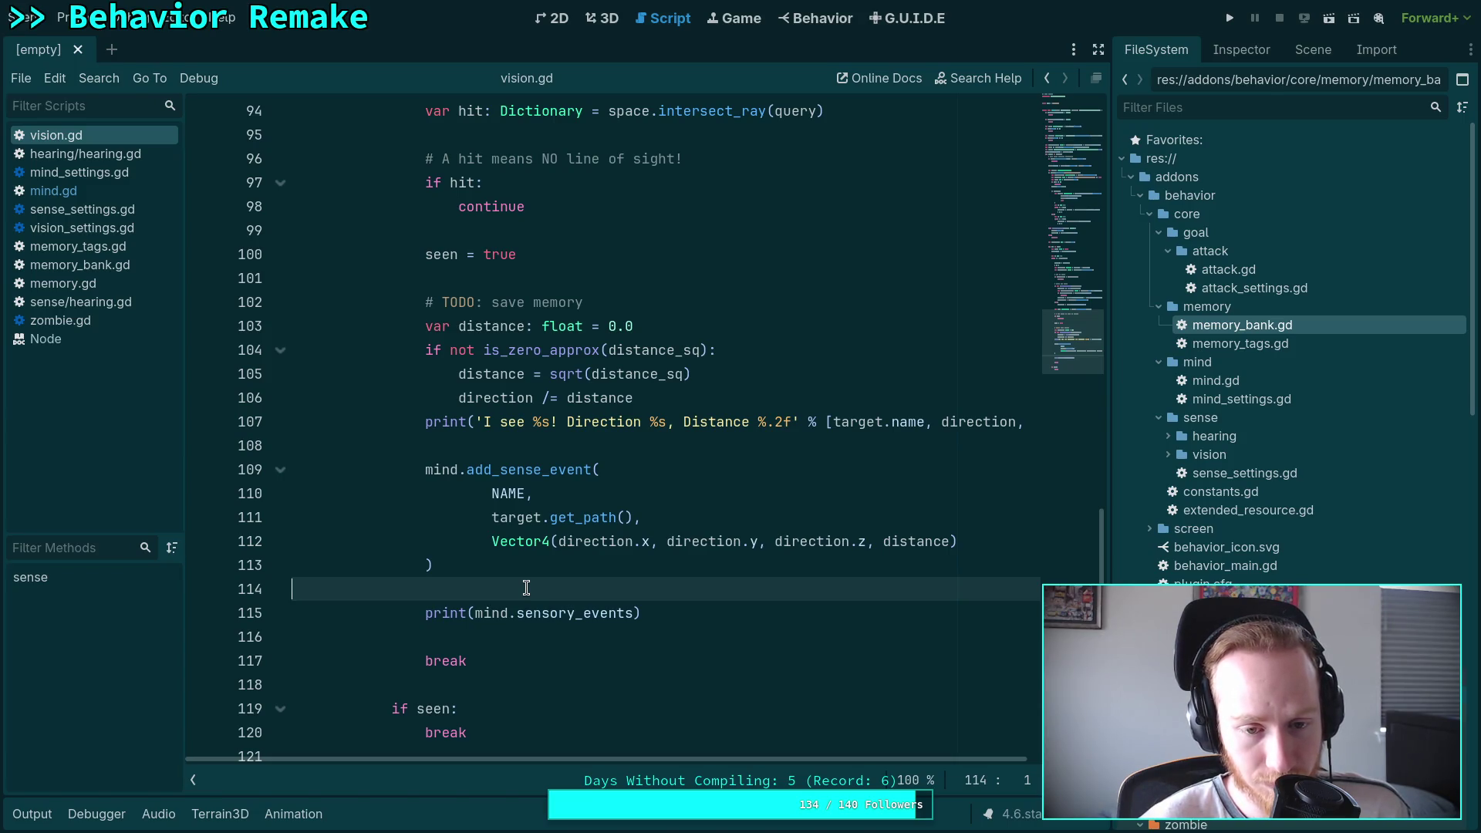
{"action": "scroll", "coordinate": [526, 588], "scroll_direction": "up", "scroll_amount": 10}
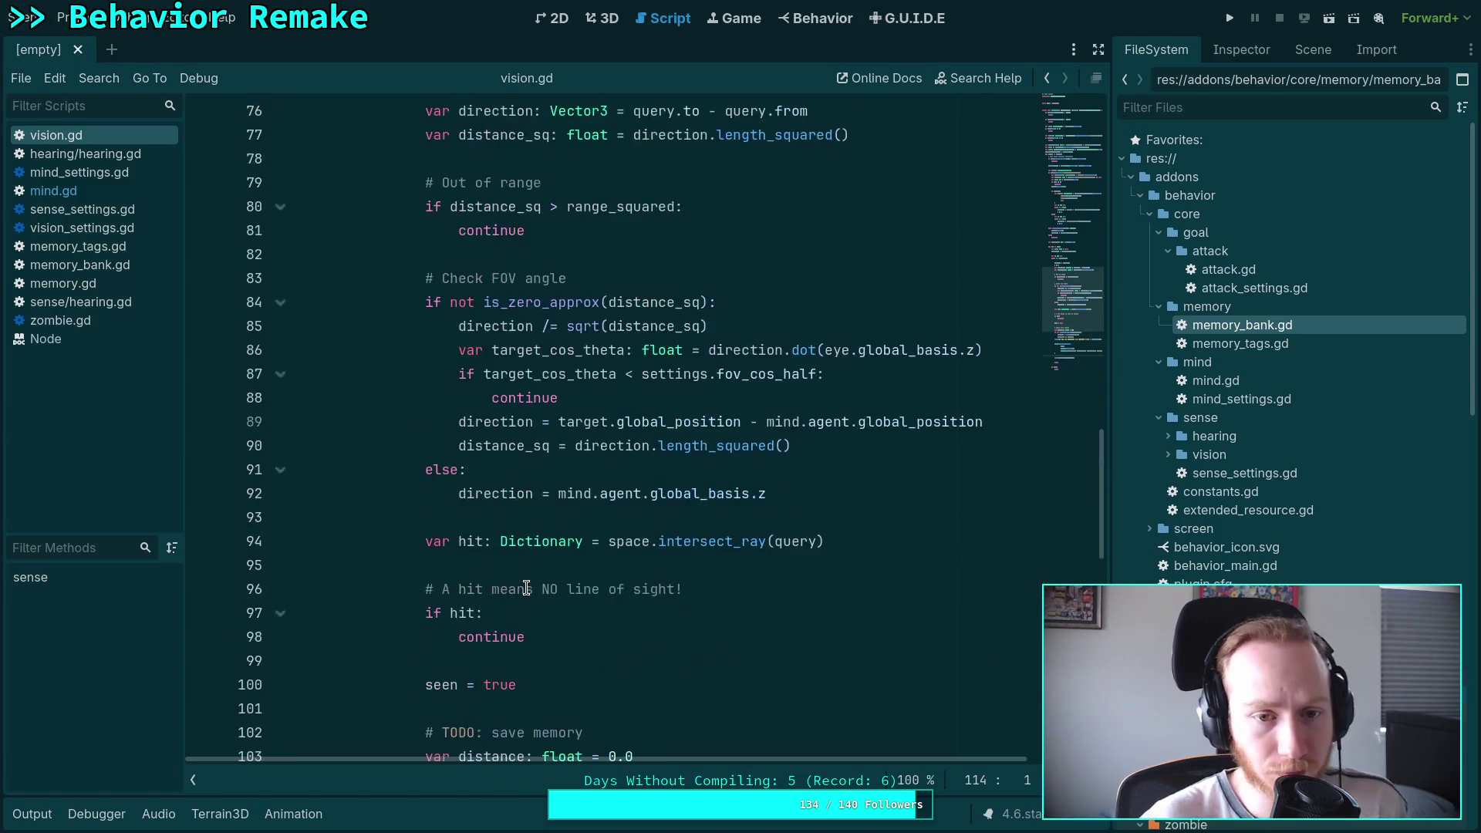
{"action": "scroll", "coordinate": [532, 594], "scroll_direction": "down", "scroll_amount": 5}
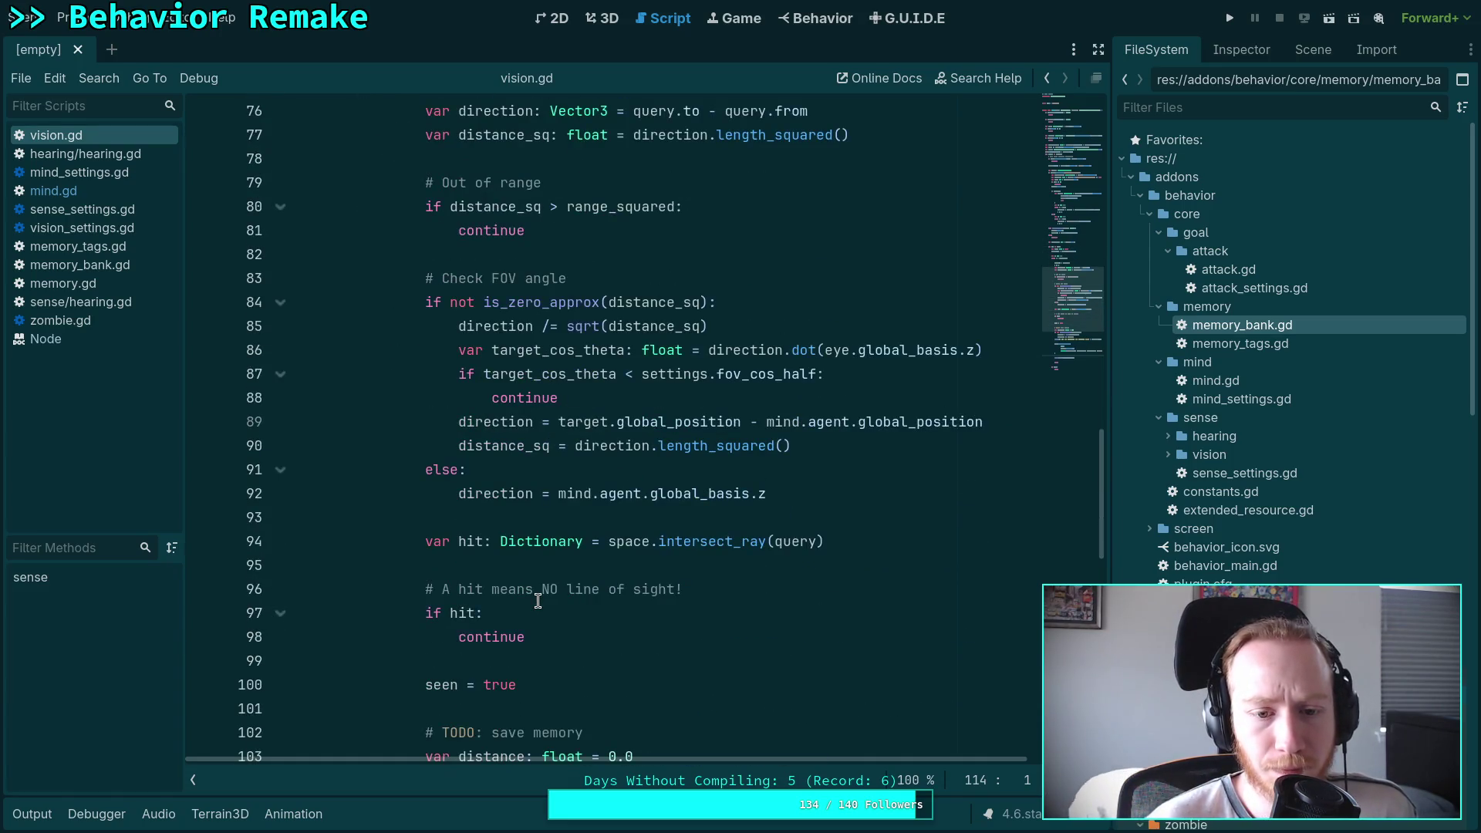
{"action": "scroll", "coordinate": [538, 601], "scroll_direction": "down", "scroll_amount": 2}
{"action": "scroll", "coordinate": [594, 575], "scroll_direction": "up", "scroll_amount": 3}
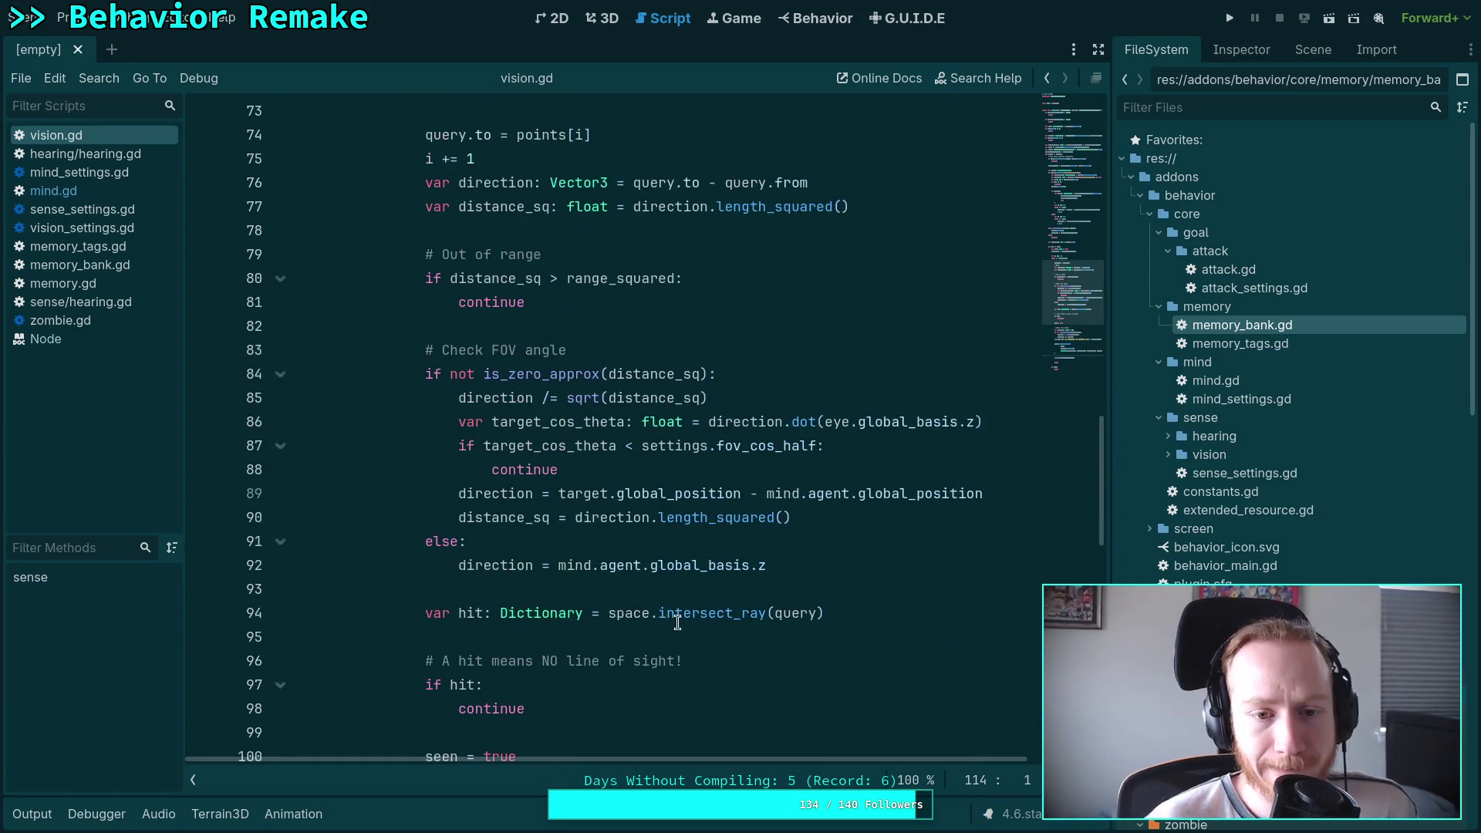
{"action": "scroll", "coordinate": [844, 605], "scroll_direction": "up", "scroll_amount": 10}
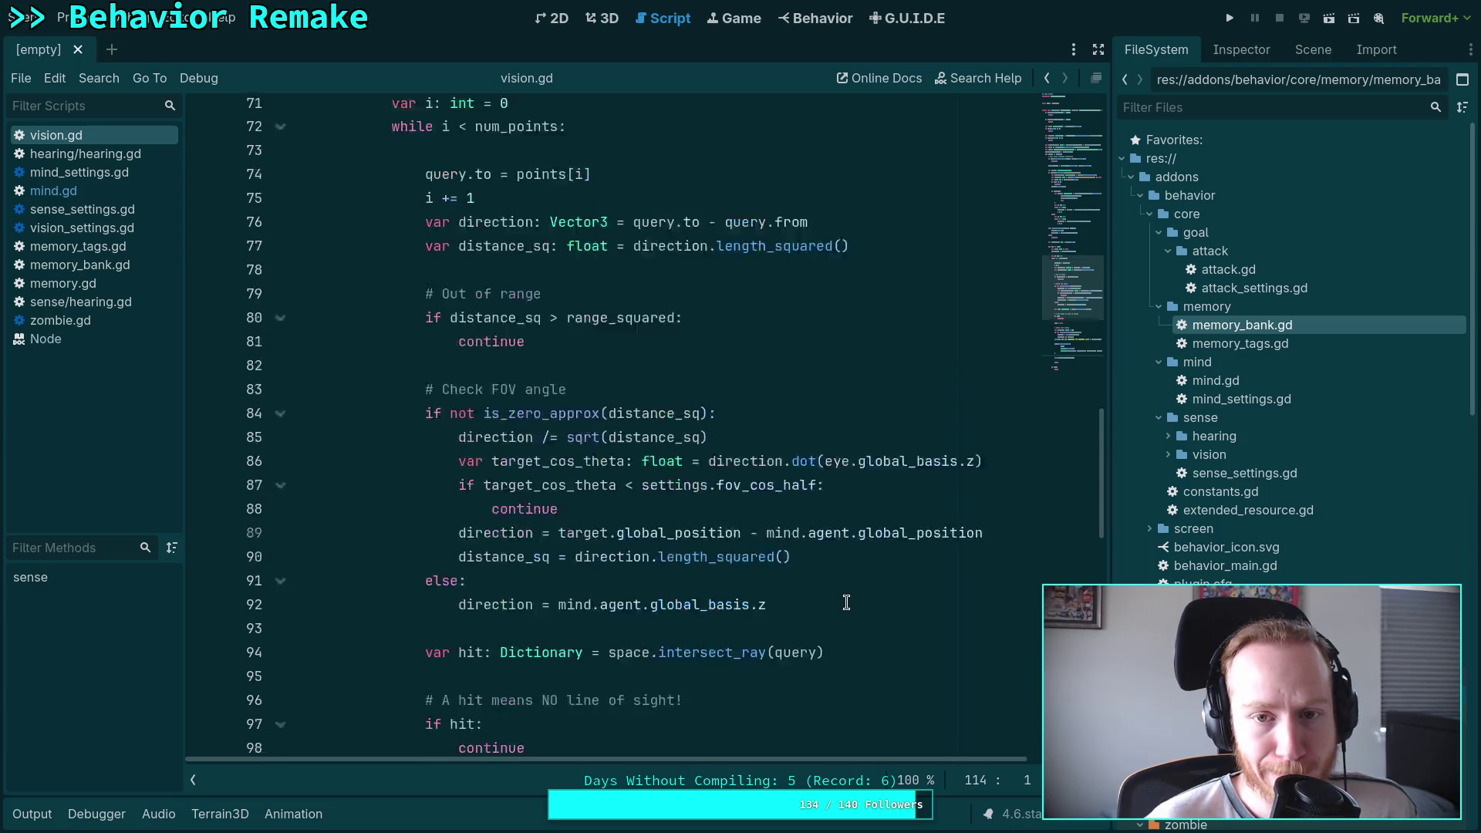
{"action": "scroll", "coordinate": [846, 603], "scroll_direction": "up", "scroll_amount": 7}
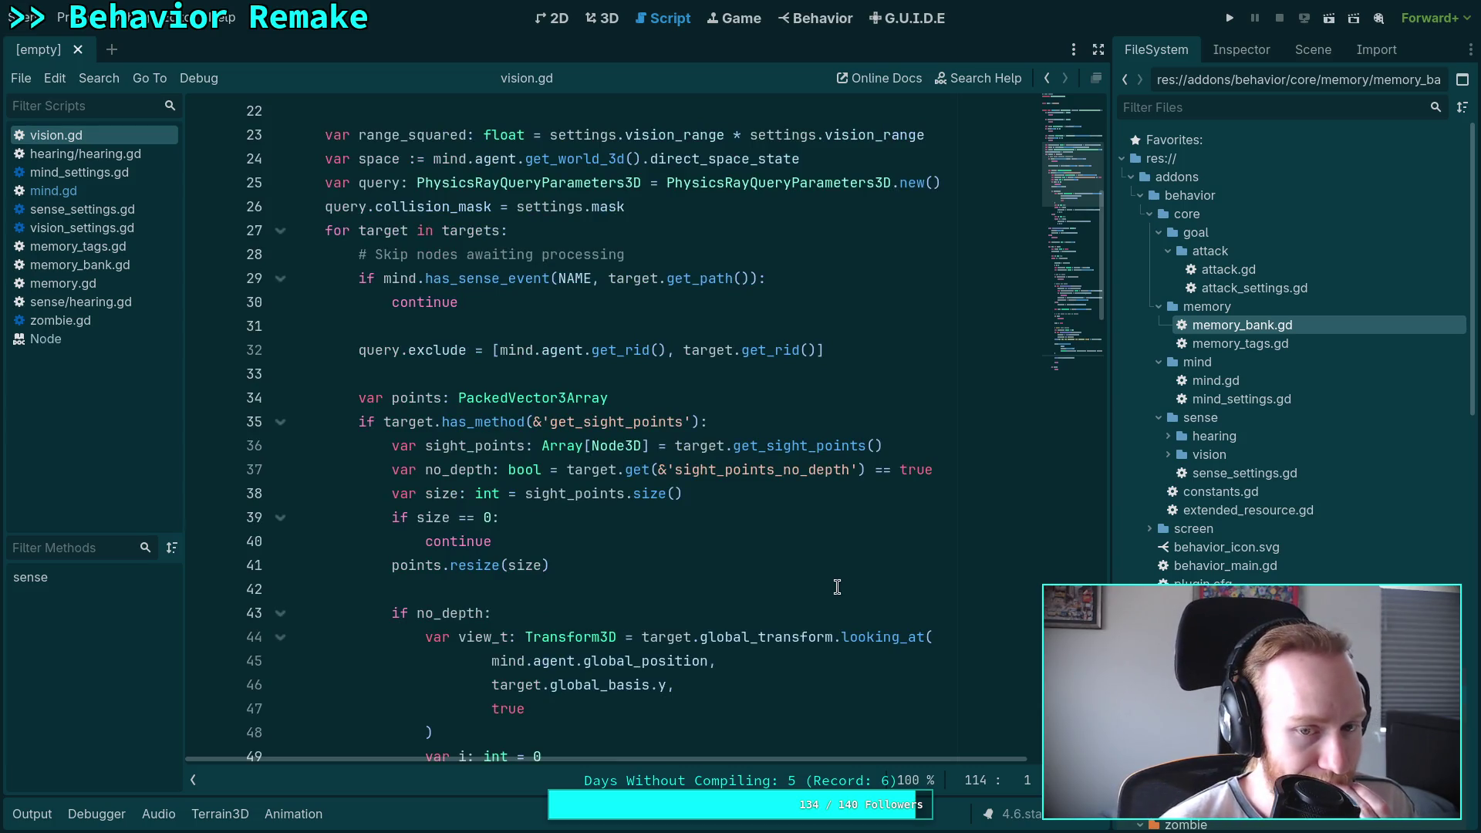
{"action": "scroll", "coordinate": [837, 586], "scroll_direction": "down", "scroll_amount": 12}
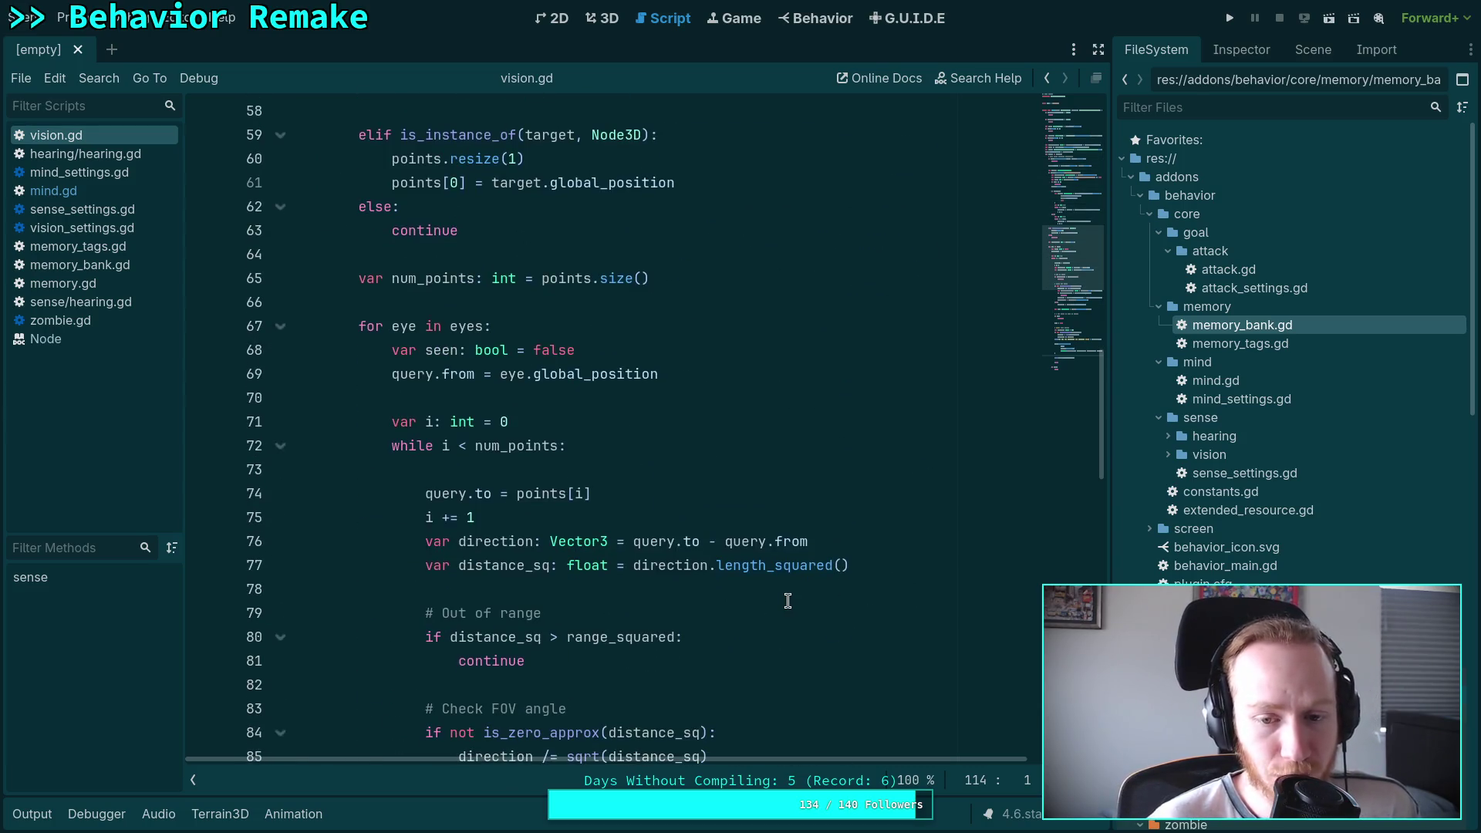
{"action": "scroll", "coordinate": [787, 601], "scroll_direction": "down", "scroll_amount": 4}
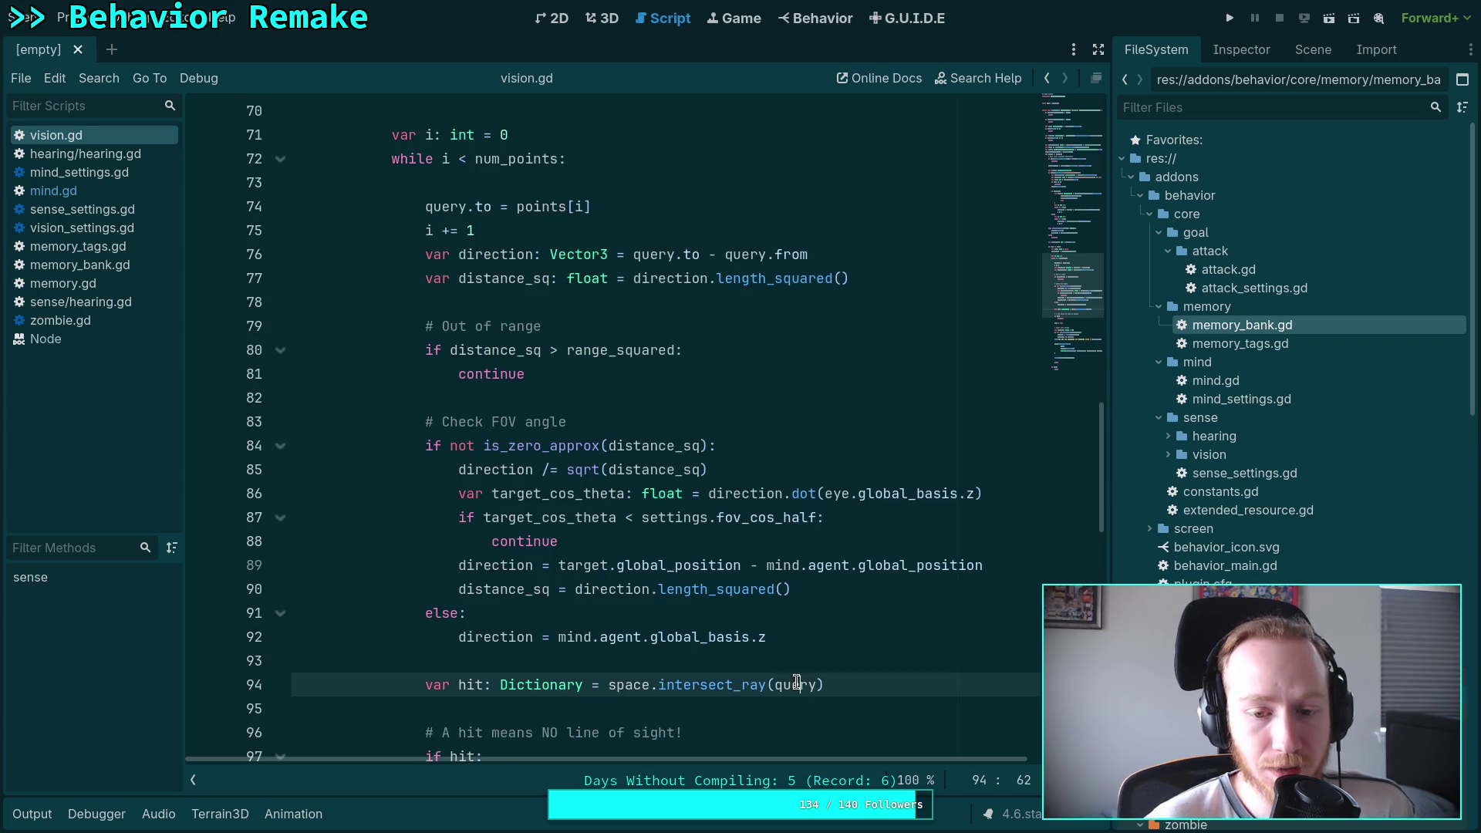
{"action": "double_click", "coordinate": [795, 684]}
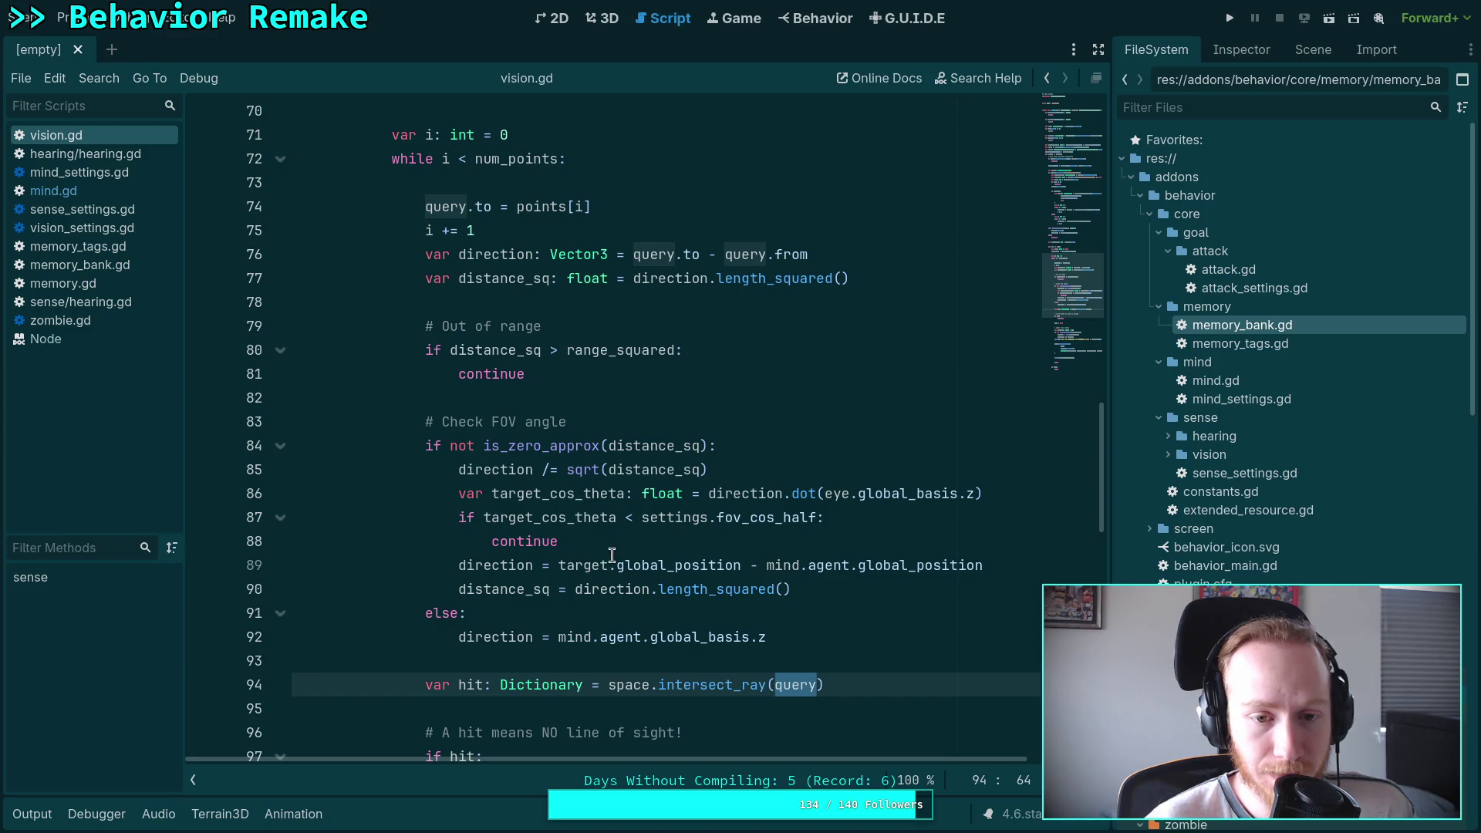
{"action": "scroll", "coordinate": [612, 555], "scroll_direction": "up", "scroll_amount": 2}
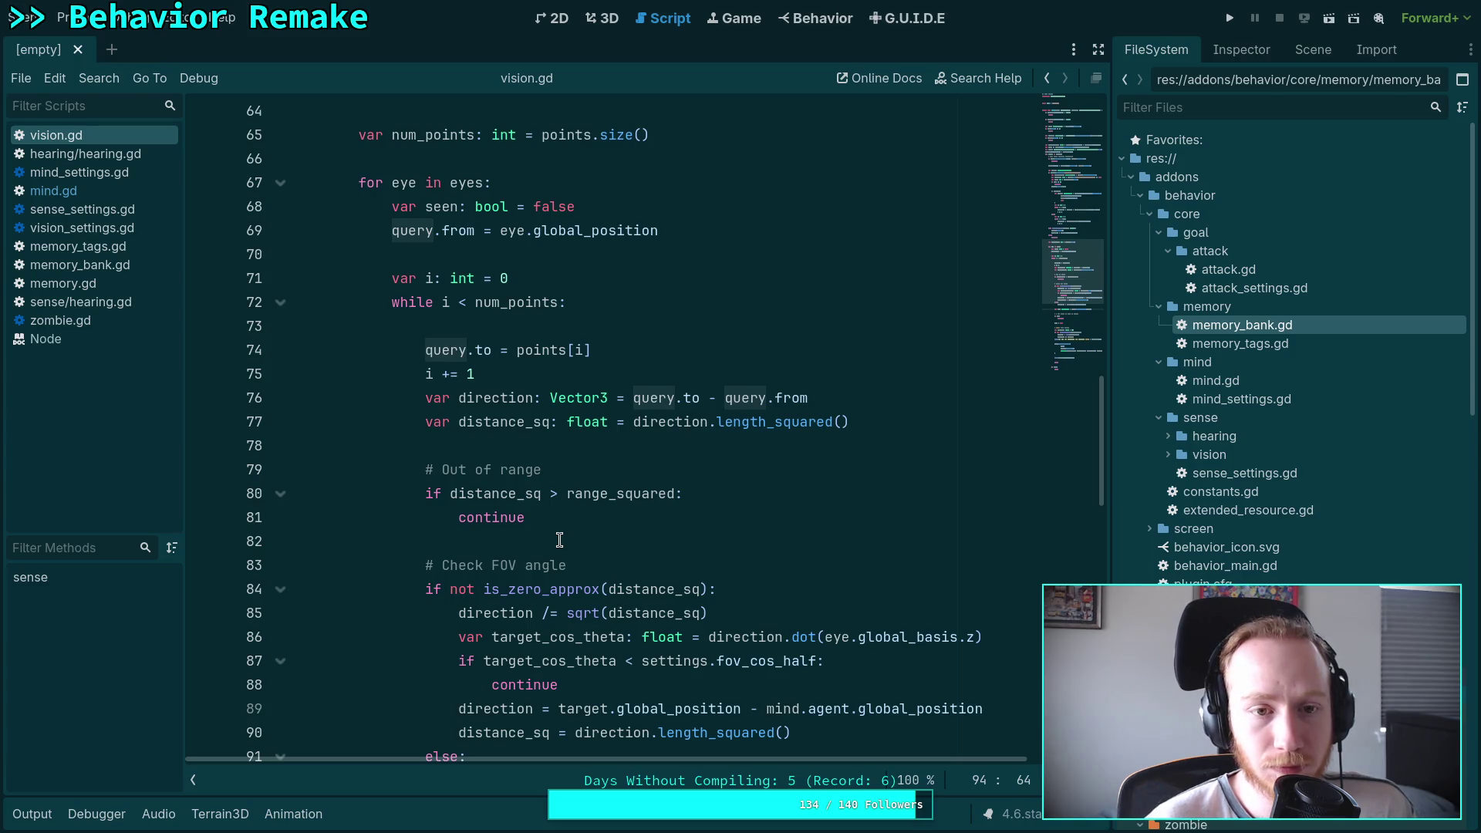
{"action": "scroll", "coordinate": [561, 540], "scroll_direction": "up", "scroll_amount": 3}
{"action": "scroll", "coordinate": [552, 539], "scroll_direction": "up", "scroll_amount": 1}
{"action": "scroll", "coordinate": [550, 548], "scroll_direction": "down", "scroll_amount": 5}
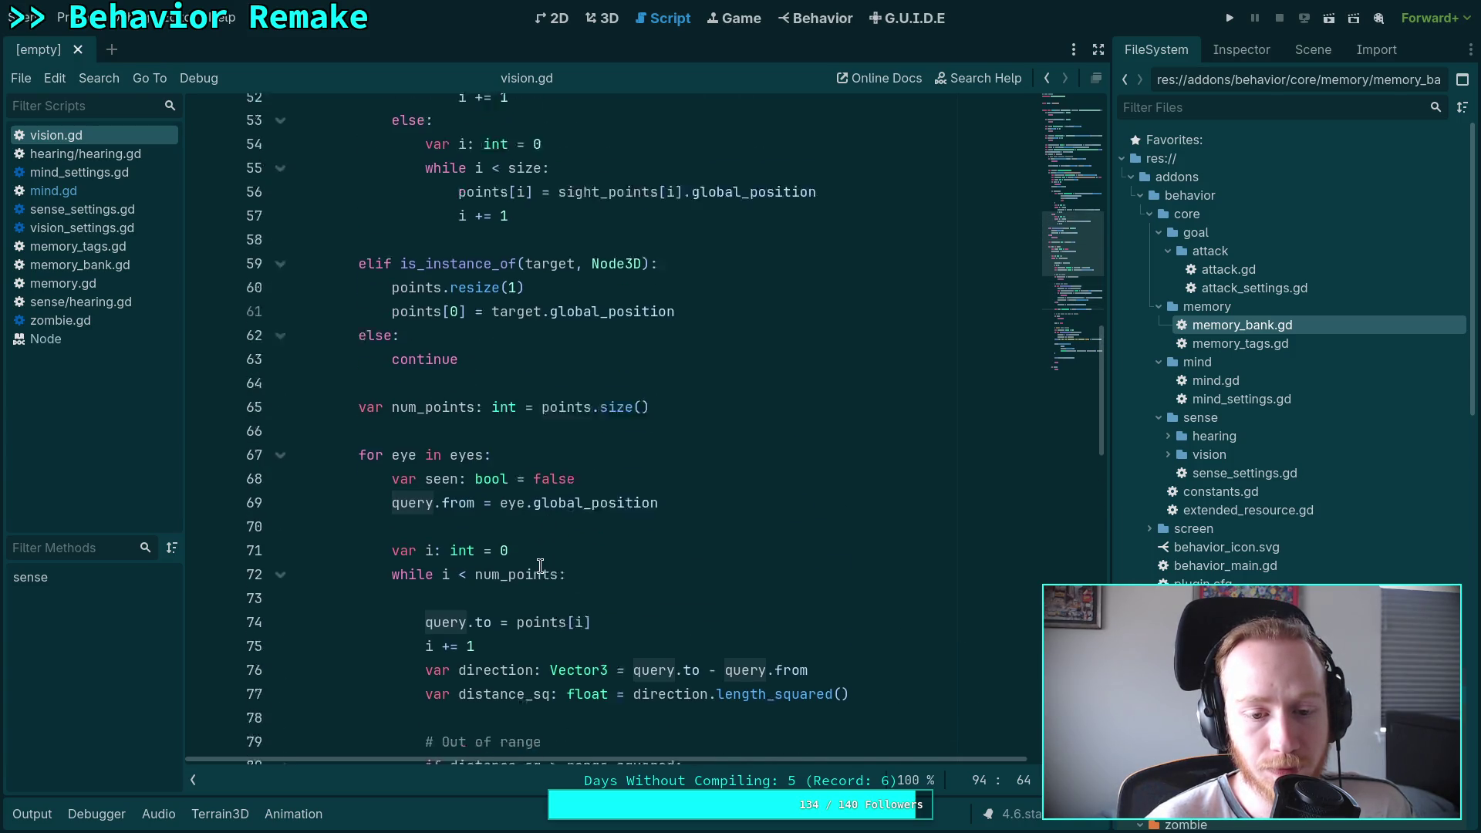